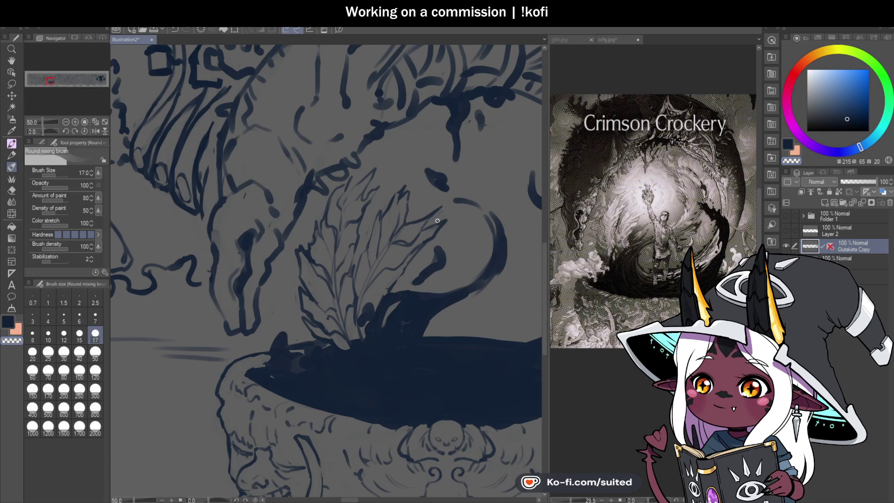
Darken the leaf plant's veins and add more vein lines to the leaf
scroll(422, 264, "down", 5)
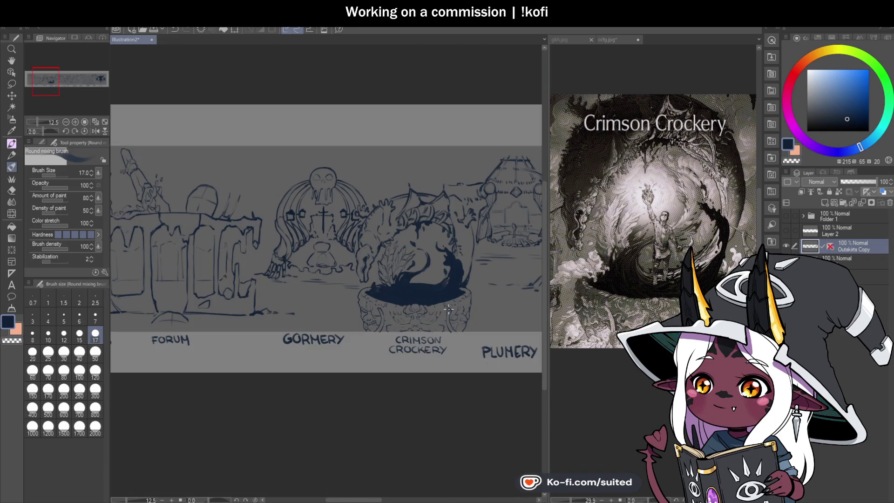
scroll(421, 268, "up", 4)
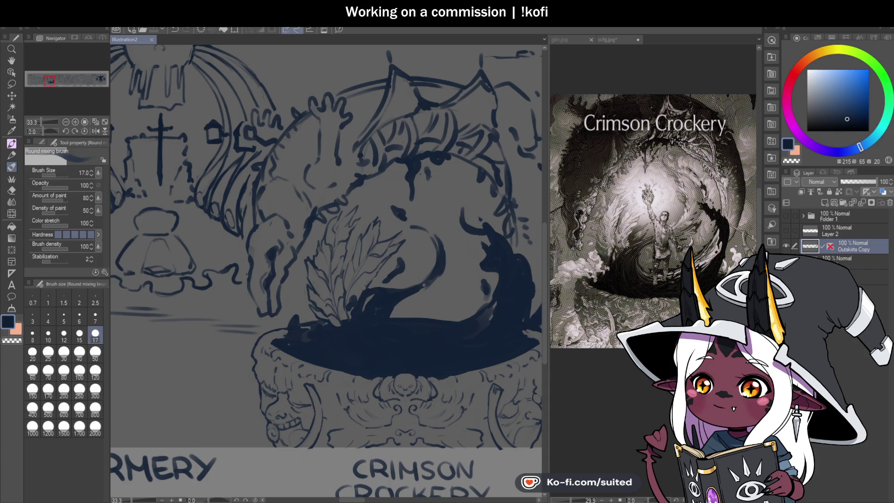
scroll(309, 284, "up", 3)
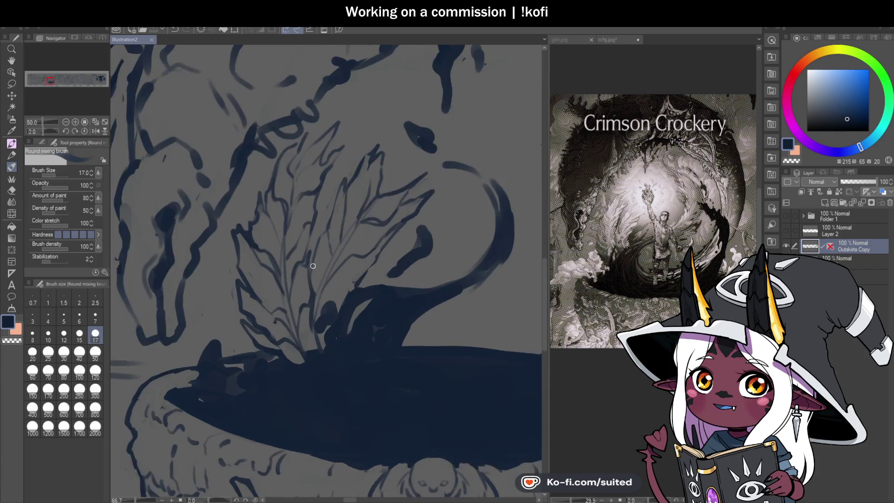
left_click_drag(305, 227, 303, 248)
left_click_drag(311, 208, 320, 214)
left_click_drag(308, 281, 319, 241)
mouse_move(347, 167)
left_mouse_down()
mouse_move(332, 214)
mouse_move(357, 178)
left_mouse_up()
mouse_move(325, 260)
left_mouse_down()
mouse_move(322, 299)
mouse_move(316, 256)
left_mouse_up()
Smooth the lumps along the cauldron rim and paint a dark edge along it
scroll(387, 303, "down", 4)
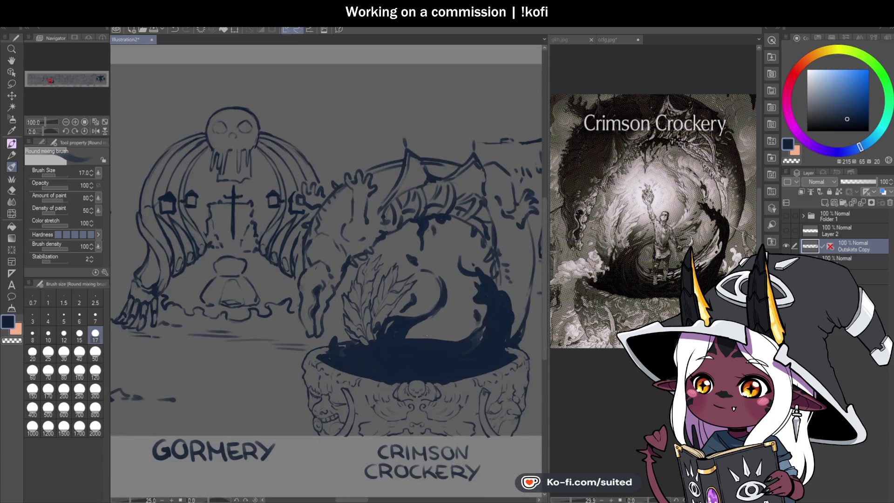
scroll(421, 347, "up", 1)
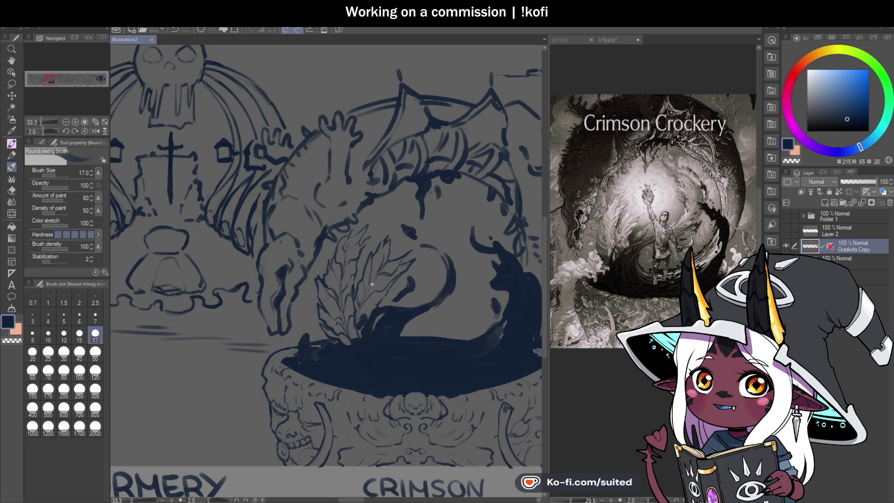
scroll(327, 279, "down", 3)
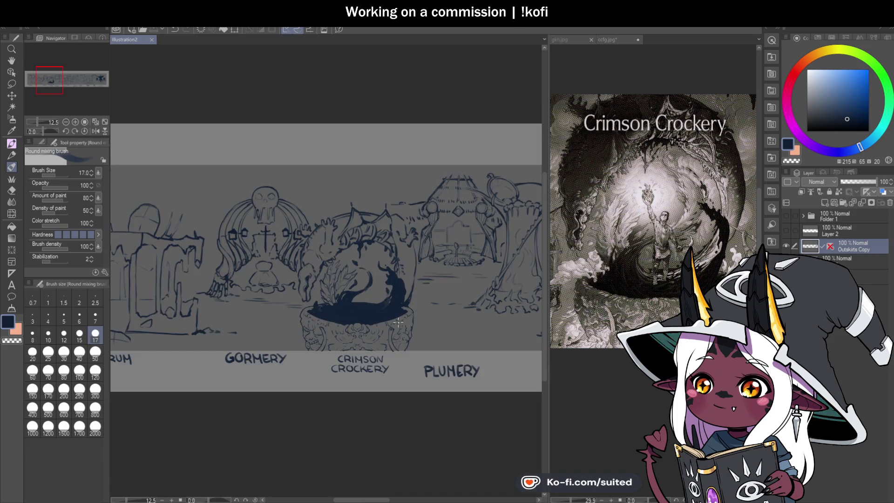
scroll(373, 299, "up", 3)
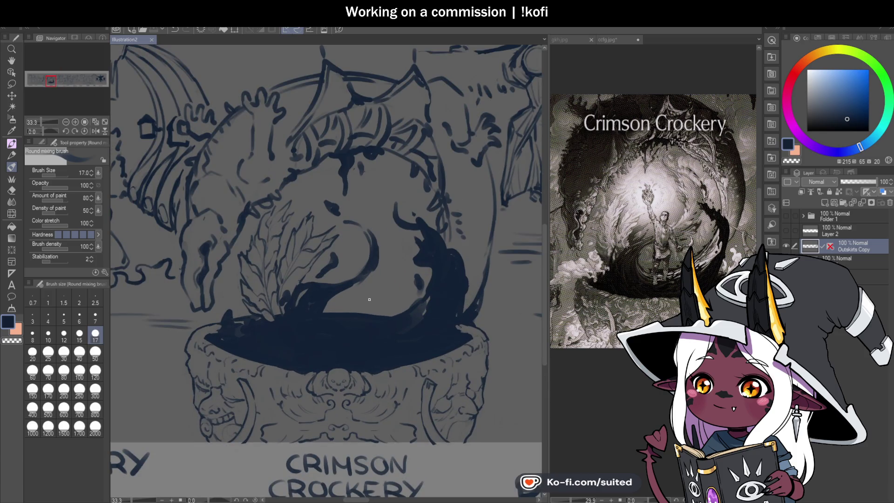
scroll(279, 351, "up", 1)
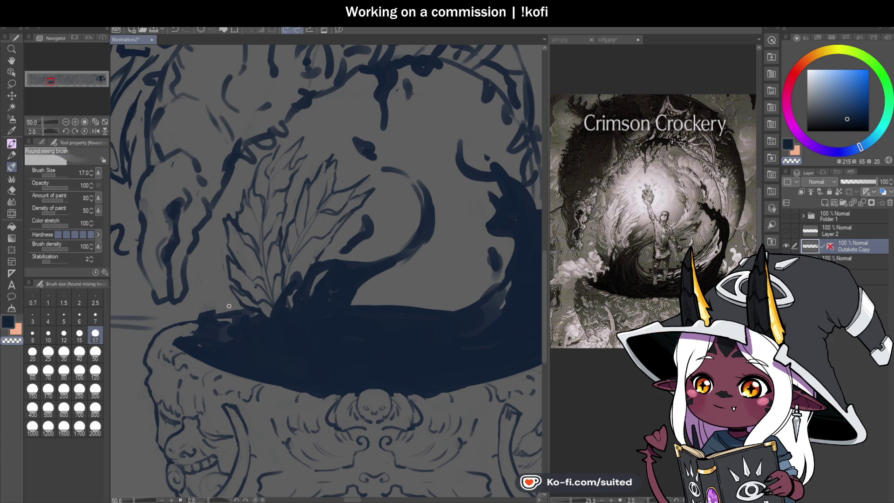
mouse_move(196, 324)
left_mouse_down()
mouse_move(230, 320)
mouse_move(208, 326)
left_mouse_up()
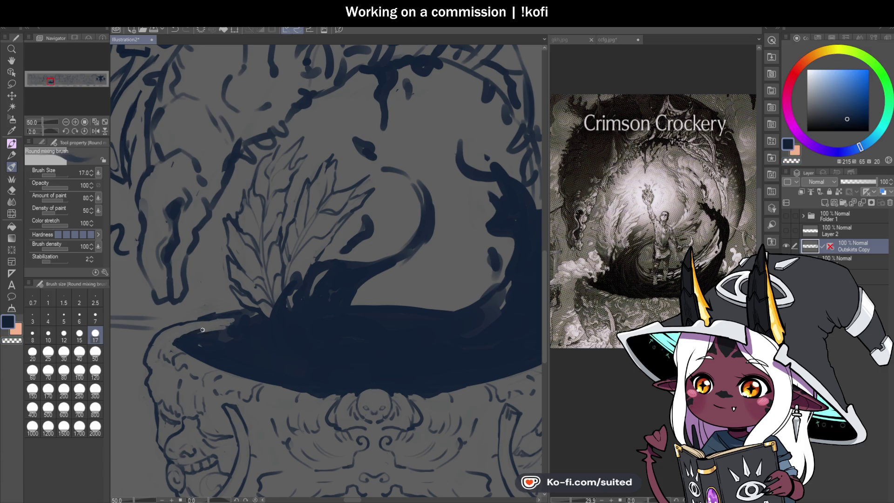
scroll(185, 338, "up", 2)
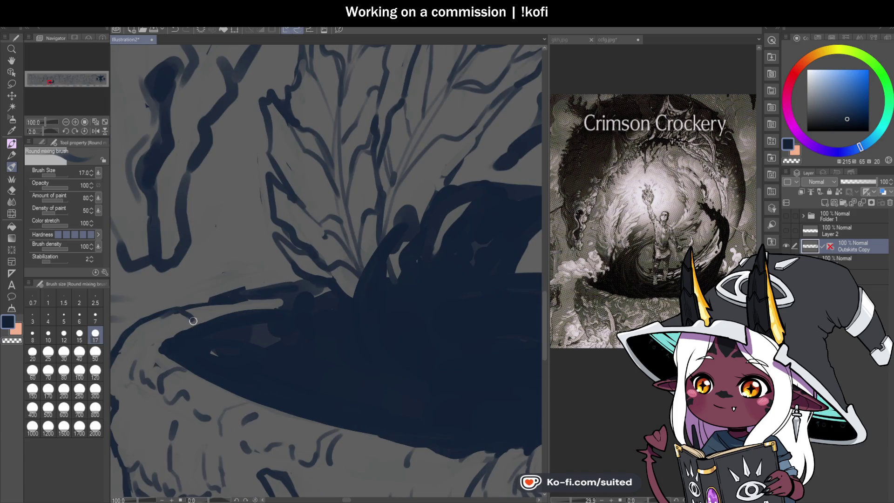
scroll(213, 300, "down", 2)
scroll(214, 305, "up", 1)
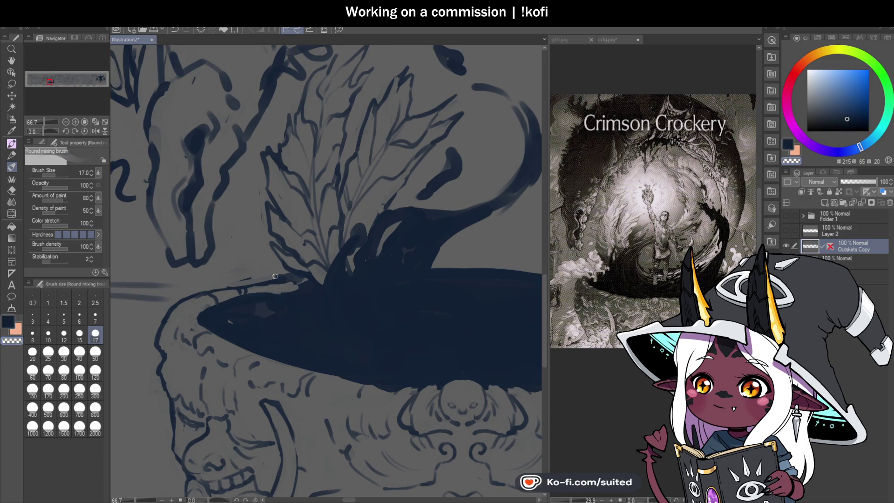
mouse_move(243, 284)
left_mouse_down()
mouse_move(289, 286)
mouse_move(259, 294)
left_mouse_up()
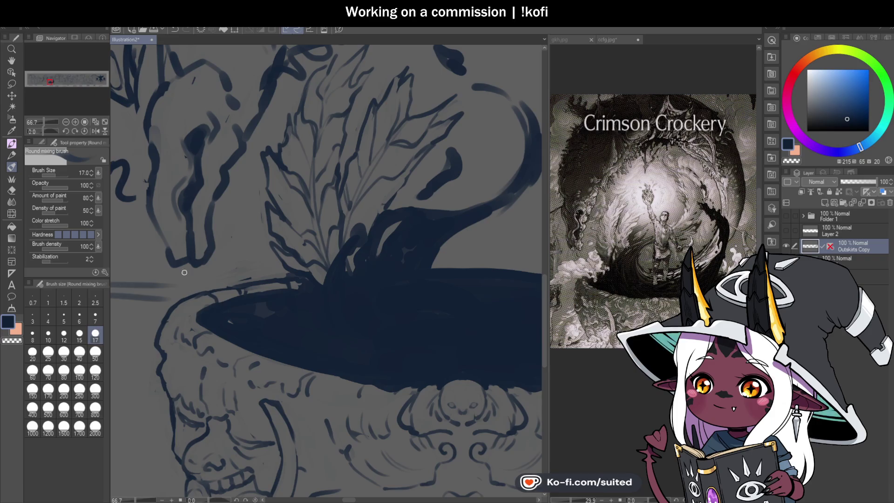
scroll(190, 305, "up", 1)
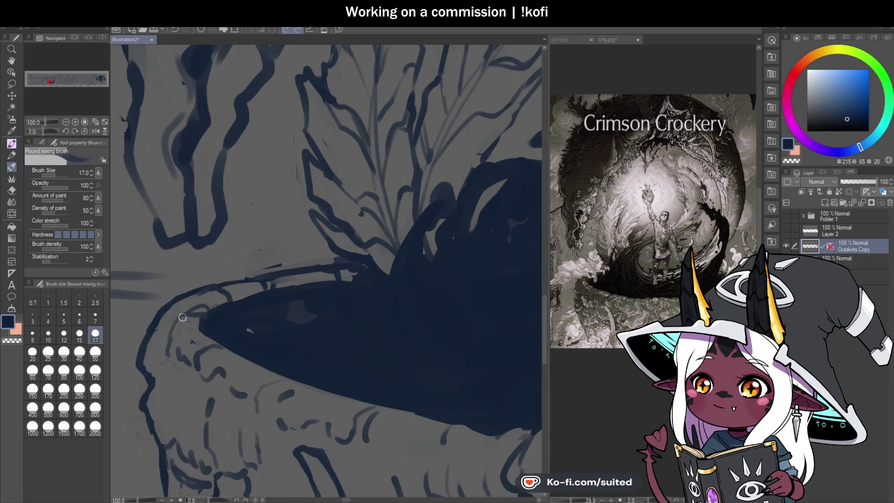
scroll(272, 291, "down", 4)
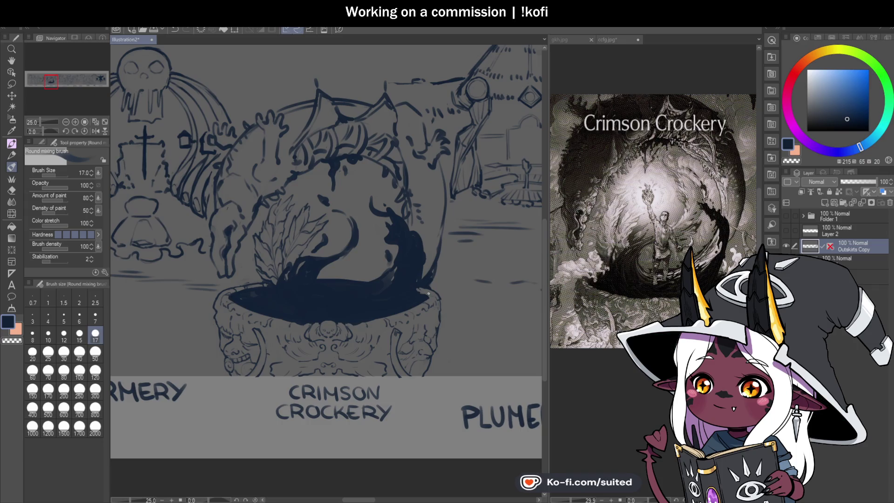
scroll(406, 224, "up", 1)
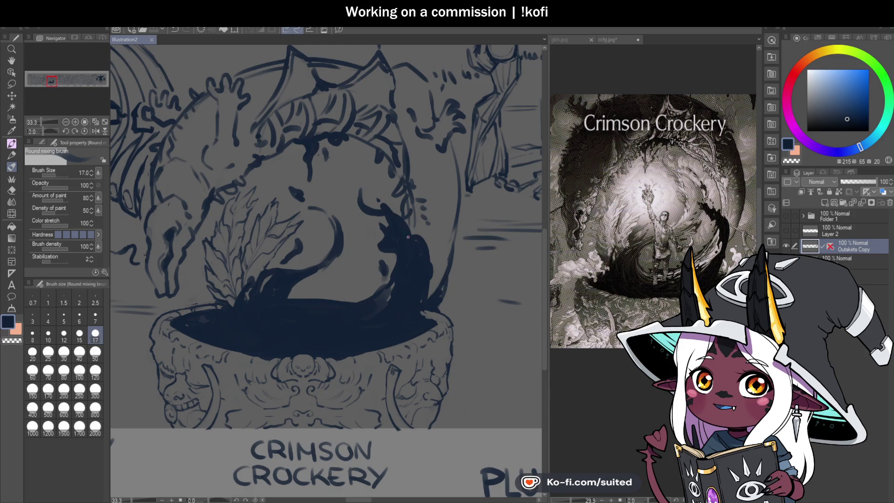
scroll(251, 298, "up", 2)
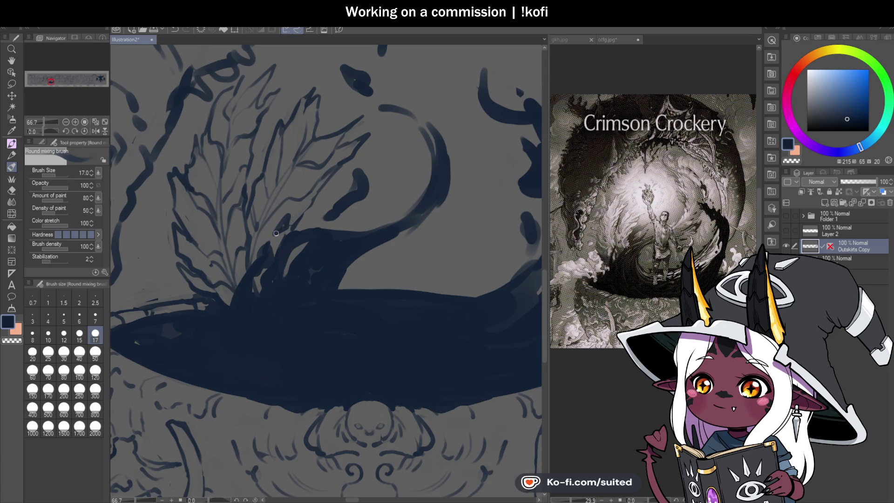
Darken the sliver near the rim and reshape the splash's top edge, undoing a first attempt
left_click_drag(259, 275, 259, 279)
left_click_drag(290, 249, 309, 240)
key("ctrl+z")
key("ctrl+z")
key("ctrl+z")
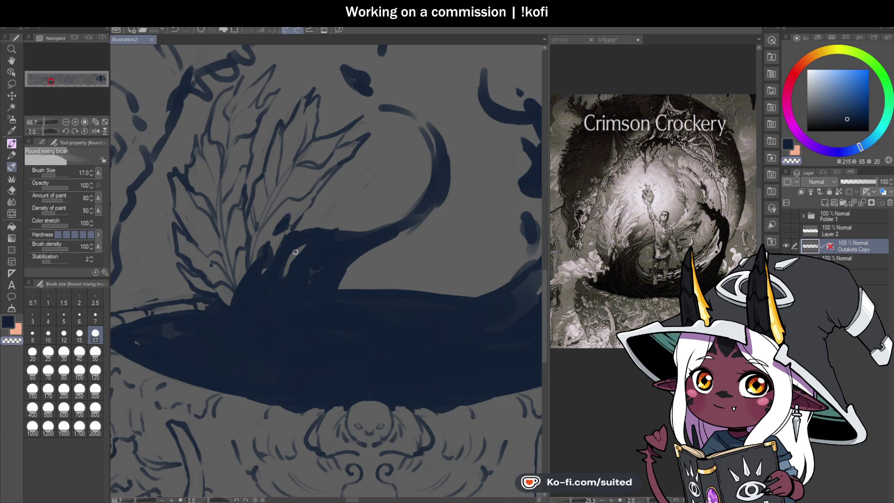
mouse_move(293, 252)
left_mouse_down()
mouse_move(296, 266)
mouse_move(317, 241)
left_mouse_up()
mouse_move(305, 272)
left_mouse_down()
mouse_move(298, 254)
mouse_move(310, 283)
left_mouse_up()
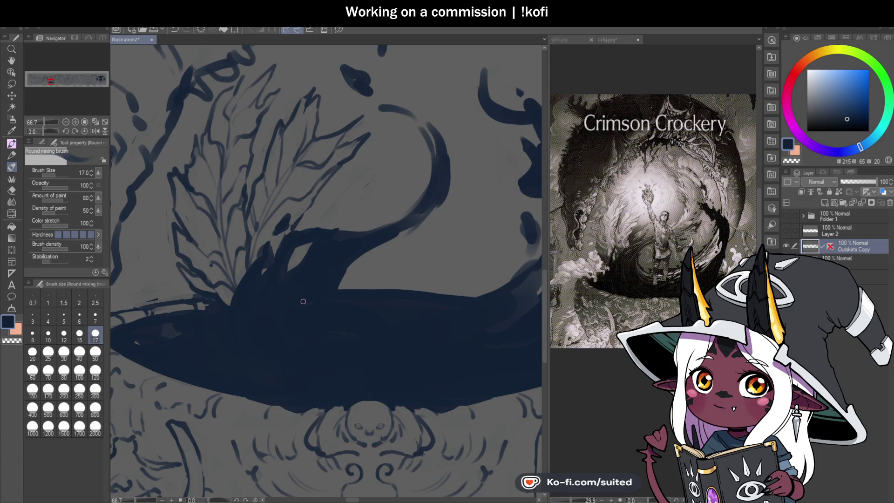
Darken the creature's eye edge, add a raised bump on its head, and repaint its neck
scroll(329, 261, "up", 1)
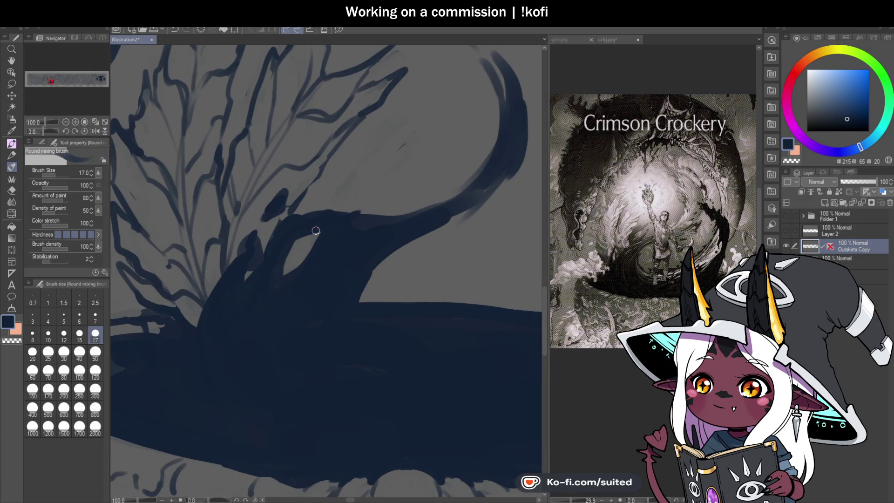
left_click_drag(275, 274, 322, 235)
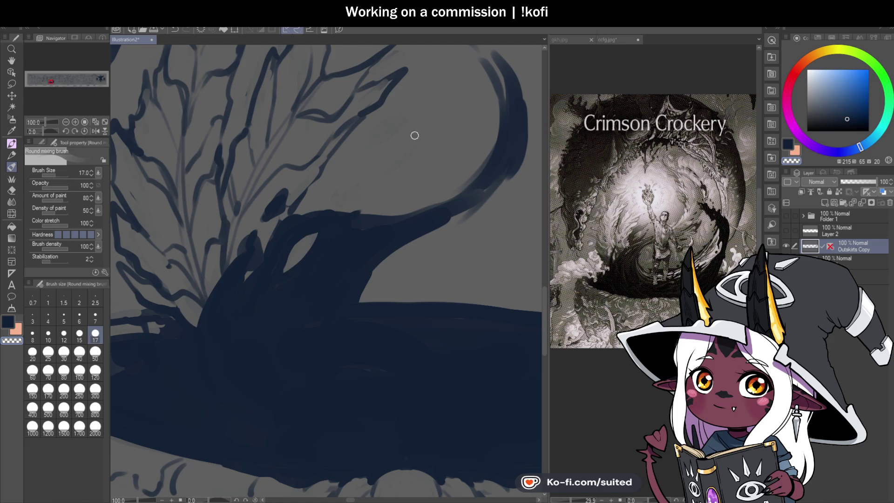
left_click_drag(296, 229, 338, 220)
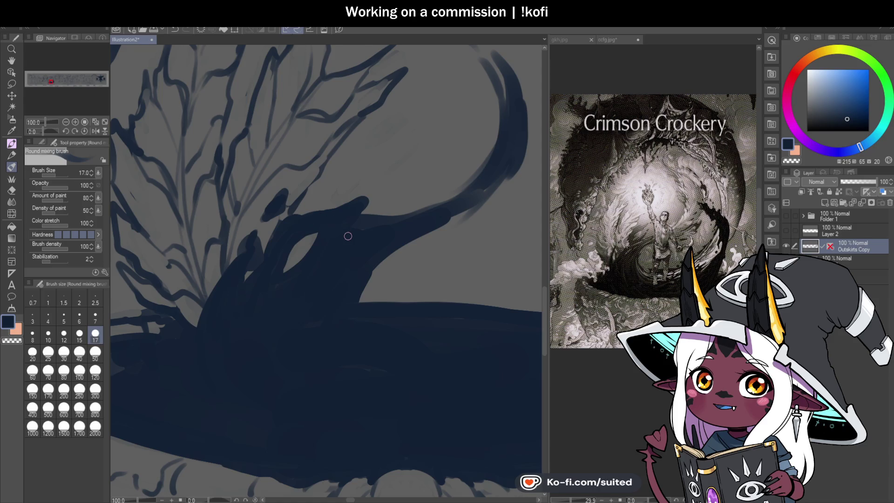
key("ctrl+minus")
key("ctrl+plus")
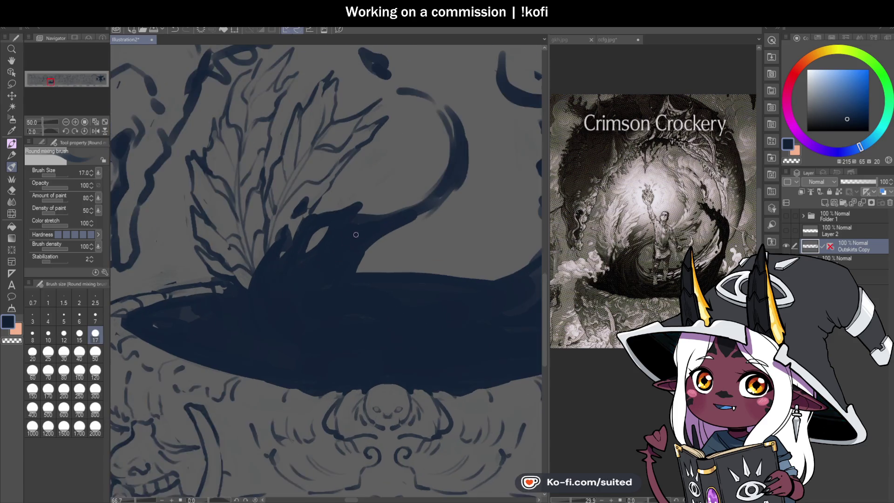
left_click_drag(396, 232, 341, 291)
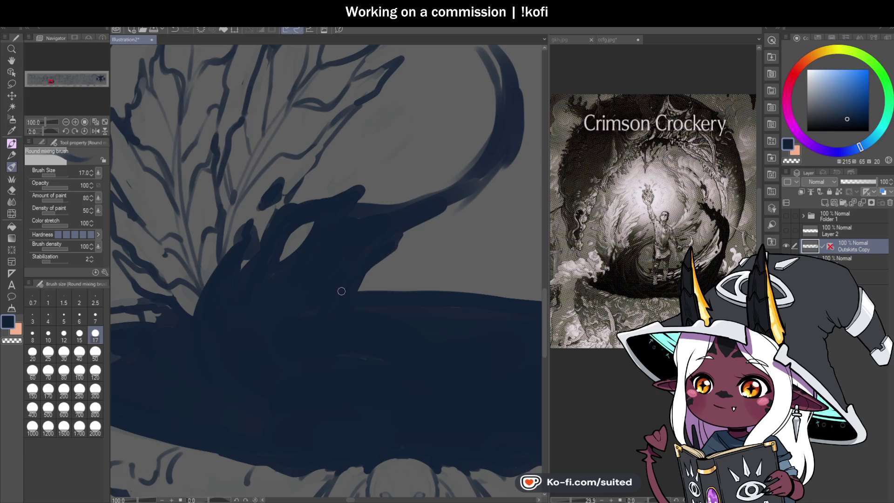
key("ctrl+minus")
key("ctrl+minus")
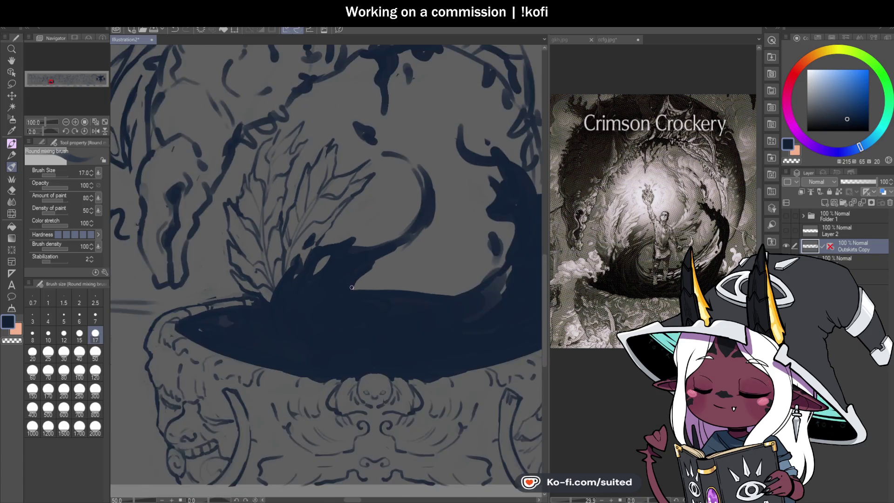
Paint dark strokes over the upper and lower leaf area
scroll(378, 272, "up", 2)
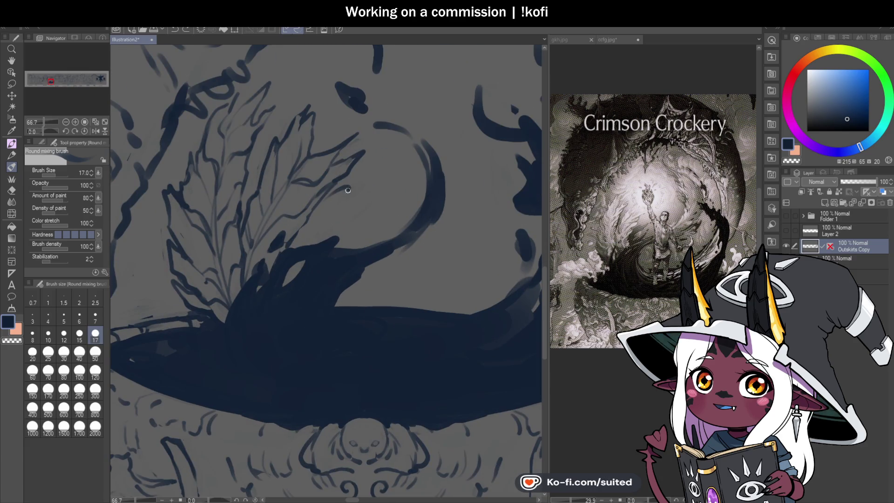
mouse_move(320, 213)
left_mouse_down()
mouse_move(293, 239)
mouse_move(343, 191)
left_mouse_up()
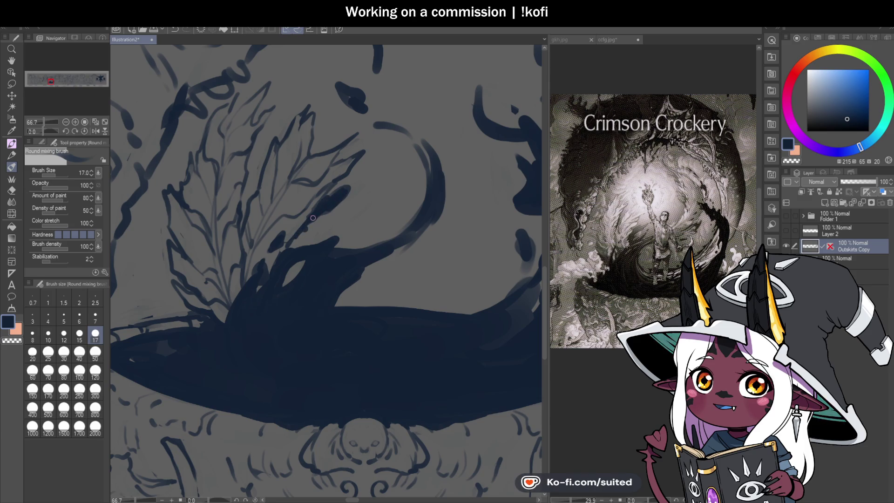
mouse_move(317, 214)
left_mouse_down()
mouse_move(305, 235)
mouse_move(328, 223)
mouse_move(291, 245)
mouse_move(309, 242)
mouse_move(304, 235)
left_mouse_up()
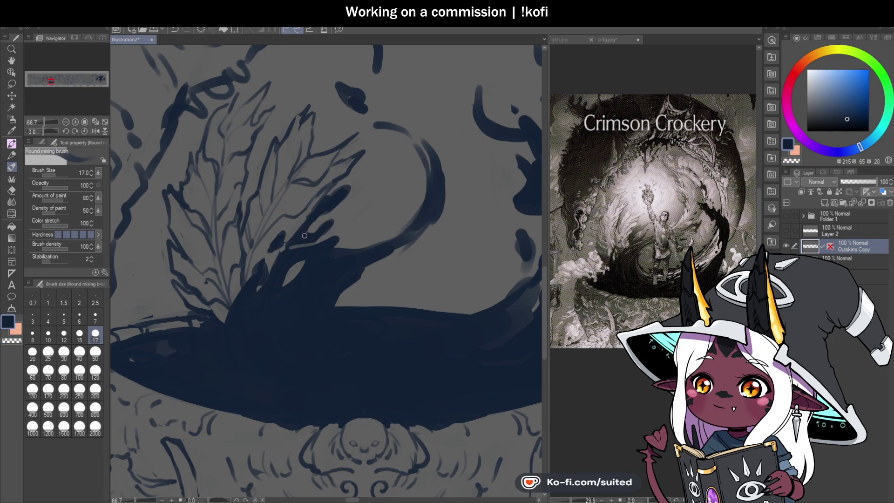
Extend and darken the splash's swoosh and peak, adding a thin stroke to the curl
scroll(315, 240, "down", 2)
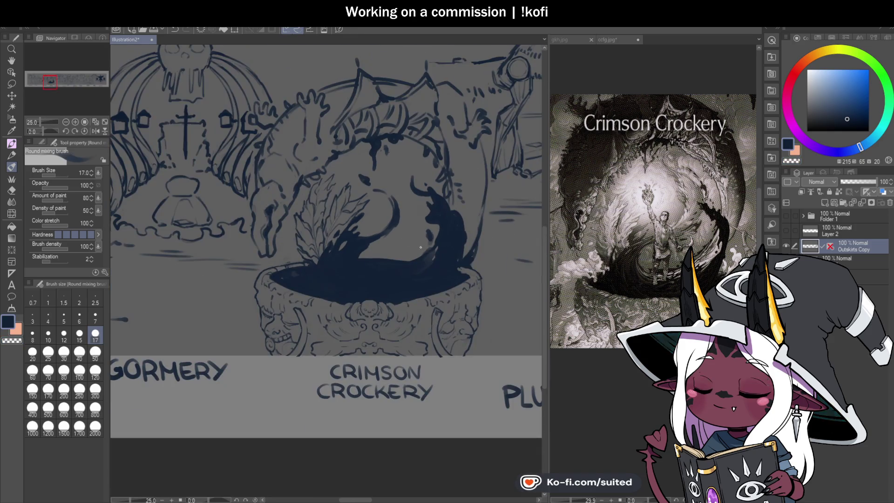
left_click_drag(449, 205, 416, 243)
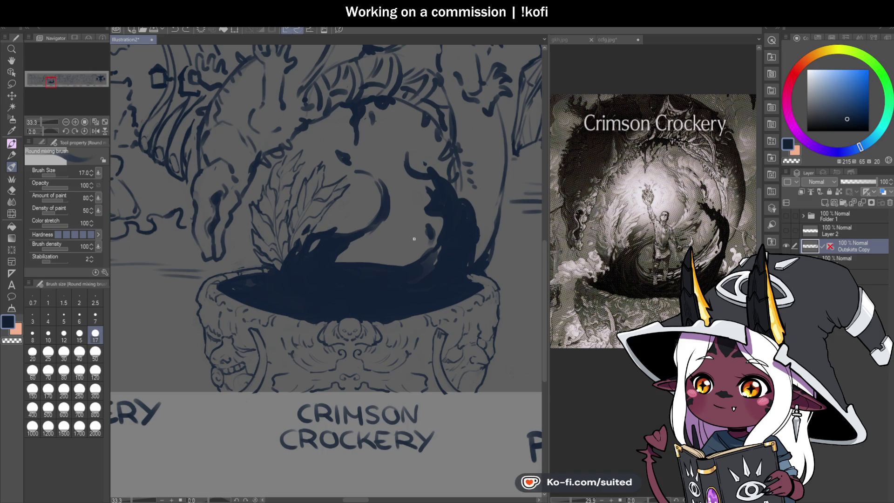
scroll(369, 199, "up", 1)
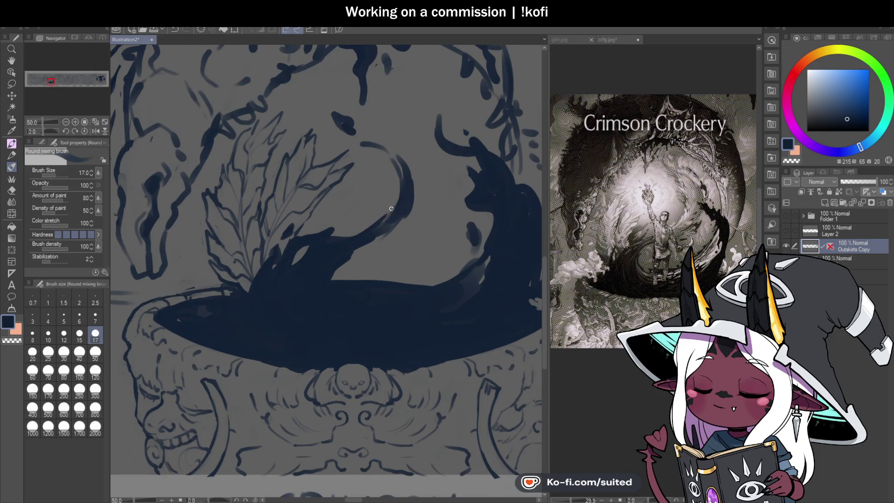
mouse_move(357, 233)
left_mouse_down()
mouse_move(392, 195)
mouse_move(372, 235)
mouse_move(417, 190)
left_mouse_up()
key("c")
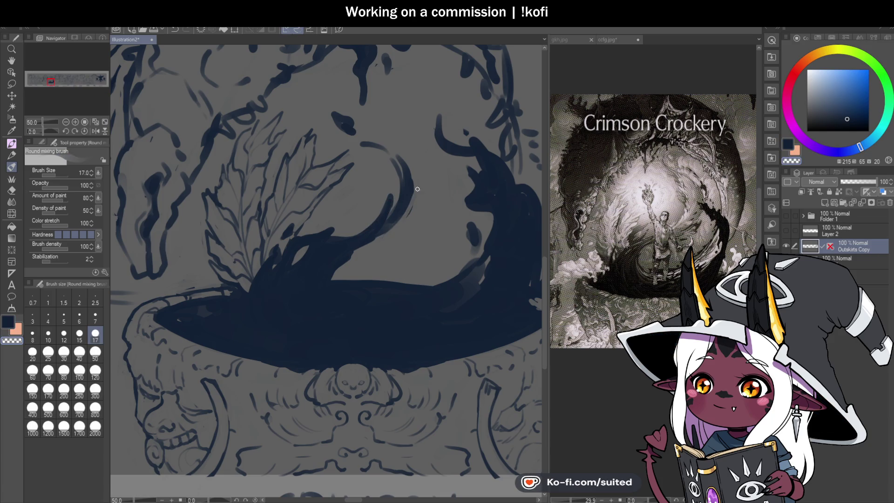
key("c")
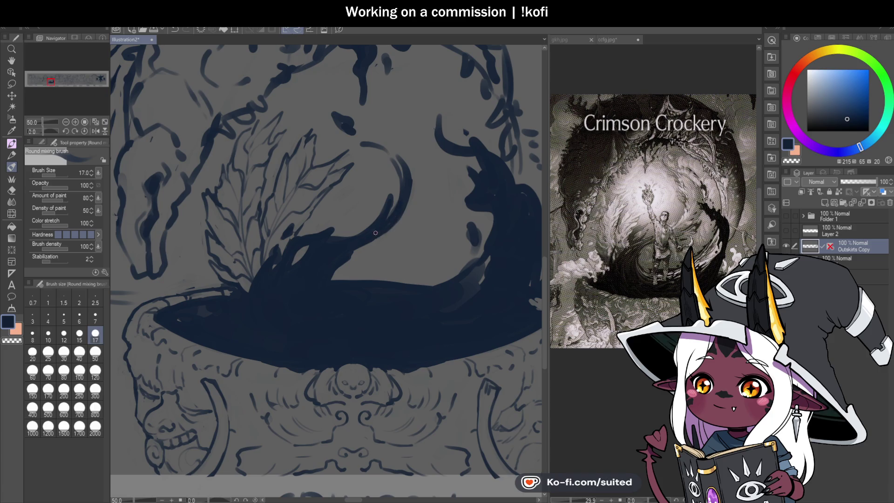
scroll(376, 233, "down", 4)
scroll(384, 239, "up", 1)
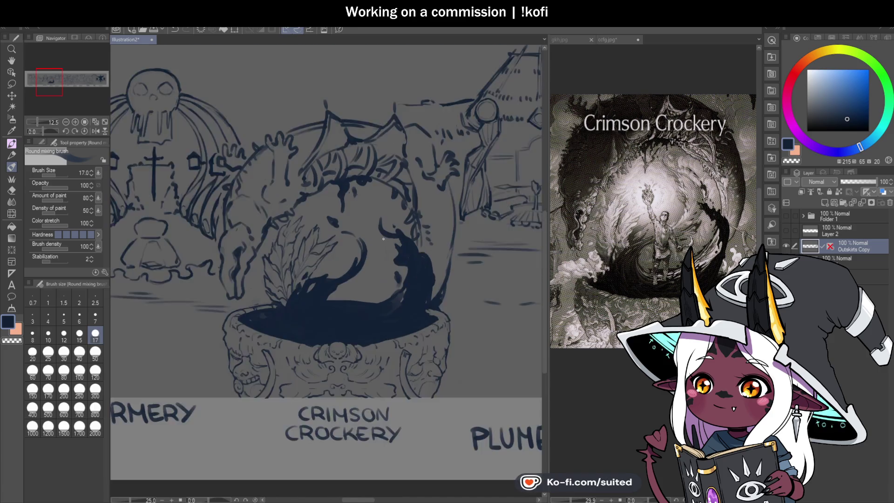
scroll(383, 238, "up", 1)
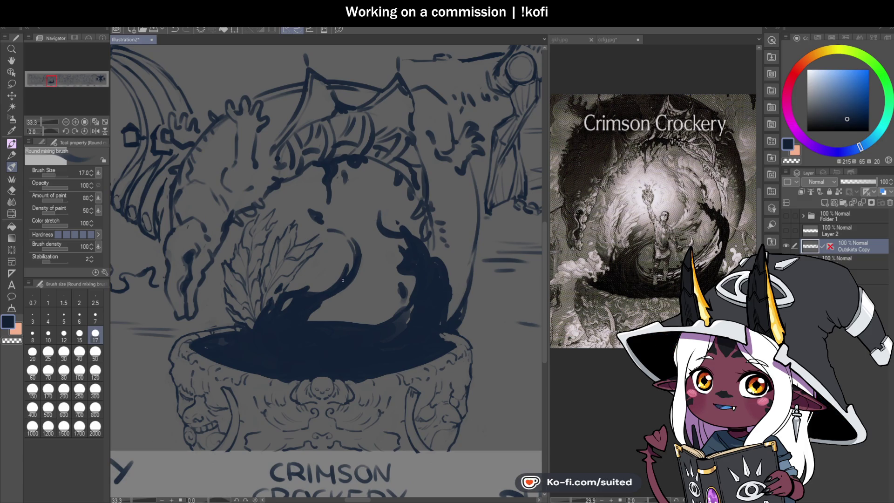
scroll(321, 264, "up", 3)
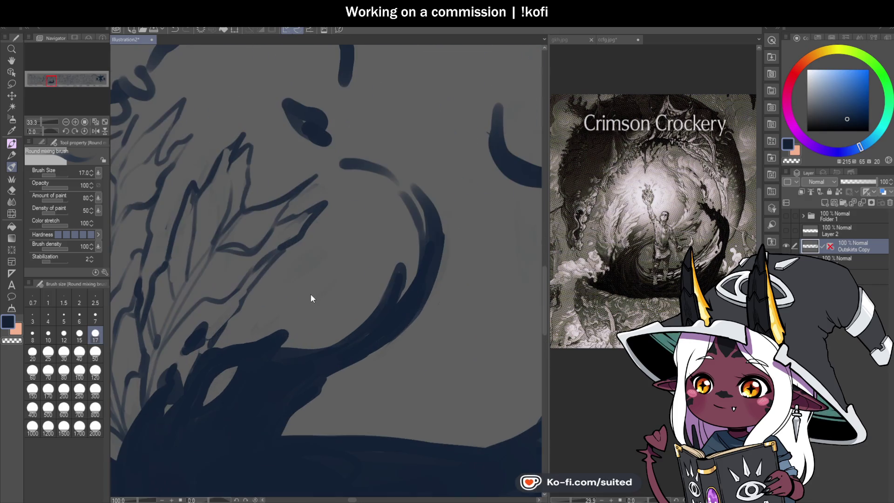
mouse_move(273, 344)
left_mouse_down()
mouse_move(293, 323)
mouse_move(267, 340)
left_mouse_up()
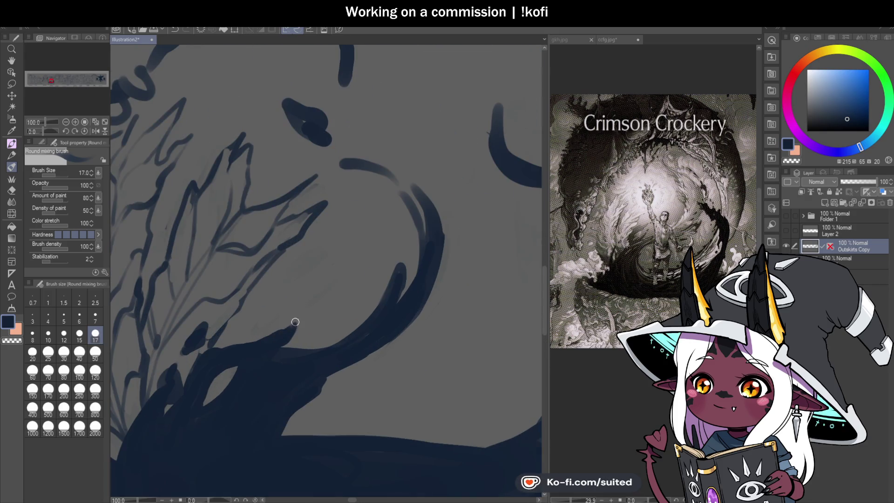
left_click_drag(312, 304, 325, 290)
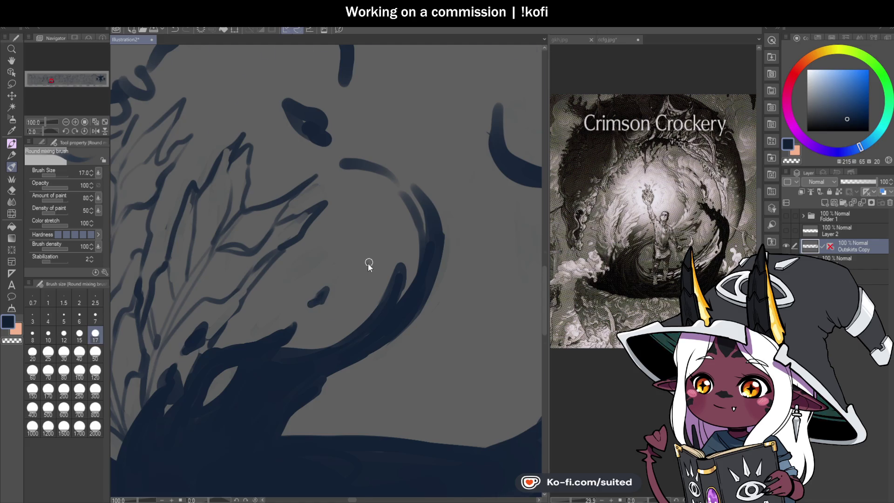
Thicken the curved splash strokes, add a second inner curve, trim the outer tip, and save
scroll(369, 264, "down", 3)
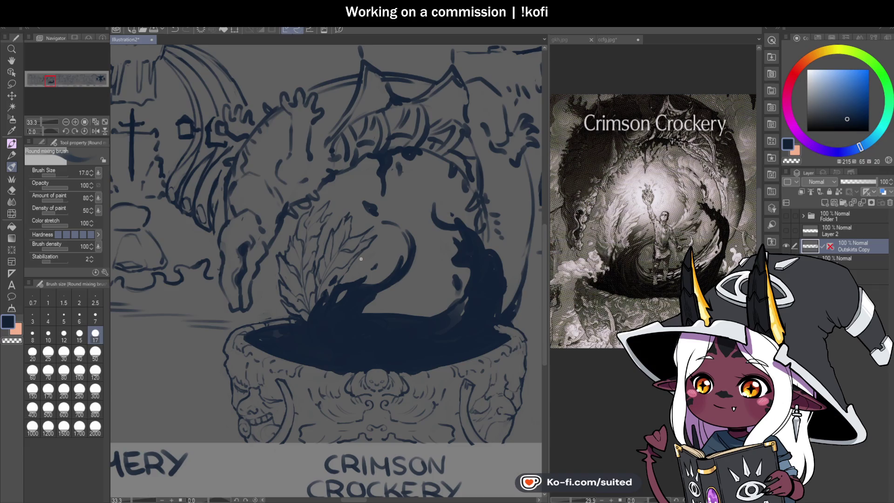
scroll(412, 304, "down", 1)
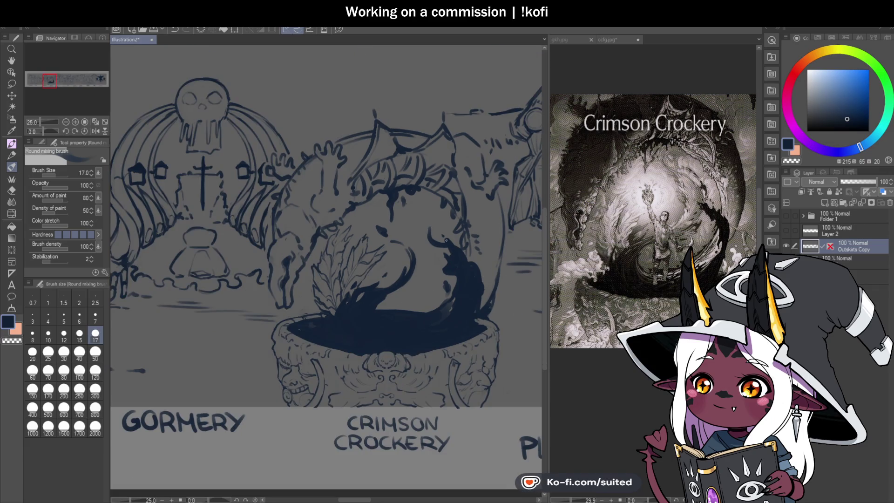
scroll(325, 211, "up", 2)
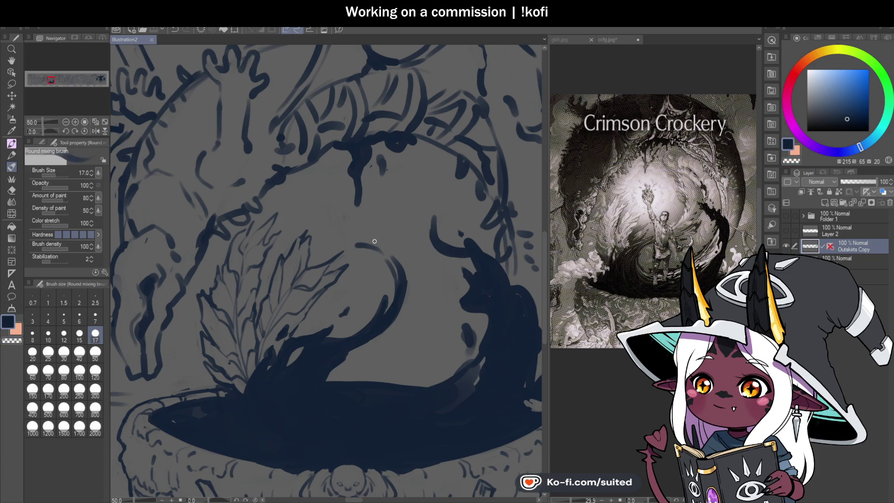
scroll(367, 245, "up", 2)
mouse_move(341, 243)
left_mouse_down()
mouse_move(391, 254)
mouse_move(349, 244)
left_mouse_up()
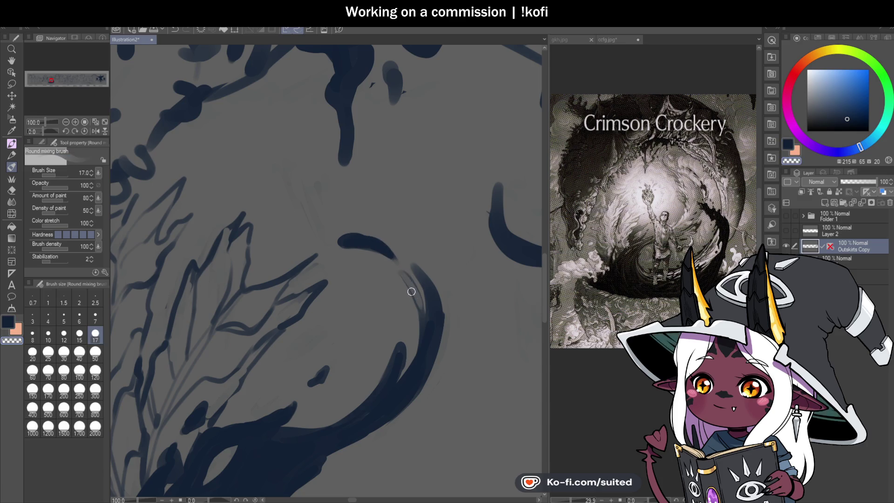
mouse_move(412, 280)
left_mouse_down()
mouse_move(409, 289)
mouse_move(402, 281)
mouse_move(415, 329)
left_mouse_up()
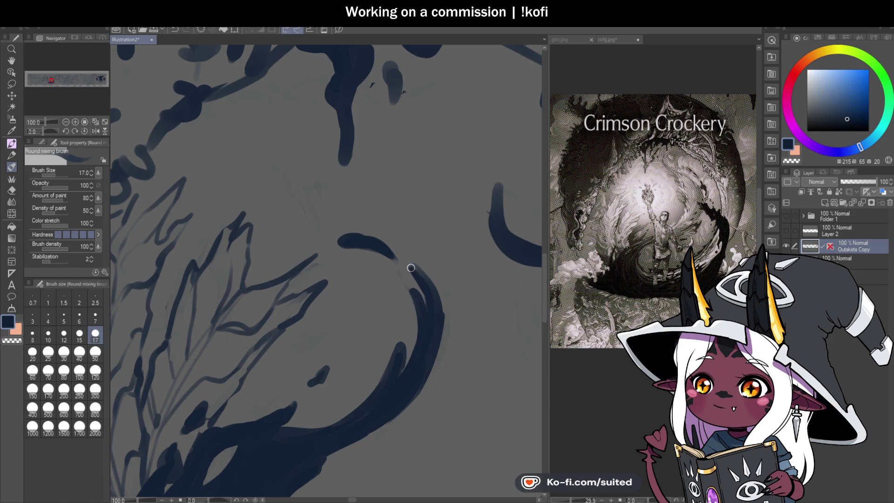
mouse_move(423, 275)
left_mouse_down()
mouse_move(443, 306)
mouse_move(429, 359)
left_mouse_up()
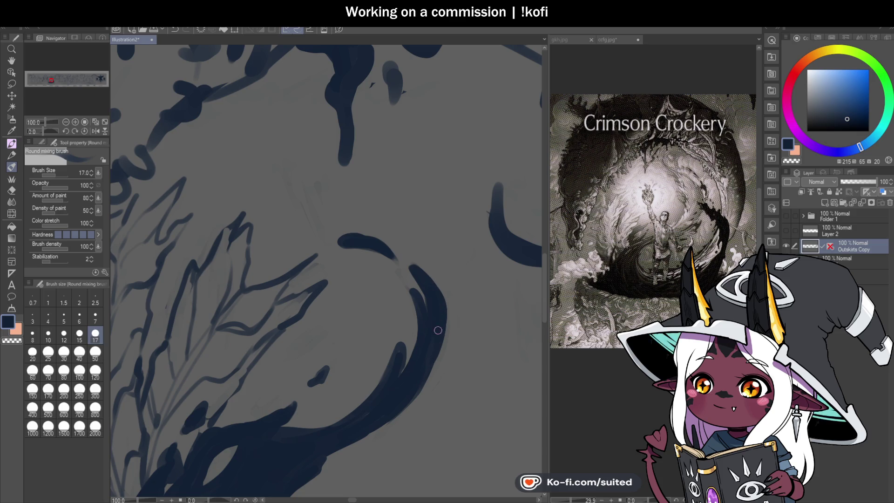
left_click_drag(409, 261, 428, 319)
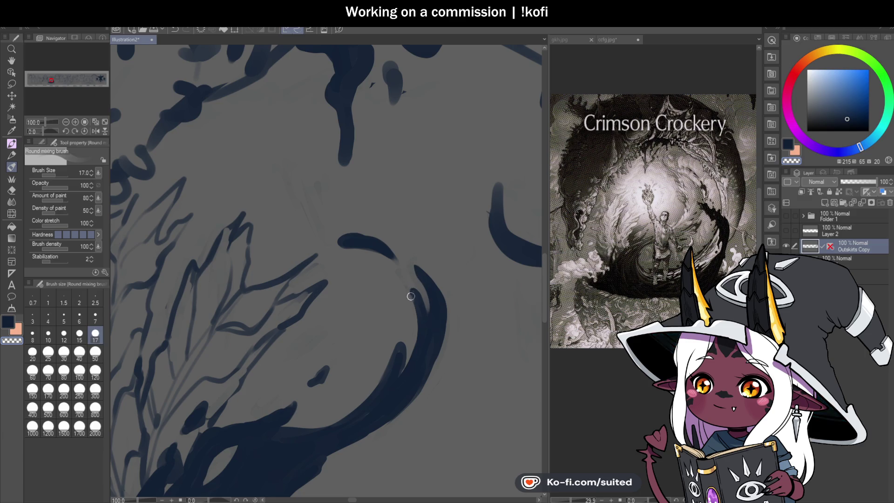
key("ctrl+s")
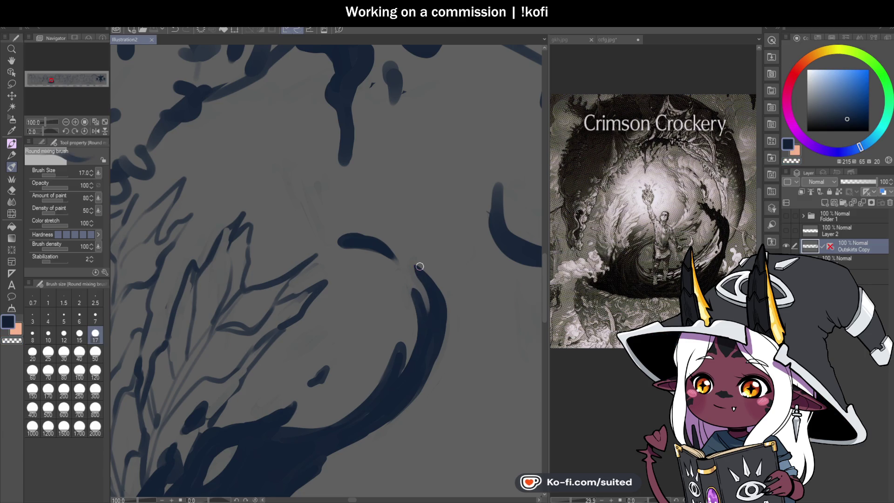
Thicken the short dark splash stroke
key("ctrl+minus")
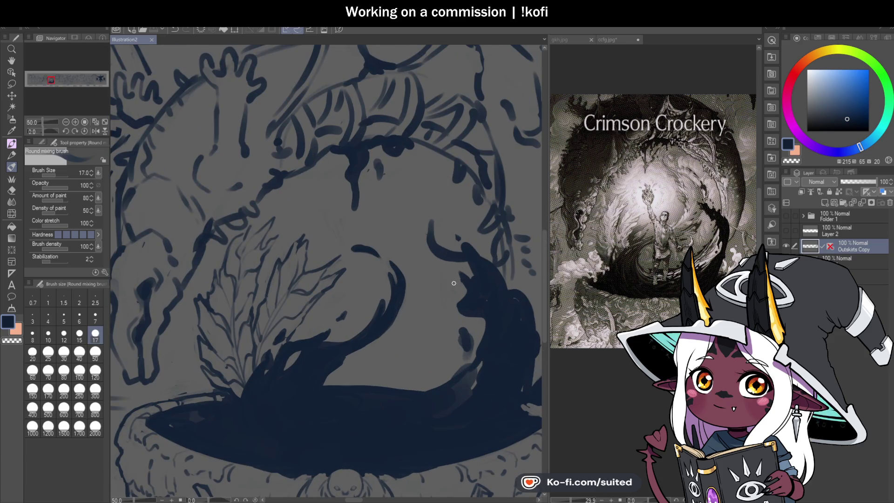
key("ctrl+plus")
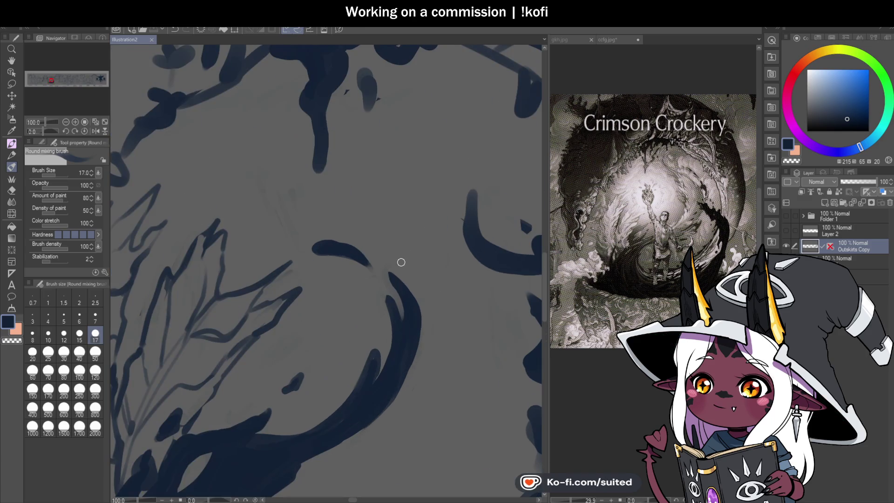
left_click_drag(390, 243, 403, 266)
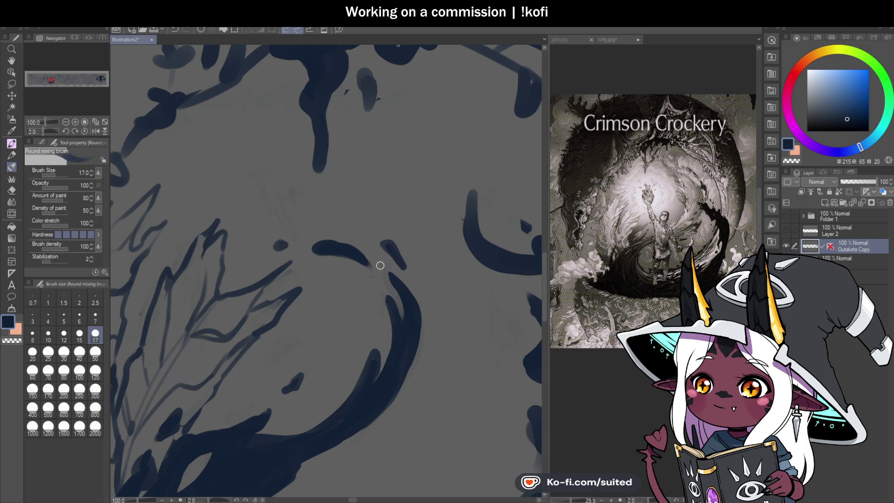
scroll(380, 265, "down", 5)
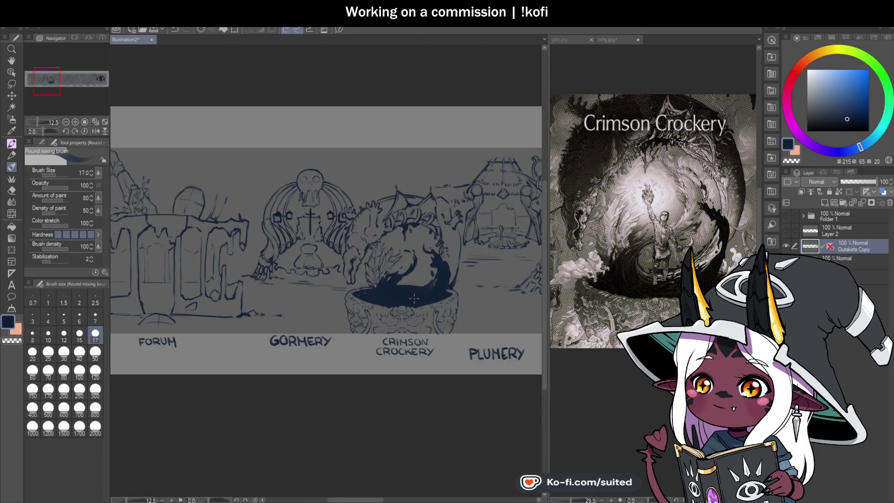
scroll(414, 299, "up", 5)
Erase a light streak along the splash's lower edge with the transparent colour
key("c")
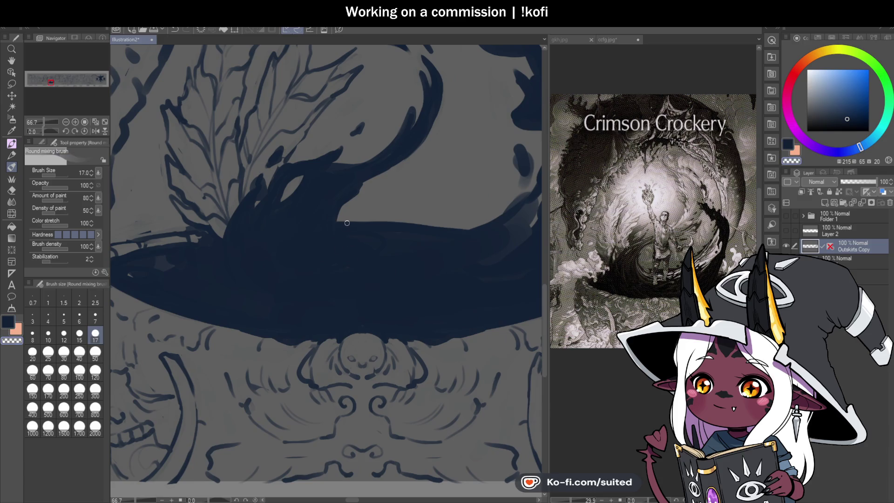
mouse_move(344, 232)
left_mouse_down()
mouse_move(385, 238)
mouse_move(365, 236)
mouse_move(384, 227)
left_mouse_up()
key("c")
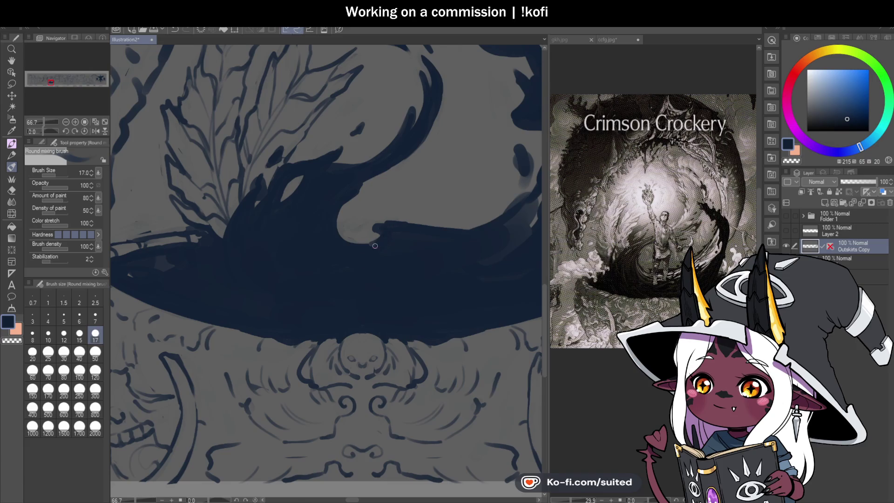
scroll(514, 255, "down", 3)
left_click_drag(40, 132, 35, 132)
scroll(307, 269, "down", 2)
scroll(327, 130, "up", 3)
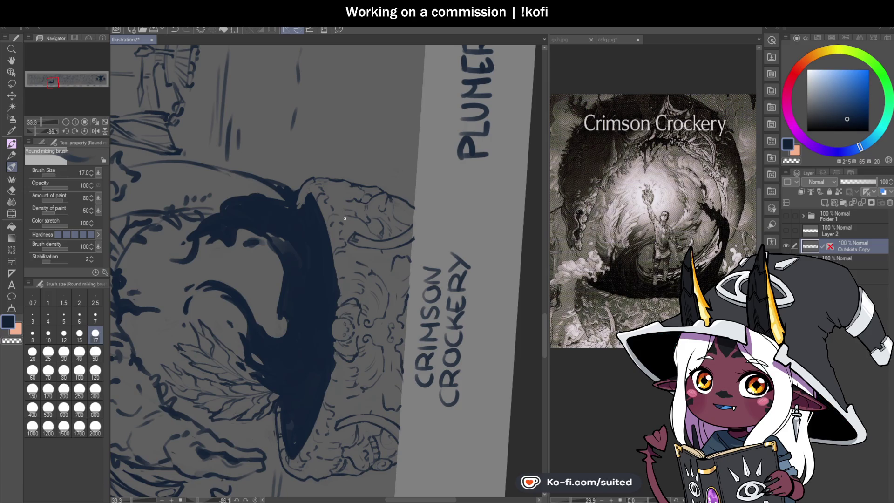
Brush along the navy splash's inner edge, then reset the canvas rotation upright
scroll(350, 221, "up", 3)
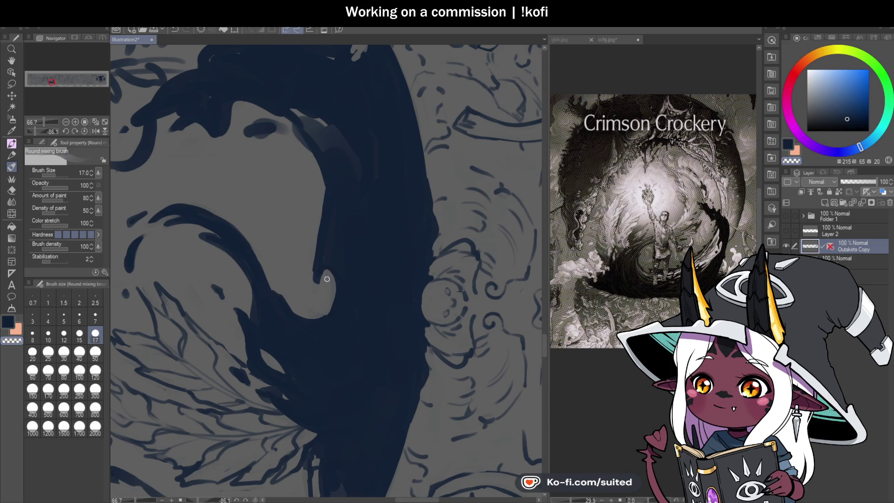
mouse_move(314, 315)
left_mouse_down()
mouse_move(333, 290)
mouse_move(314, 268)
left_mouse_up()
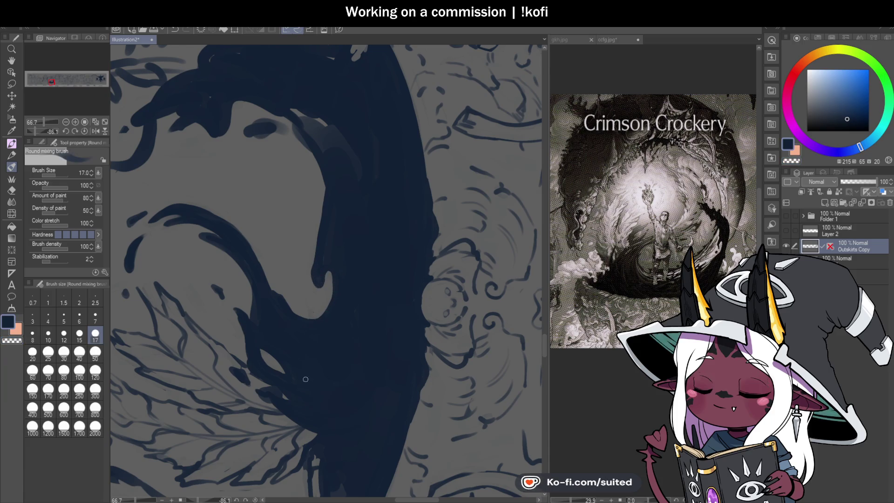
left_click(85, 131)
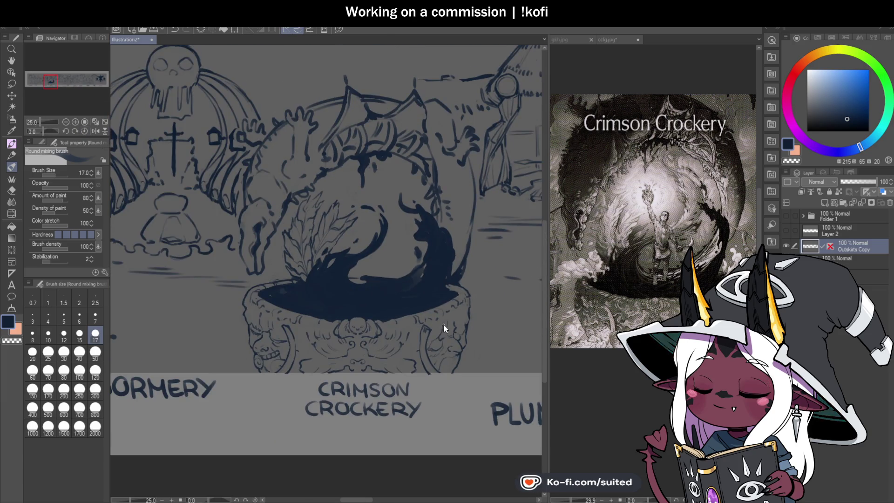
Add small dark dabs around the splash's light patch and erase to lighten the blob's left edge
scroll(414, 326, "up", 2)
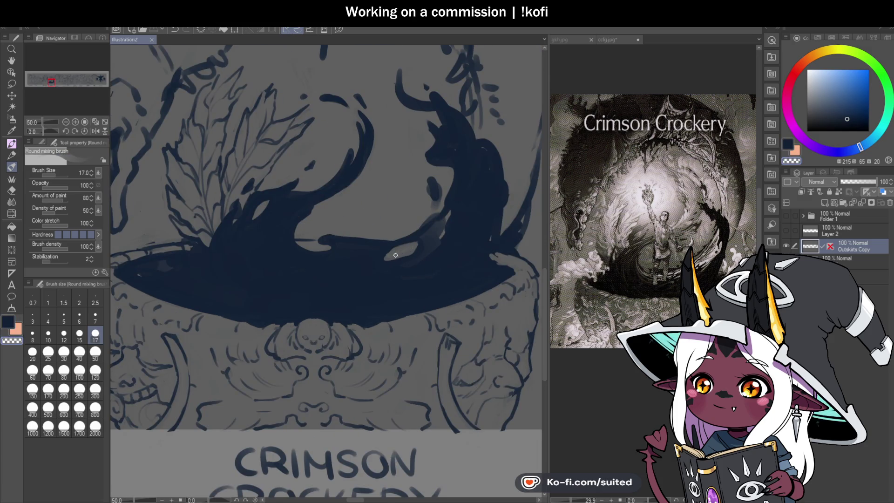
scroll(400, 251, "up", 1)
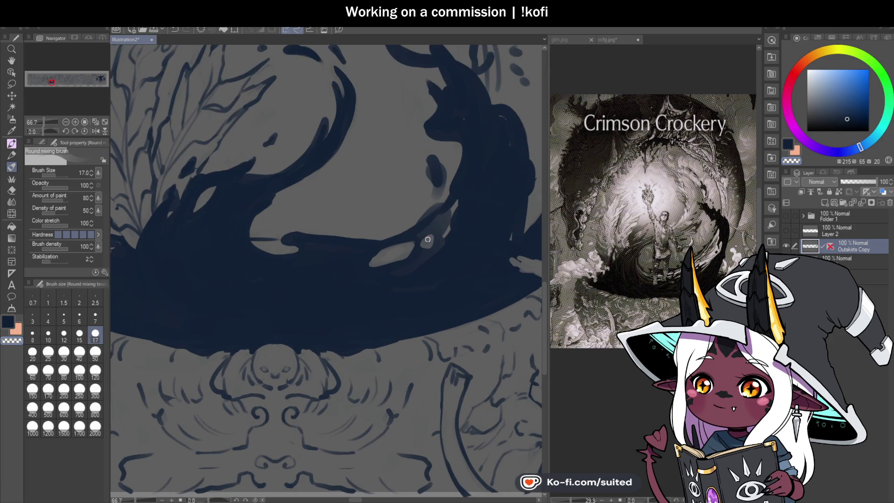
mouse_move(426, 239)
left_mouse_down()
mouse_move(431, 231)
mouse_move(433, 246)
left_mouse_up()
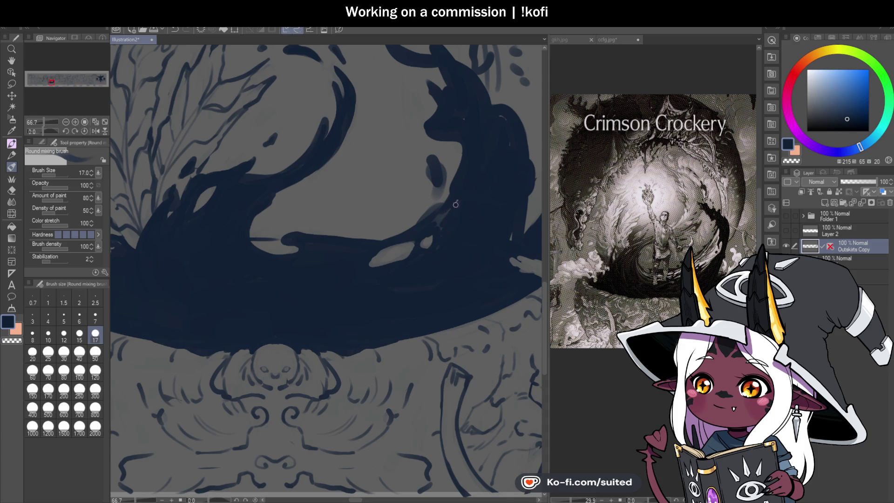
key("c")
mouse_move(427, 163)
left_mouse_down()
mouse_move(430, 172)
mouse_move(443, 163)
mouse_move(441, 193)
left_mouse_up()
key("c")
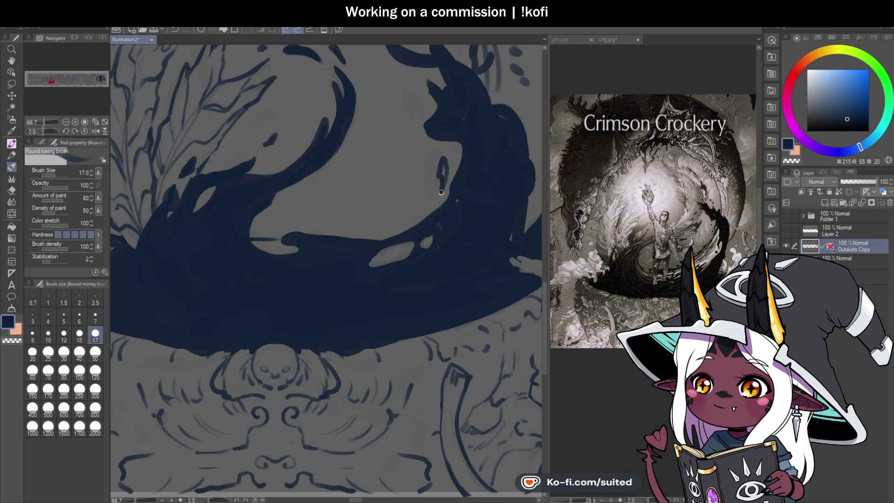
scroll(440, 227, "down", 4)
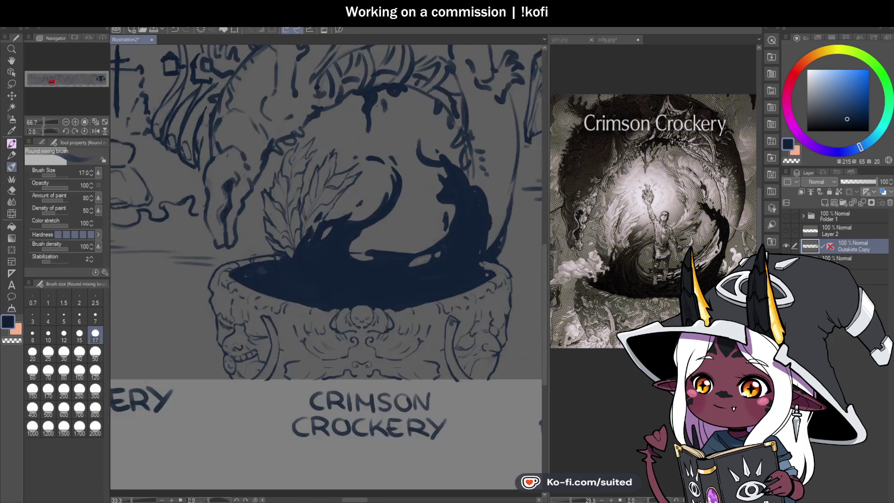
scroll(480, 272, "up", 2)
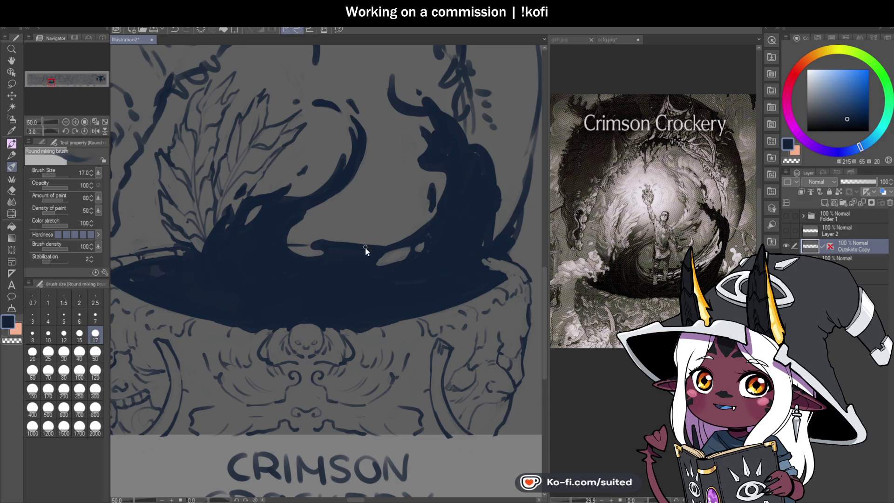
scroll(367, 249, "down", 2)
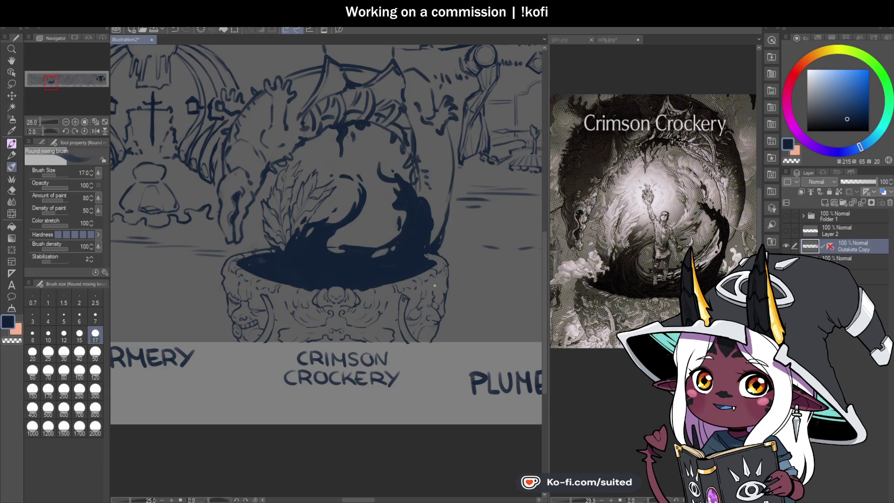
scroll(427, 278, "down", 2)
scroll(488, 187, "up", 4)
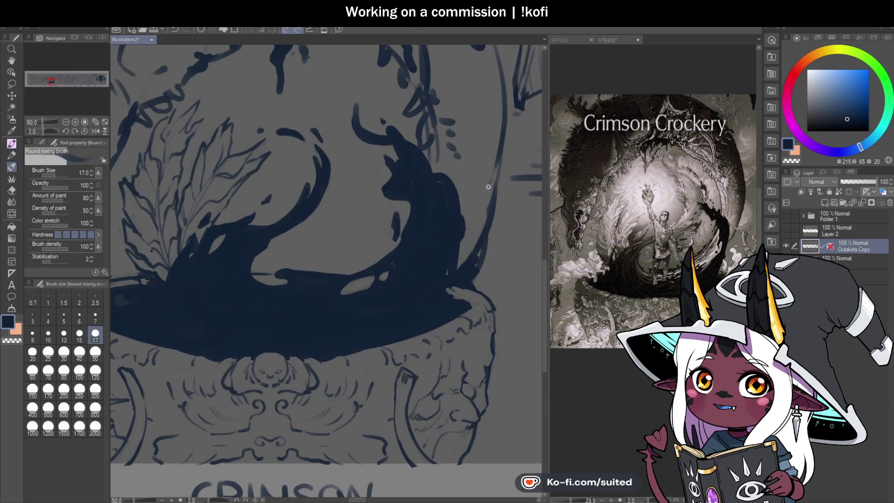
Paint out the creature head and neck with a large brush, then touch up at size 17
left_click(95, 371)
mouse_move(443, 171)
left_mouse_down()
mouse_move(434, 224)
mouse_move(443, 260)
mouse_move(409, 238)
left_mouse_up()
left_click(91, 336)
left_click(92, 336)
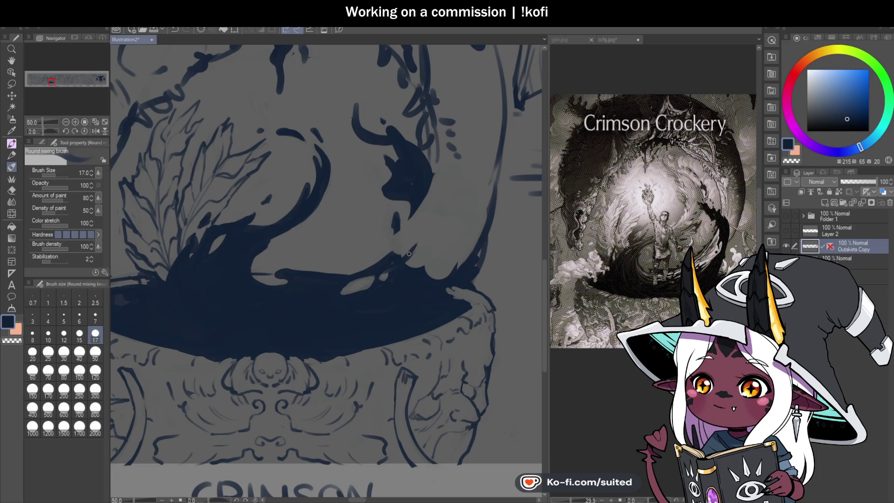
mouse_move(400, 262)
left_mouse_down()
mouse_move(424, 241)
mouse_move(416, 251)
left_mouse_up()
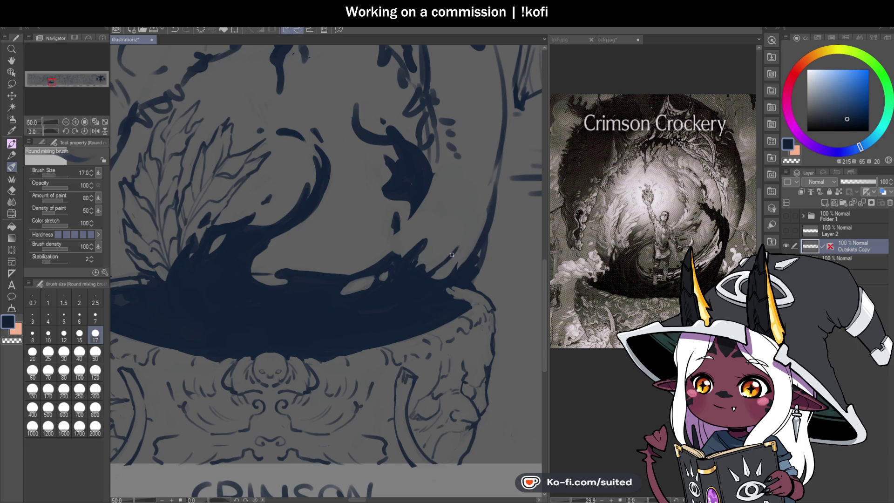
Stroke a navy wave up the sphere's right edge and along its lower-right side, and save
mouse_move(485, 202)
left_mouse_down()
mouse_move(486, 178)
mouse_move(468, 193)
mouse_move(486, 163)
mouse_move(501, 216)
left_mouse_up()
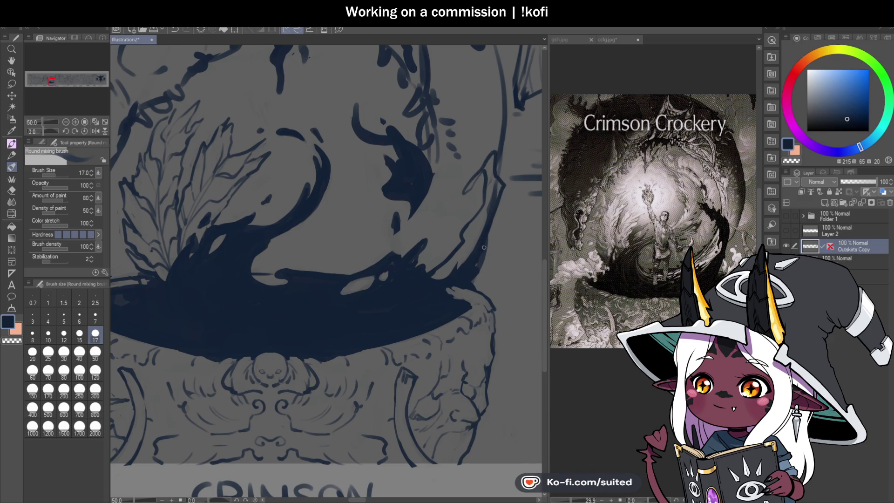
left_click_drag(466, 247, 437, 271)
mouse_move(483, 234)
left_mouse_down()
mouse_move(465, 245)
mouse_move(489, 211)
left_mouse_up()
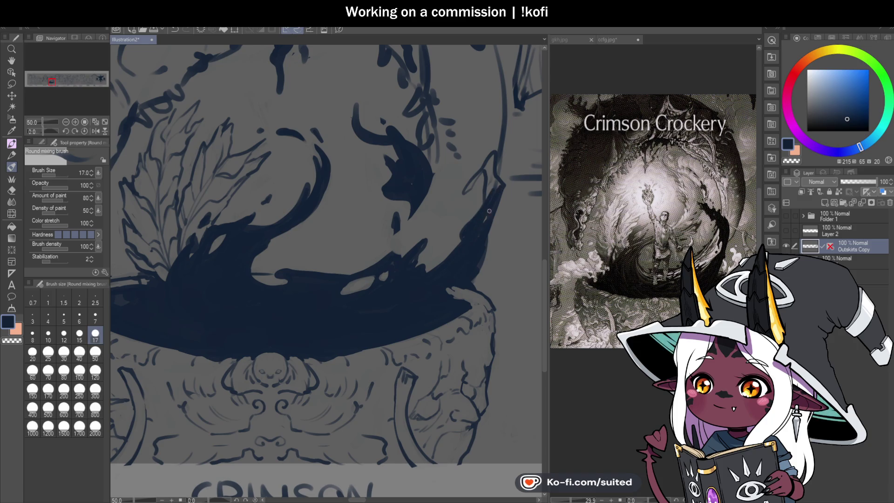
mouse_move(493, 153)
left_mouse_down()
mouse_move(463, 195)
mouse_move(491, 177)
mouse_move(491, 191)
left_mouse_up()
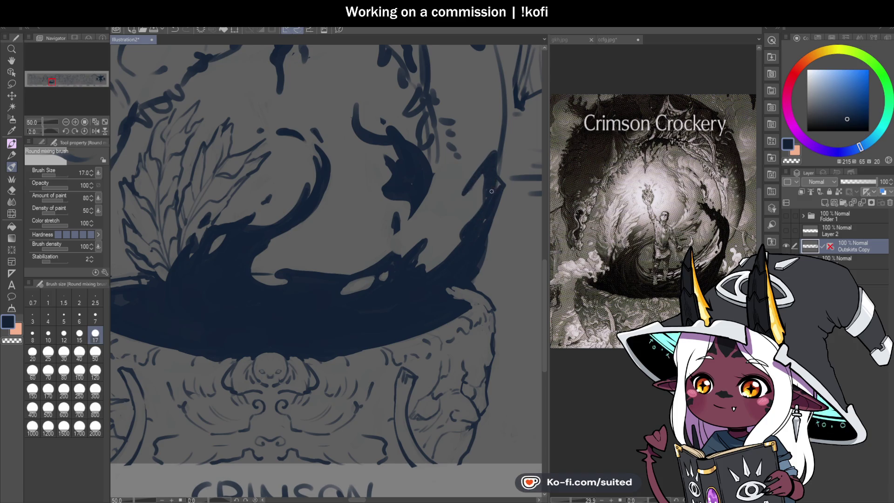
key("c")
key("c")
scroll(442, 247, "up", 1)
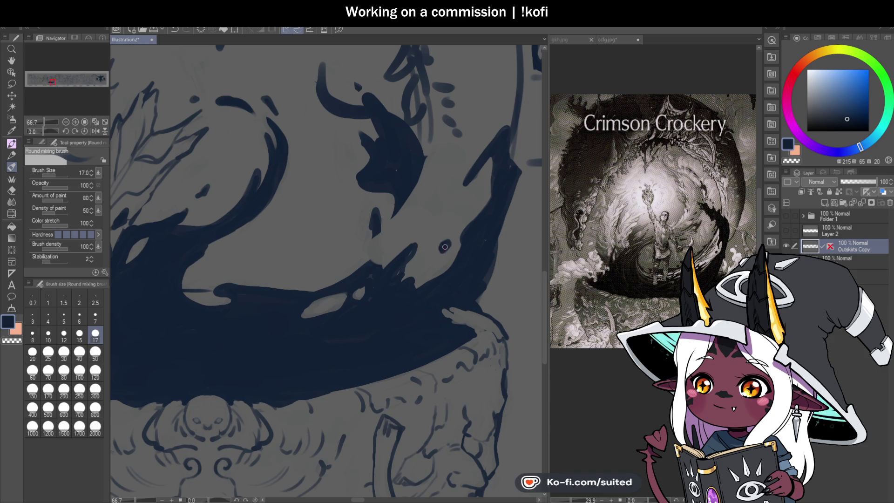
scroll(460, 277, "down", 1)
scroll(462, 297, "up", 1)
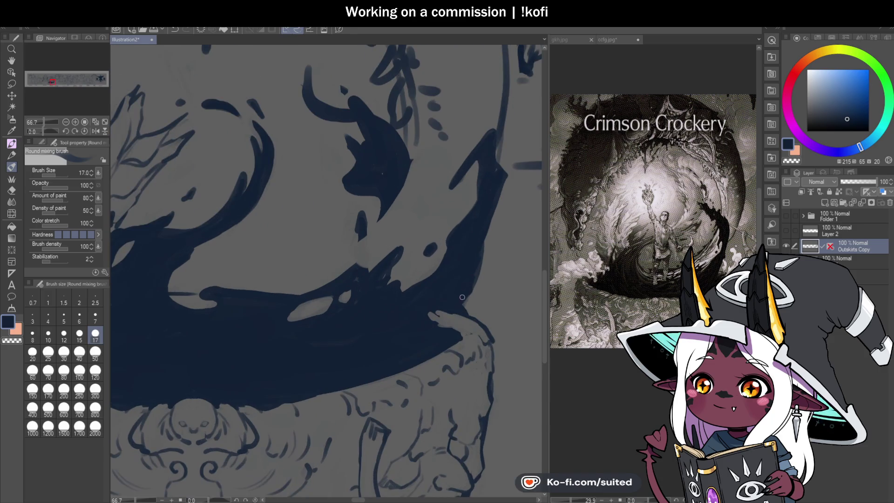
left_click_drag(488, 262, 479, 277)
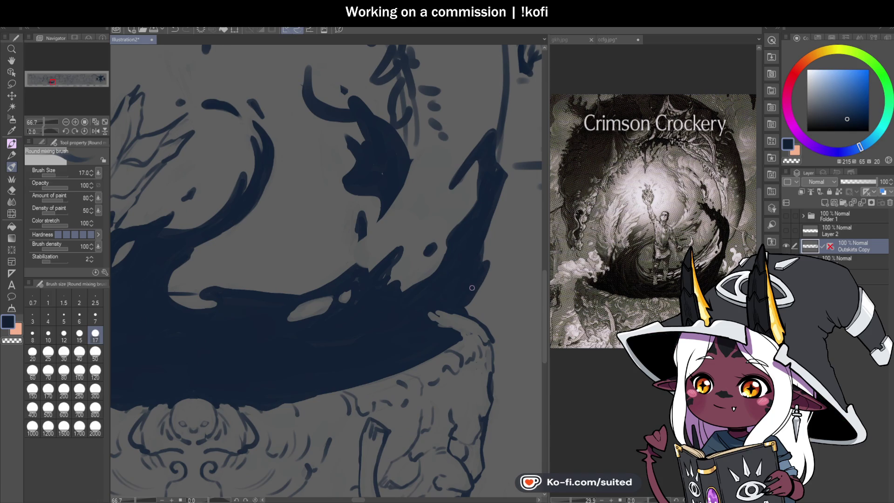
key("ctrl+s")
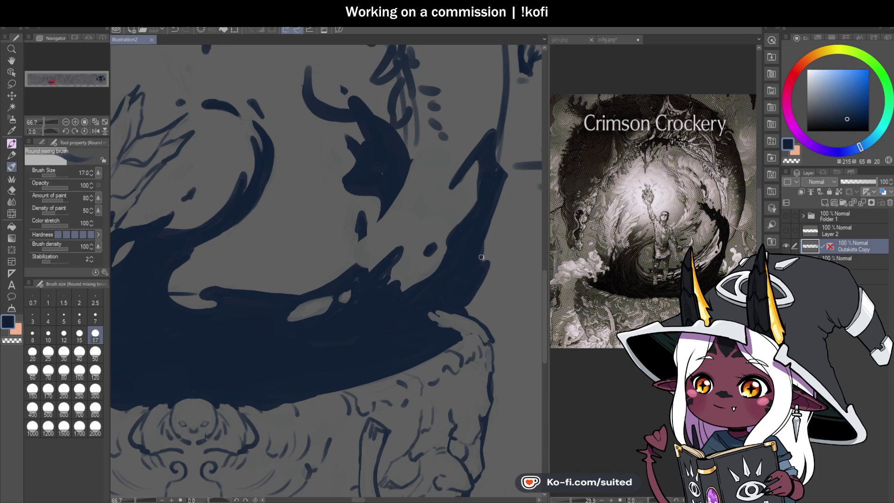
left_click_drag(482, 276, 464, 308)
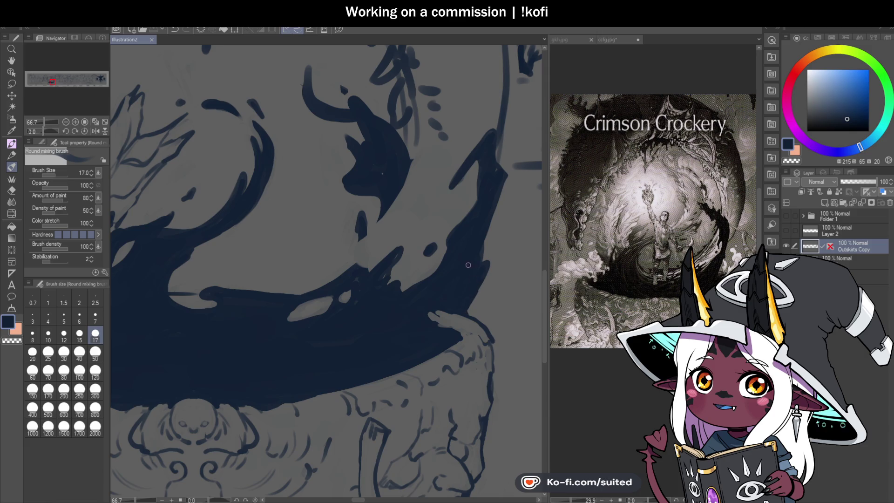
scroll(454, 268, "down", 2)
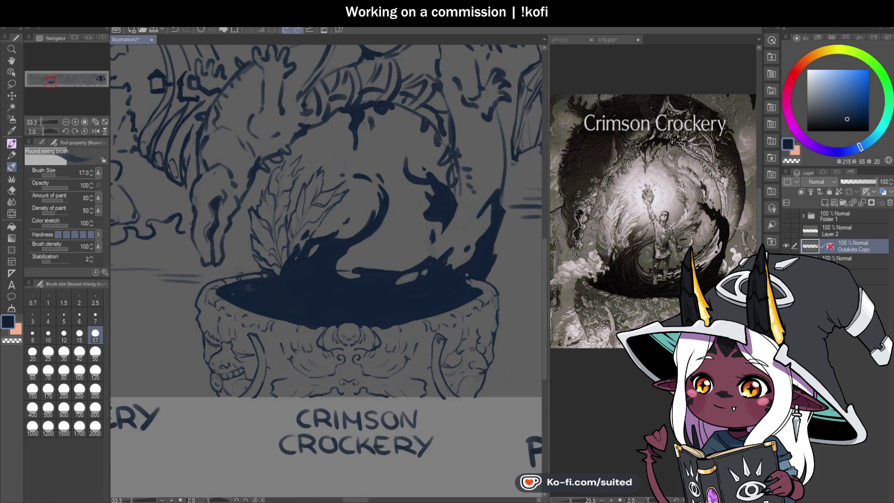
left_click(599, 41)
left_click(569, 40)
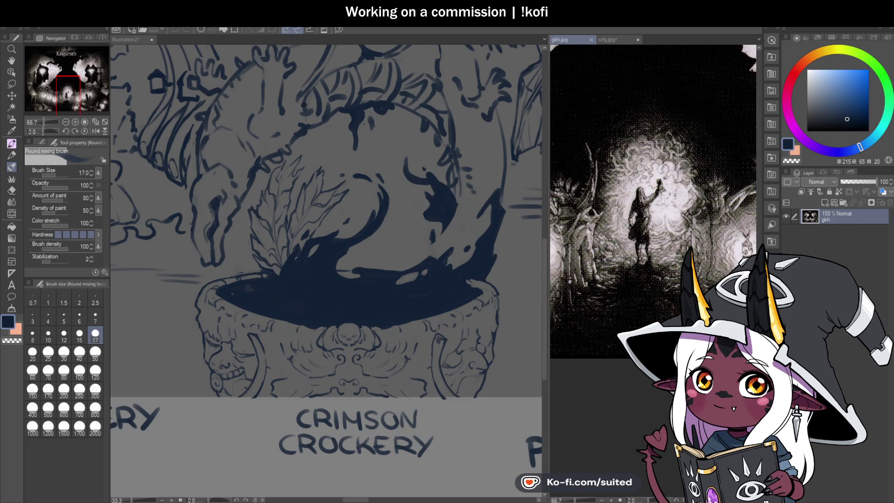
scroll(652, 187, "up", 1)
scroll(652, 184, "down", 1)
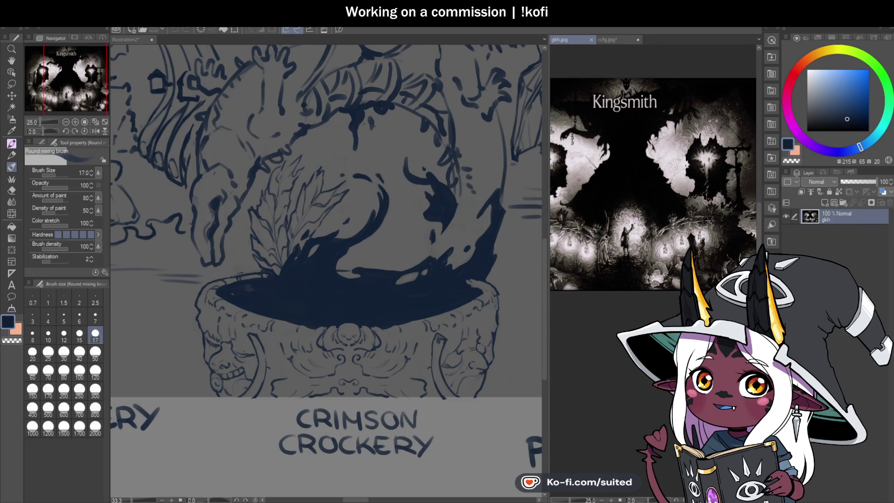
scroll(652, 186, "up", 2)
left_click(608, 40)
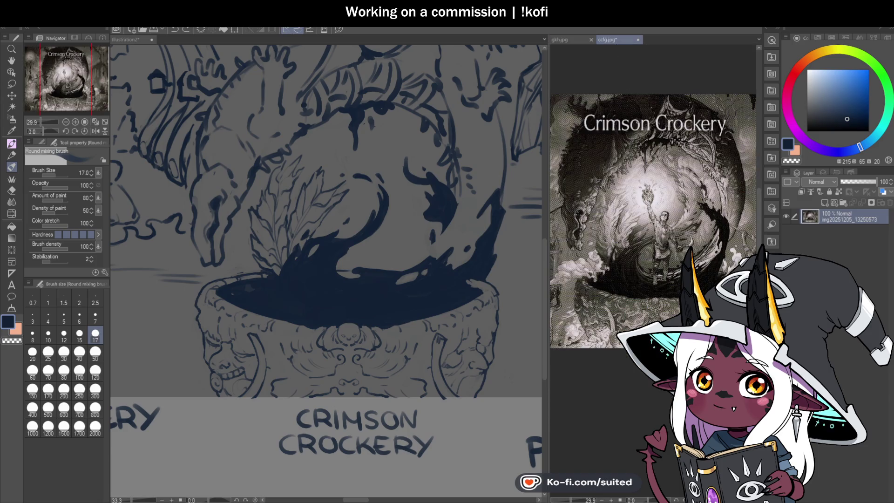
left_click(427, 270)
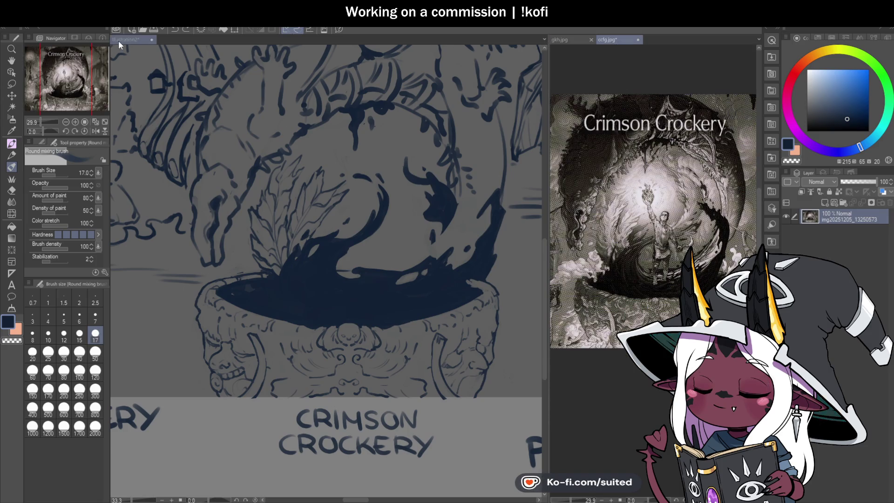
scroll(357, 305, "down", 4)
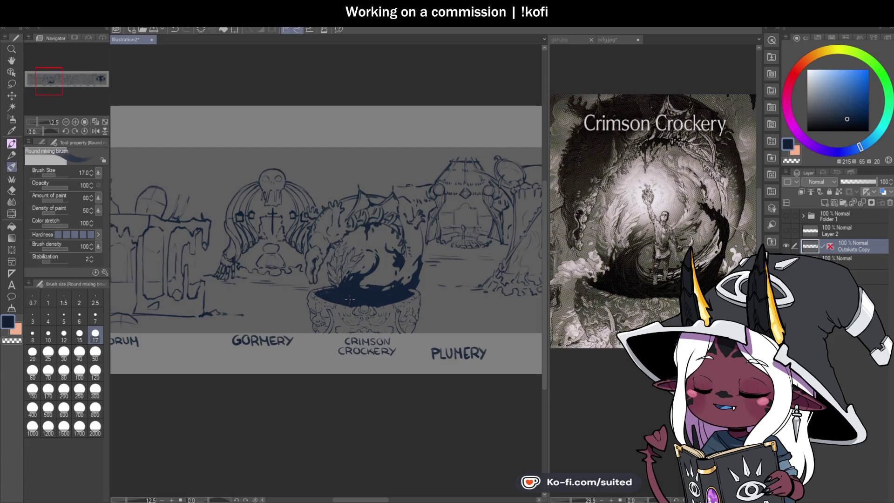
scroll(357, 305, "down", 2)
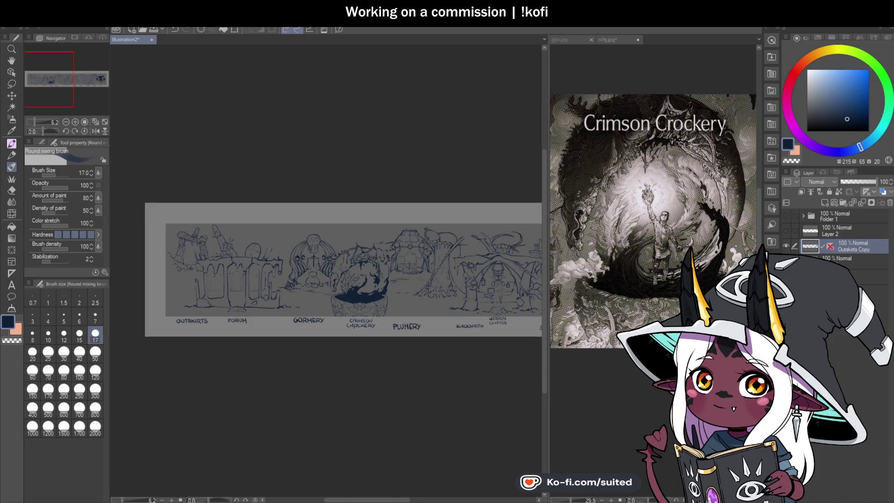
key("h")
mouse_move(443, 303)
left_mouse_down()
mouse_move(417, 309)
mouse_move(451, 298)
mouse_move(343, 323)
mouse_move(474, 304)
mouse_move(487, 317)
left_mouse_up()
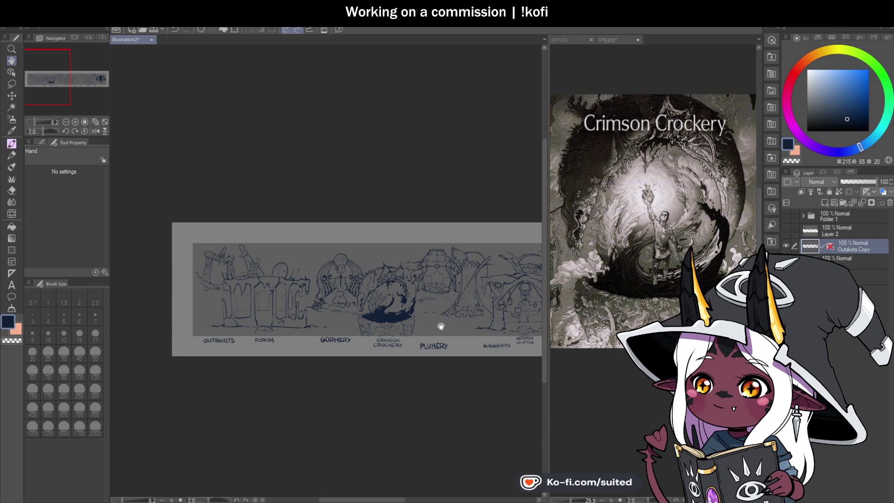
scroll(423, 325, "up", 2)
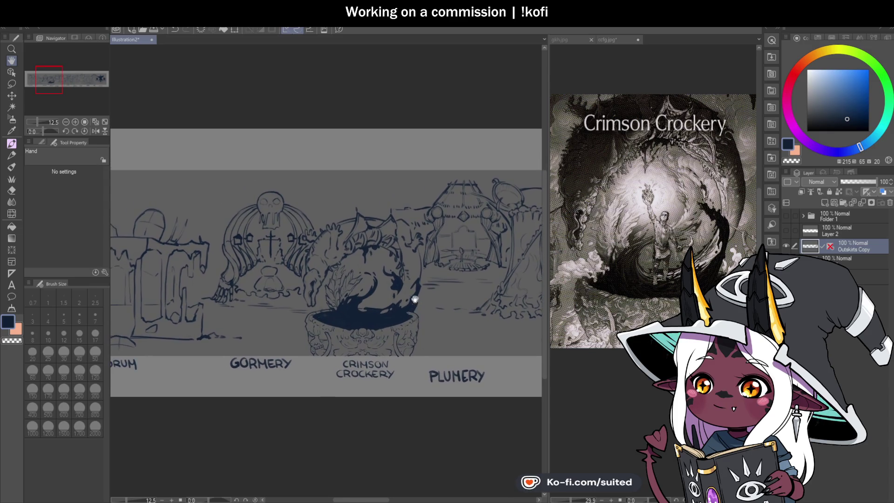
scroll(410, 300, "up", 4)
key("b")
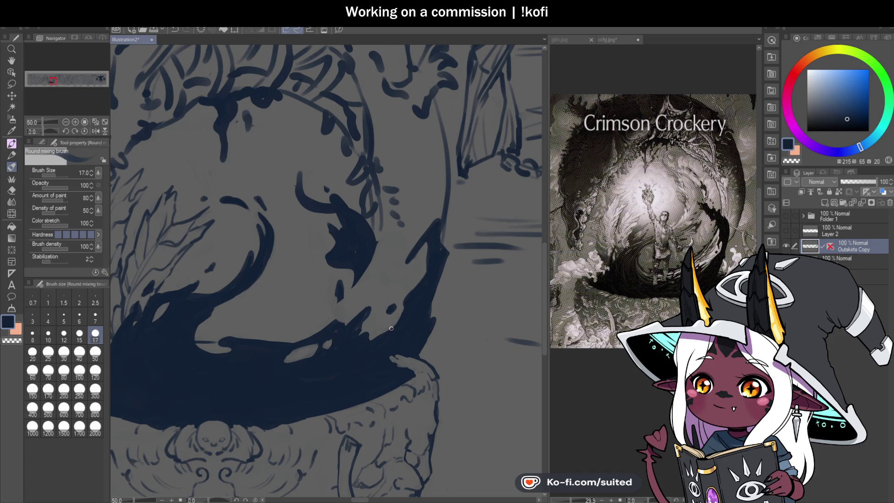
Erase the stray ink stroke and small dots above the splash with a larger transparent brush
key("bracketright")
mouse_move(298, 167)
left_mouse_down()
mouse_move(300, 208)
mouse_move(326, 270)
mouse_move(364, 219)
mouse_move(359, 278)
mouse_move(337, 283)
left_mouse_up()
left_click_drag(367, 229, 392, 187)
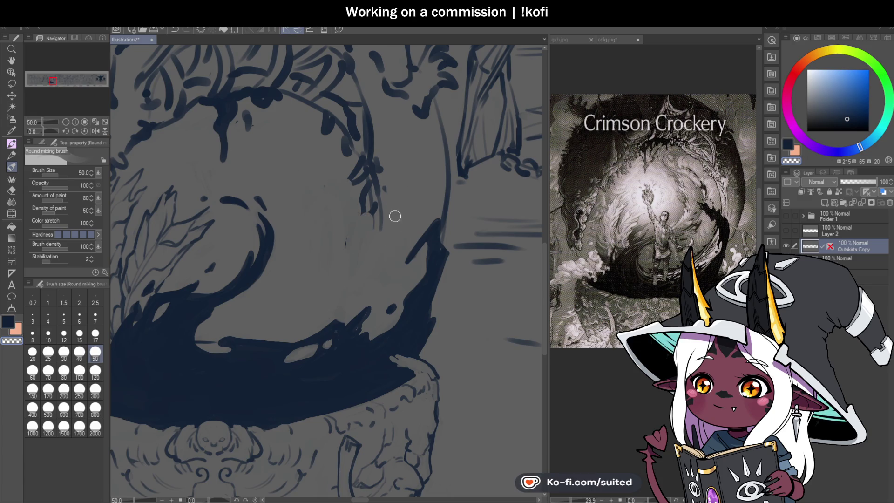
Save, then draw a thin line along the sphere's edge with the 17 brush
left_click(64, 333)
key("ctrl+s")
left_click(95, 334)
left_click_drag(378, 190, 370, 260)
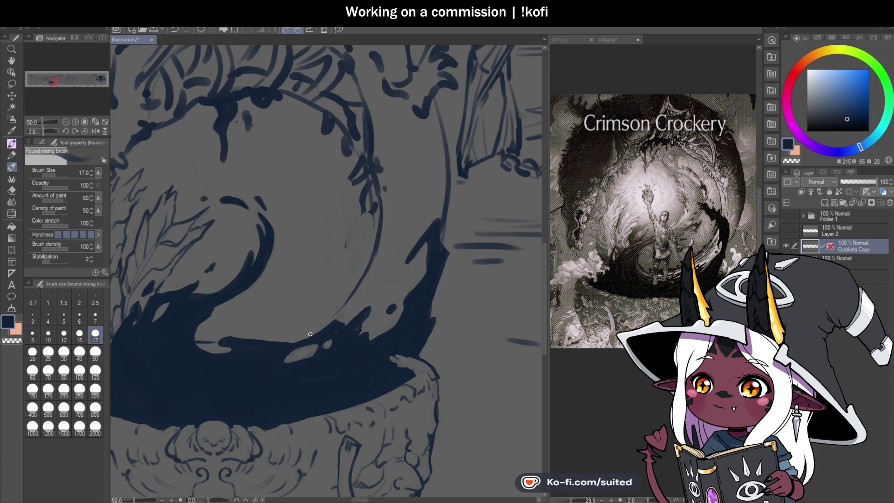
scroll(431, 275, "down", 4)
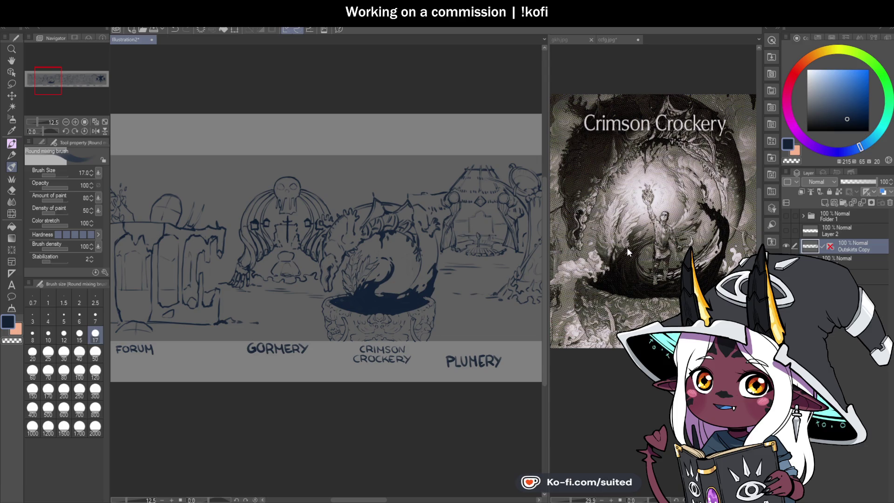
scroll(409, 293, "up", 4)
Retrace the faint sphere line, extend the ink wave into a sharp spike, and add short strokes
scroll(409, 294, "up", 1)
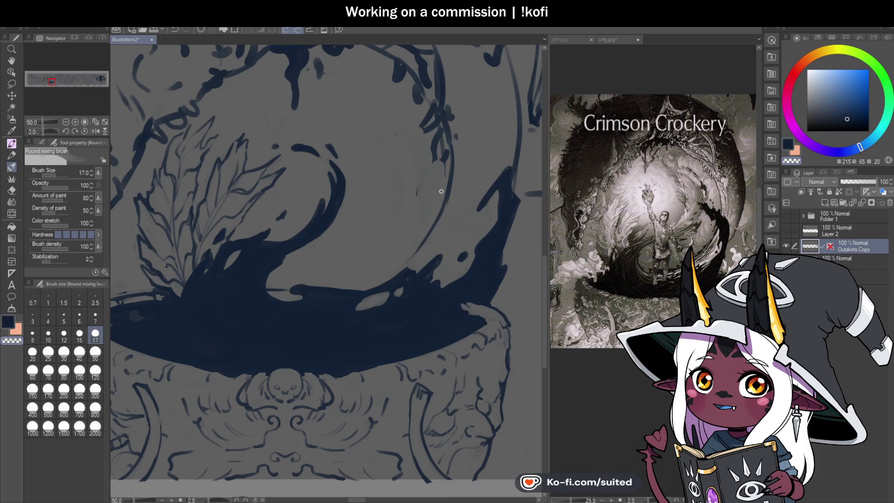
left_click_drag(450, 179, 432, 240)
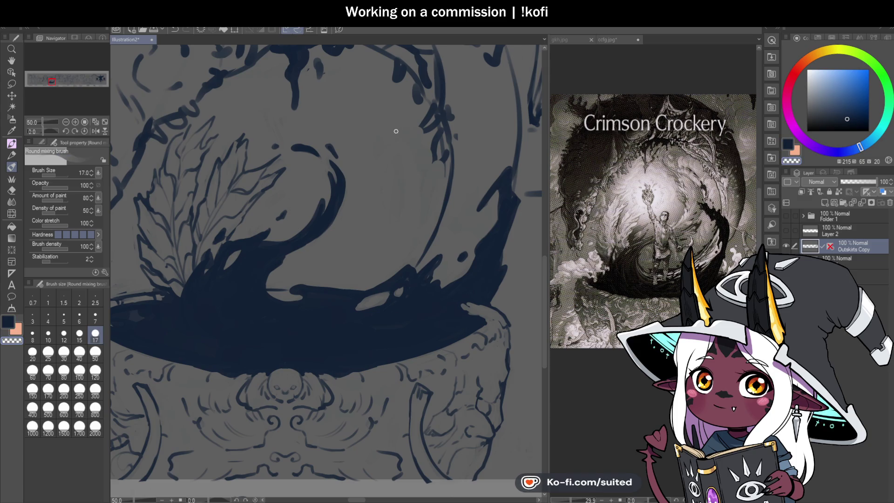
scroll(407, 153, "down", 2)
scroll(427, 198, "up", 3)
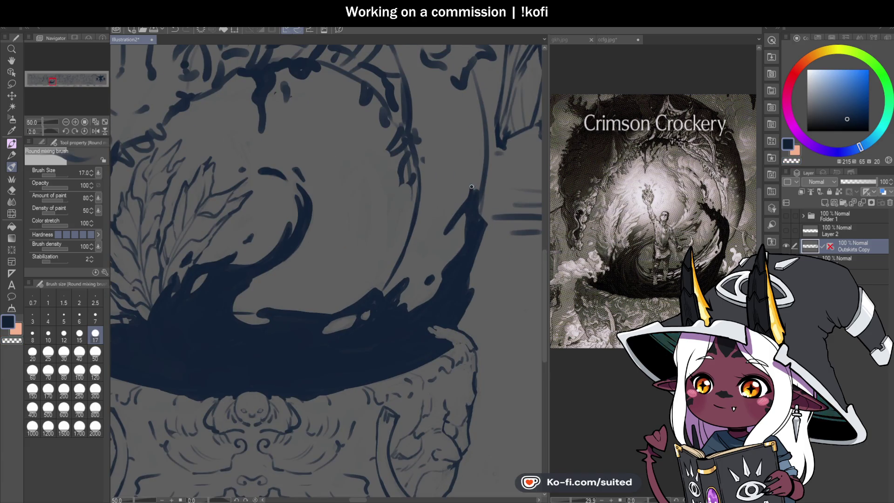
mouse_move(467, 222)
left_mouse_down()
mouse_move(476, 181)
mouse_move(426, 128)
left_mouse_up()
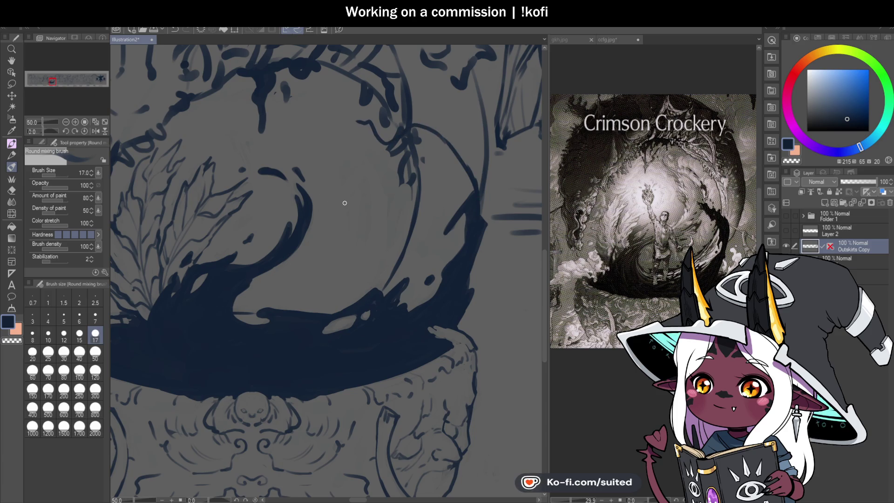
mouse_move(372, 126)
left_mouse_down()
mouse_move(354, 123)
mouse_move(384, 158)
mouse_move(417, 160)
left_mouse_up()
mouse_move(438, 209)
left_mouse_down()
mouse_move(459, 188)
mouse_move(463, 201)
mouse_move(459, 177)
mouse_move(470, 183)
left_mouse_up()
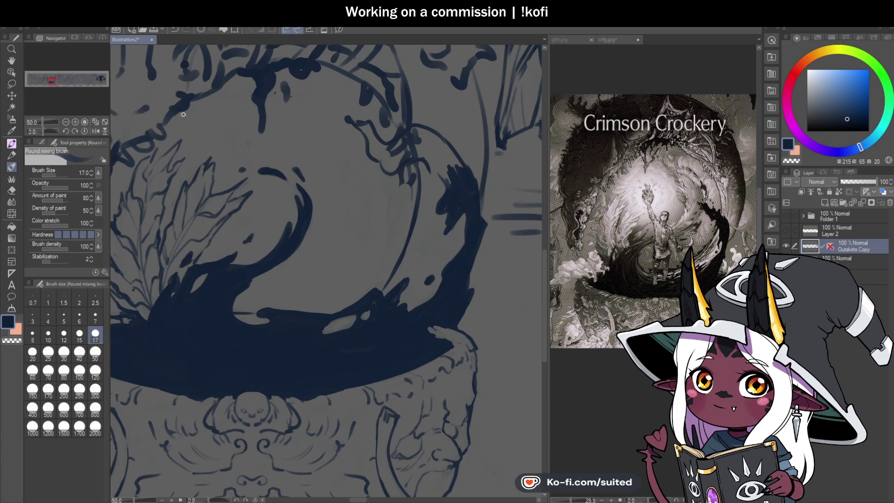
On a horizontally mirrored view, thicken the curving, upper and left ink arcs and the hooked line
key("h")
scroll(210, 163, "down", 3)
scroll(266, 196, "up", 4)
mouse_move(232, 208)
left_mouse_down()
mouse_move(272, 186)
mouse_move(260, 223)
mouse_move(293, 181)
mouse_move(257, 205)
mouse_move(298, 148)
left_mouse_up()
mouse_move(299, 159)
left_mouse_down()
mouse_move(267, 186)
mouse_move(212, 268)
mouse_move(209, 312)
left_mouse_up()
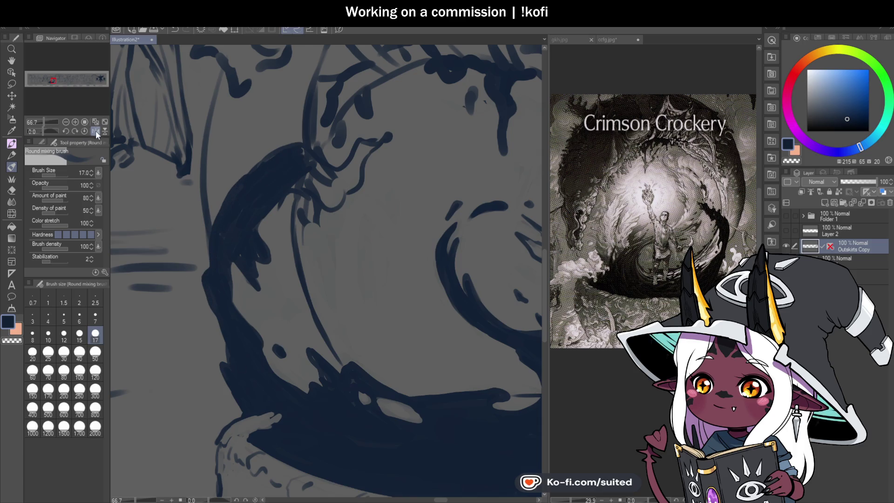
left_click(95, 131)
mouse_move(353, 196)
left_mouse_down()
mouse_move(357, 185)
mouse_move(364, 219)
mouse_move(394, 242)
mouse_move(399, 208)
mouse_move(410, 235)
left_mouse_up()
Switch to the 50 brush size and save the sketch
left_click(95, 353)
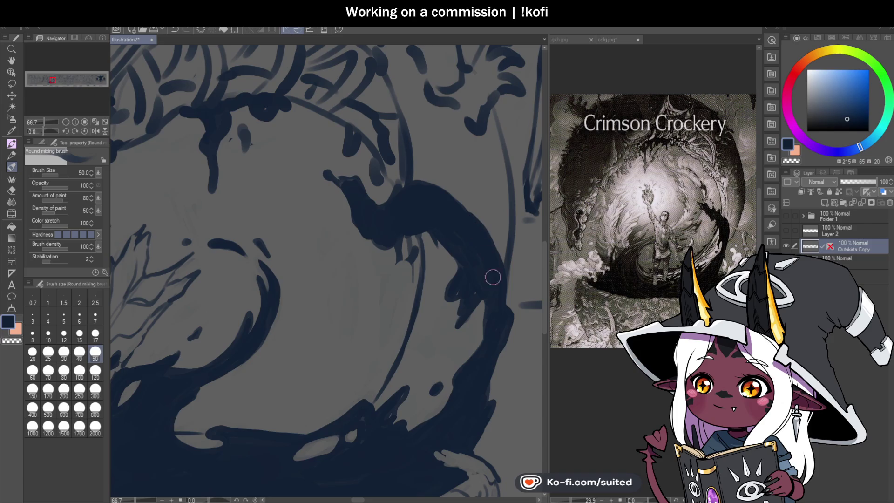
scroll(359, 274, "down", 5)
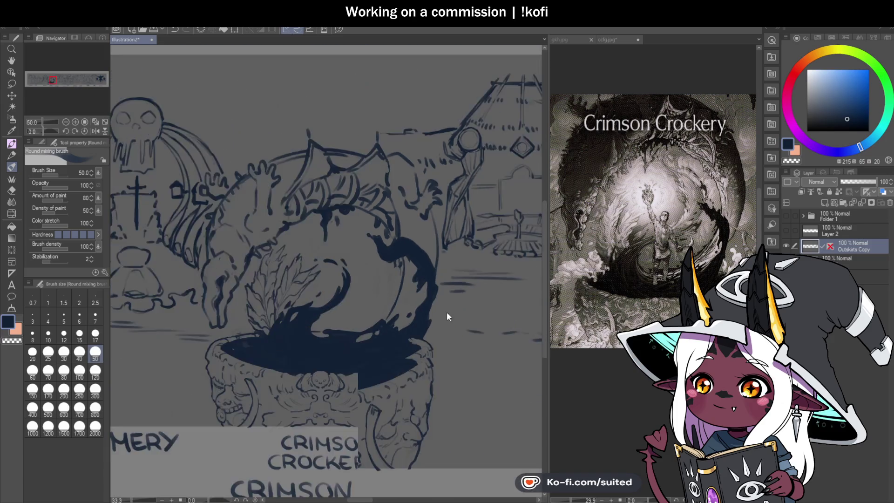
key("ctrl+s")
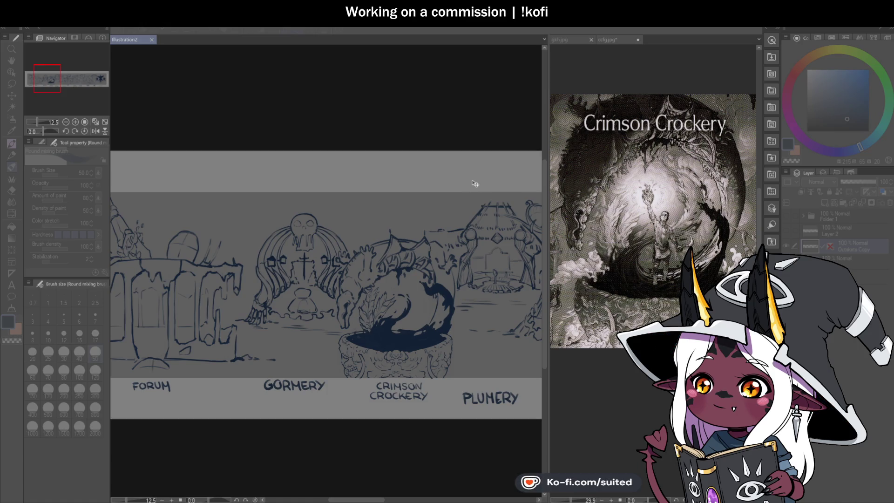
left_click(843, 56)
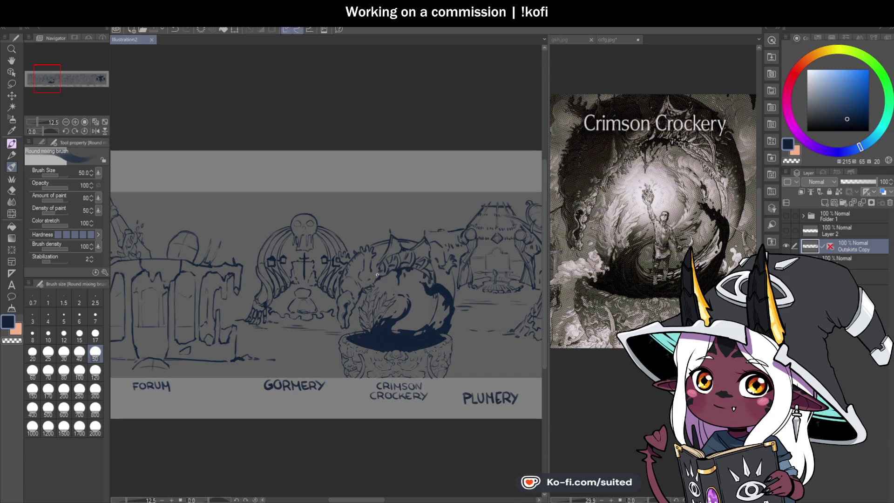
Zoom in on the splash, set brush size 17, and paint short strokes inside its inner curve
scroll(326, 280, "down", 5)
scroll(352, 328, "up", 2)
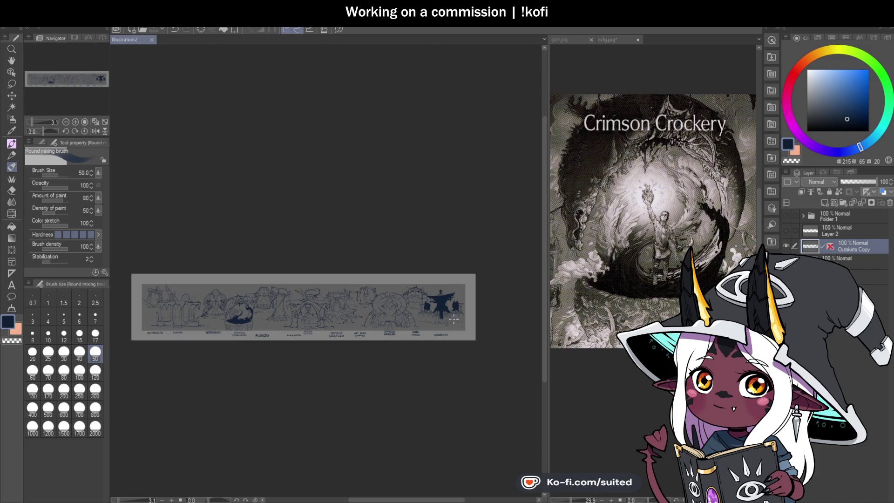
scroll(268, 284, "up", 10)
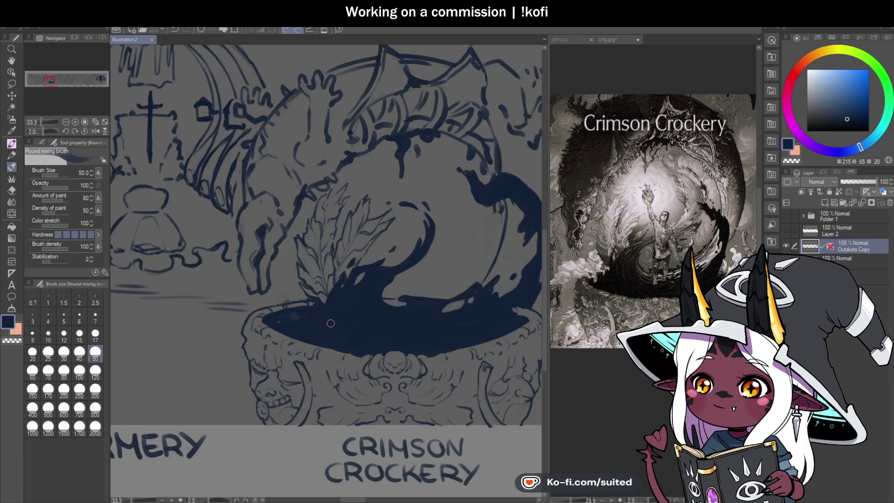
scroll(320, 315, "down", 1)
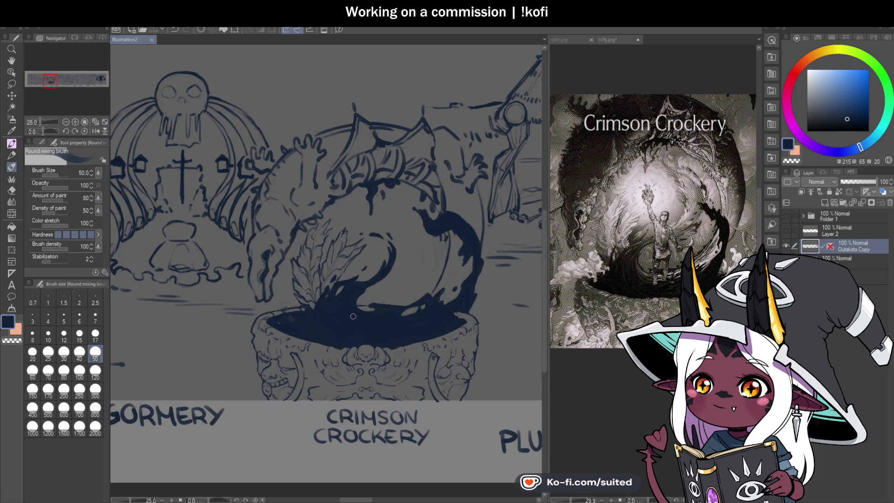
scroll(410, 275, "up", 1)
scroll(409, 274, "down", 2)
scroll(453, 265, "up", 1)
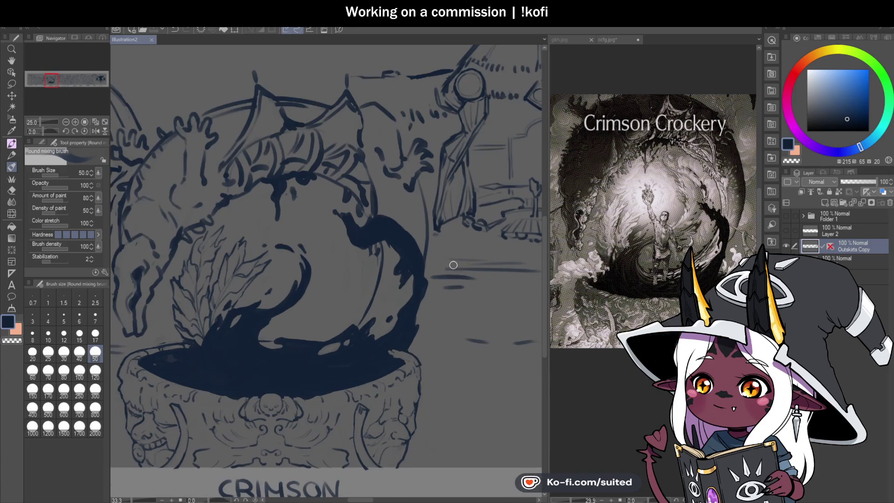
scroll(397, 324, "up", 1)
left_click(95, 333)
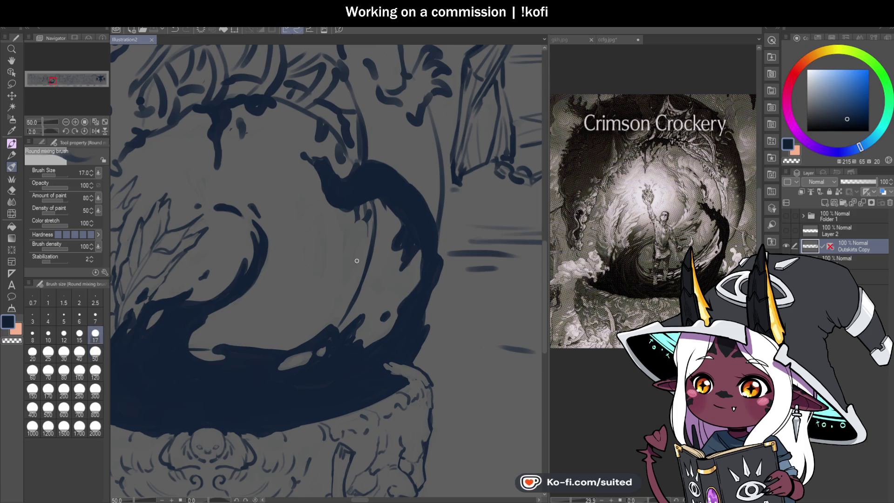
left_click_drag(361, 246, 355, 259)
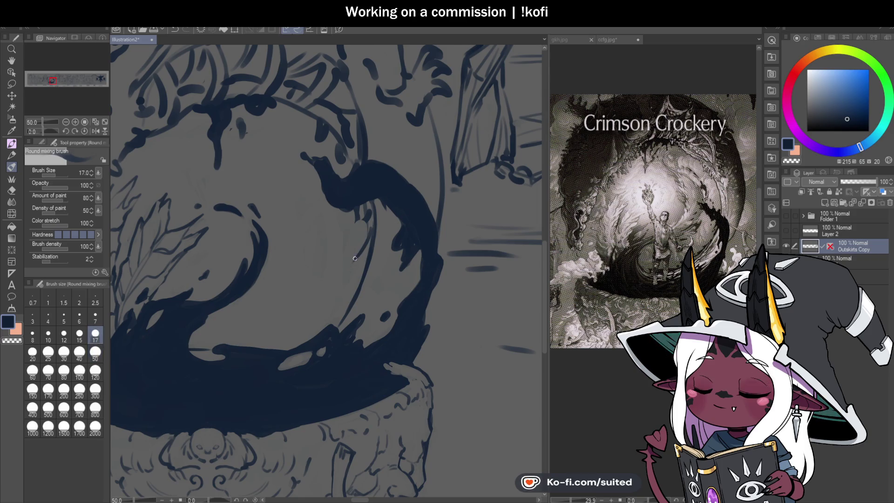
mouse_move(339, 275)
left_mouse_down()
mouse_move(298, 315)
mouse_move(335, 294)
mouse_move(372, 234)
mouse_move(360, 259)
left_mouse_up()
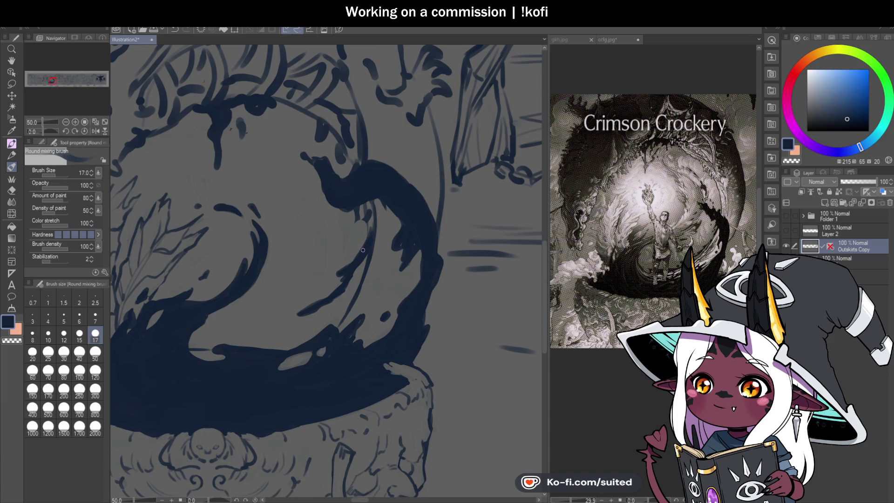
Add a dark mark and a stroke along the splash top, erase part of the inner line, and save
left_click_drag(298, 302, 306, 296)
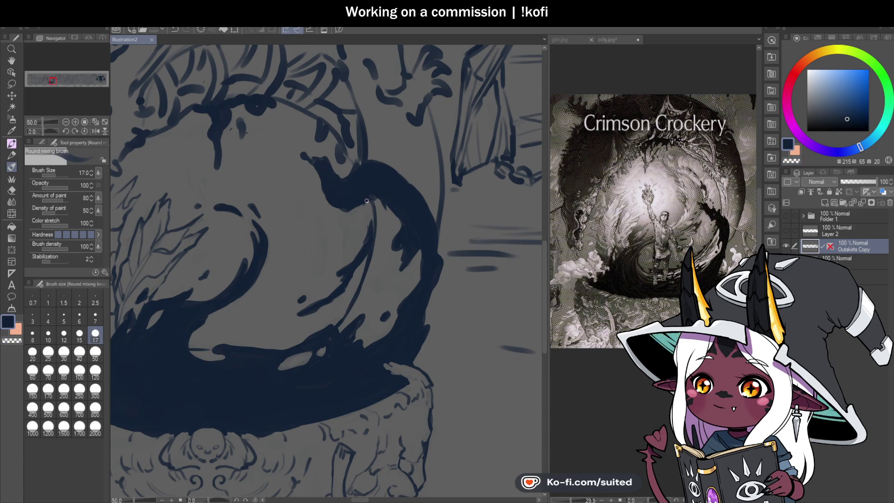
mouse_move(346, 227)
left_mouse_down()
mouse_move(348, 205)
mouse_move(334, 206)
mouse_move(320, 180)
left_mouse_up()
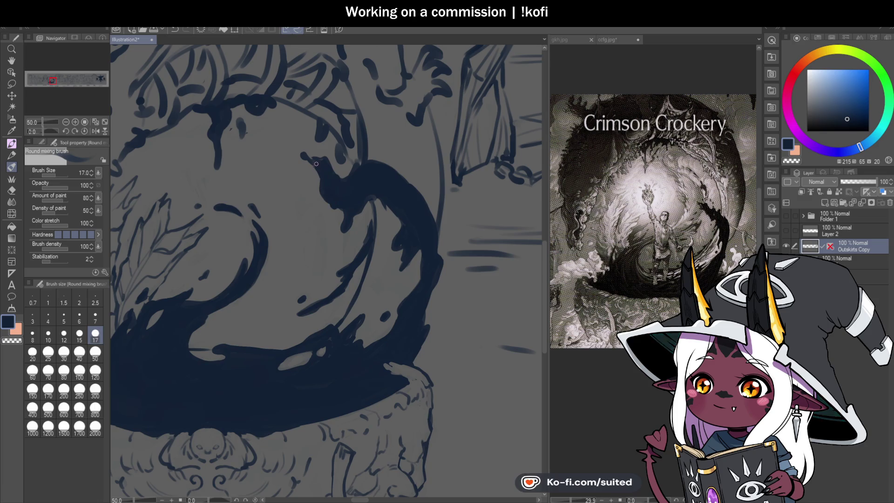
key("c")
left_click_drag(354, 218, 338, 223)
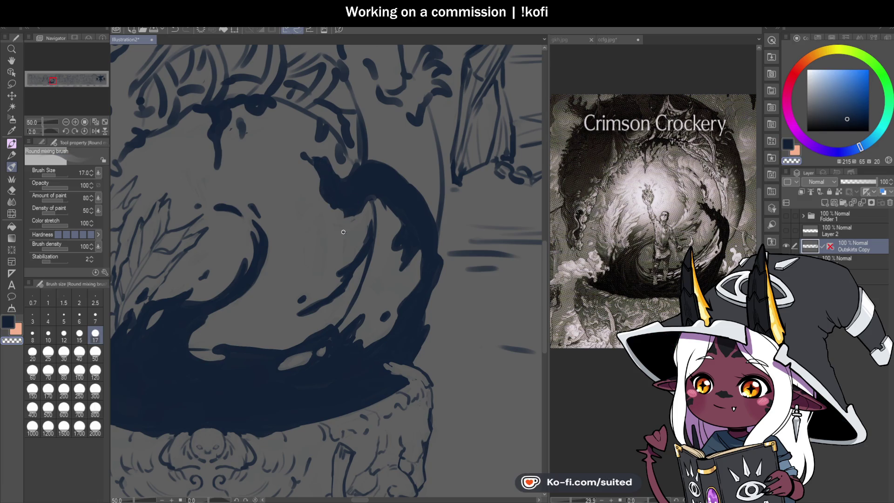
key("c")
key("ctrl+s")
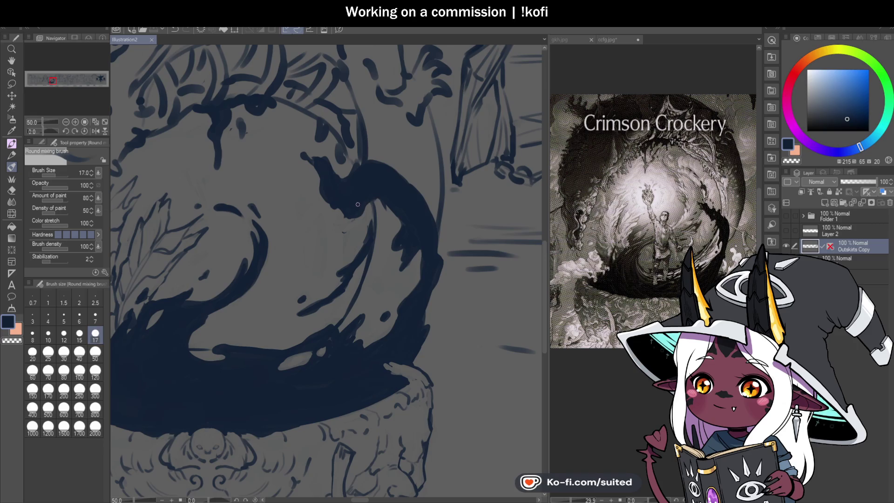
Add a small mark atop the splash and a stroke down its curve, then save again
left_click_drag(391, 164, 389, 169)
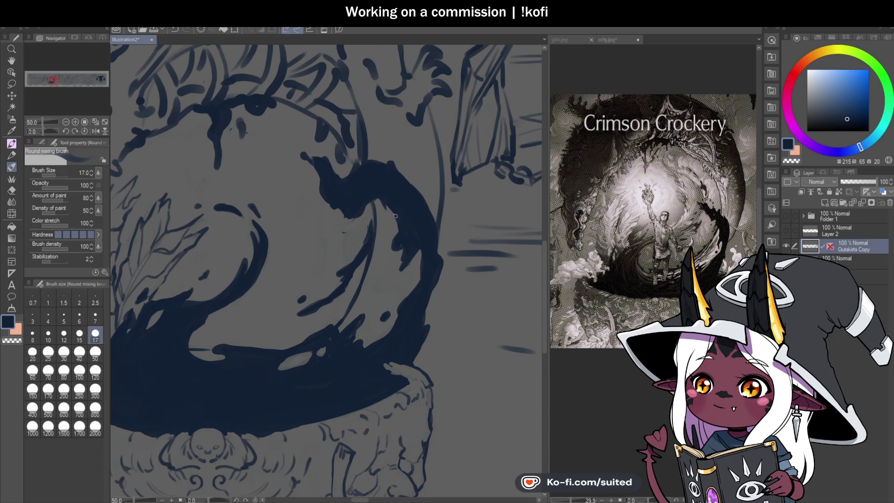
left_click_drag(374, 219, 370, 234)
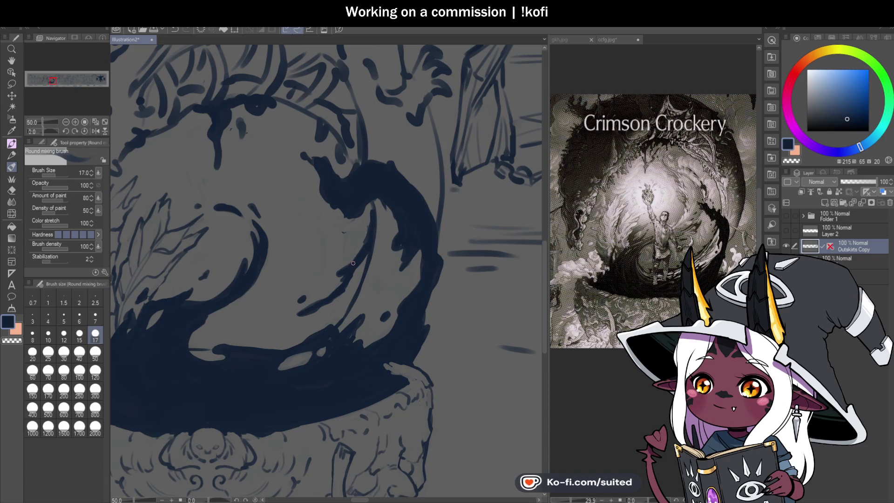
key("ctrl+s")
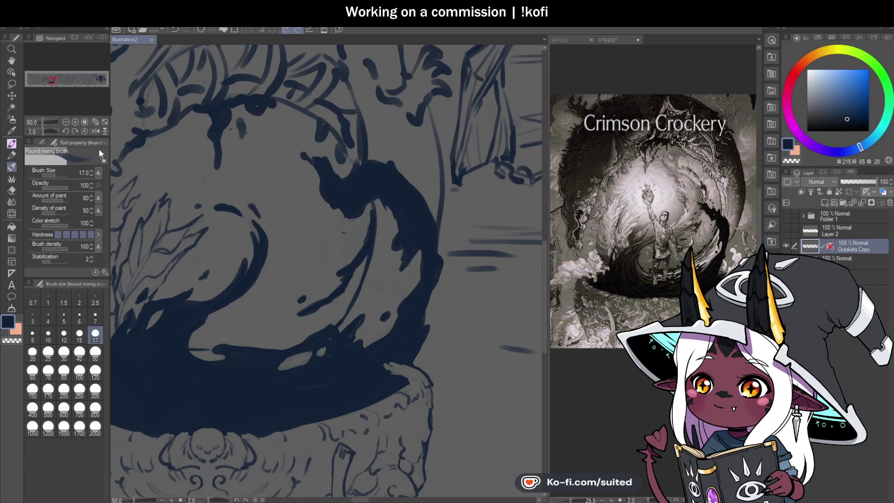
Flip the canvas view horizontally and zoom out to check the whole illustration
left_click(95, 131)
key("ctrl+0")
scroll(375, 306, "down", 2)
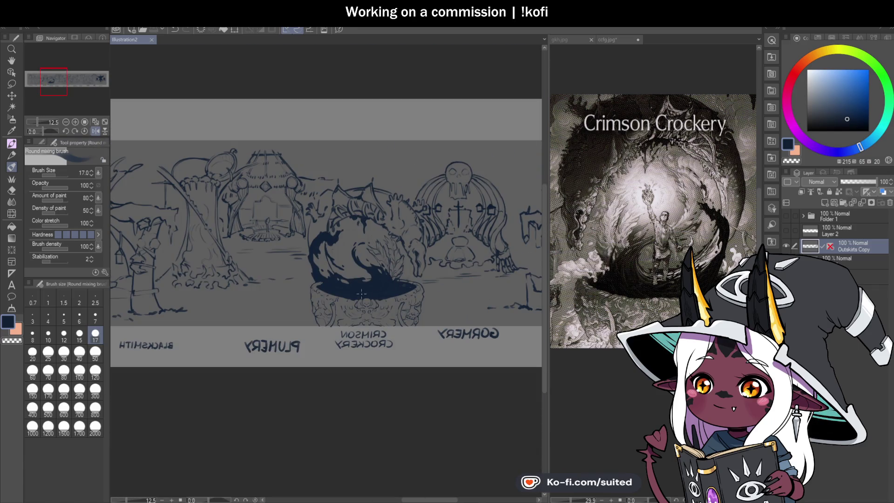
Unflip the canvas and darken the splash's right edge just above the cauldron rim
key("ctrl+plus")
left_click(96, 131)
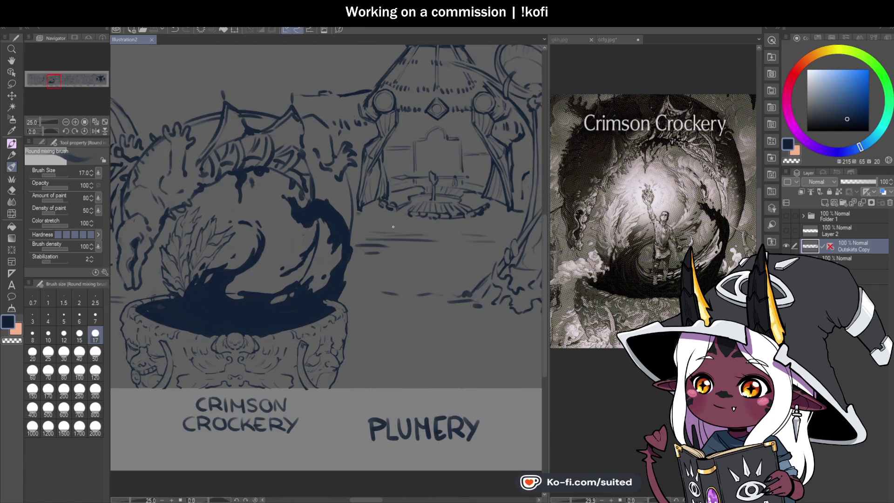
scroll(344, 275, "up", 2)
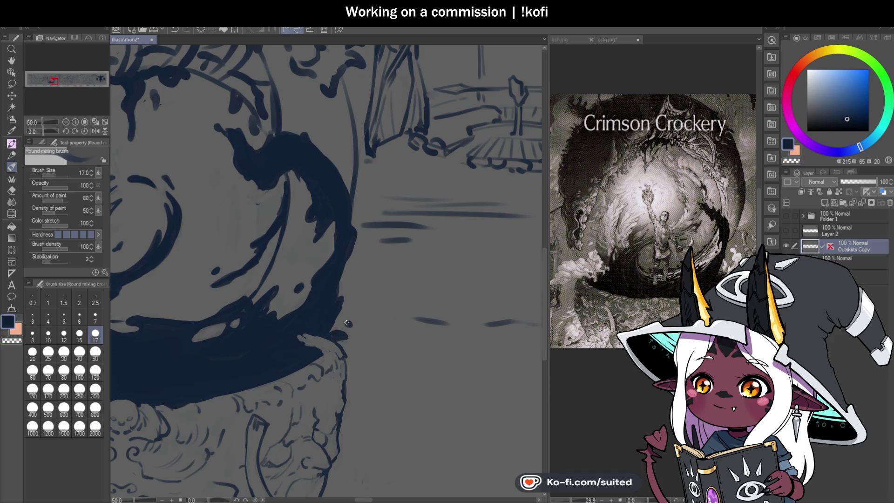
left_click_drag(339, 296, 347, 260)
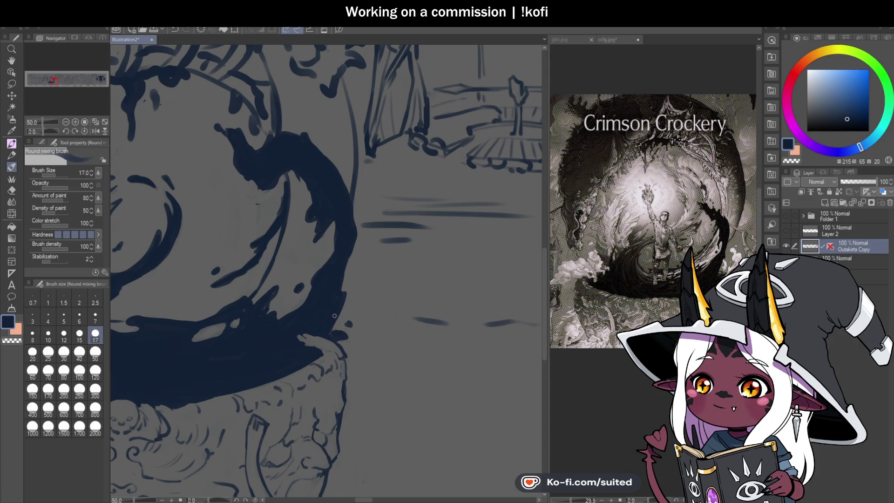
left_click_drag(345, 168, 334, 198)
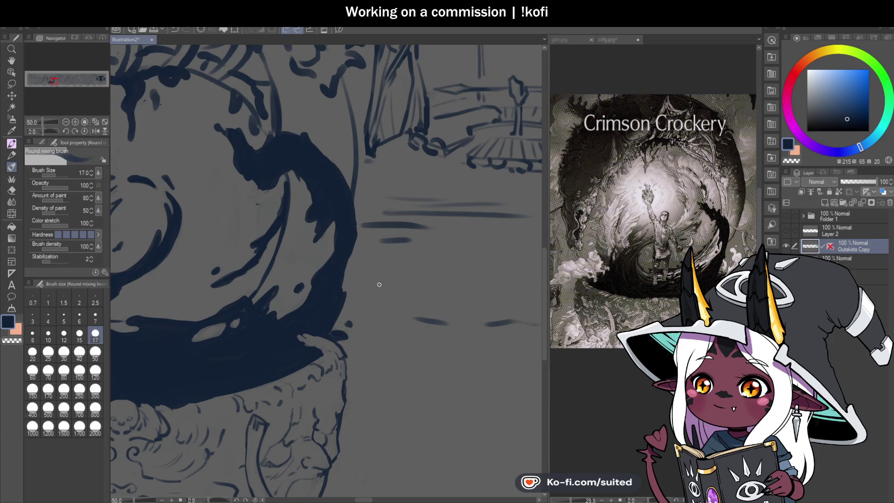
scroll(402, 285, "down", 2)
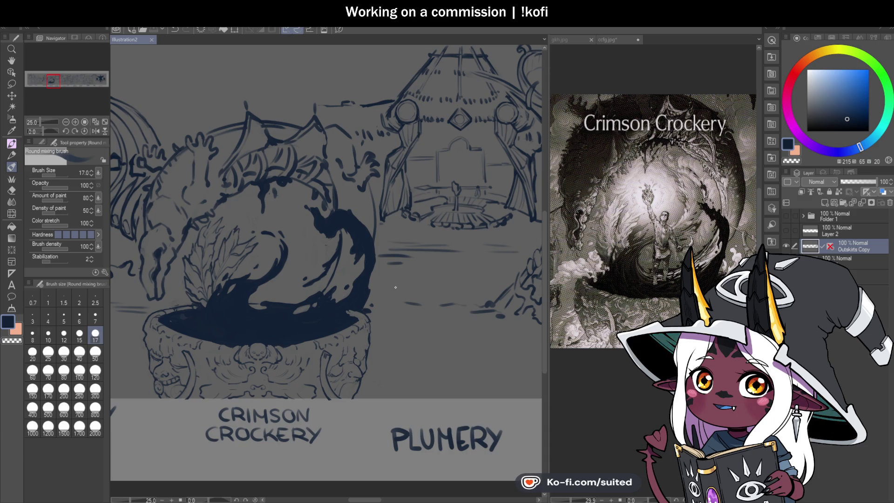
Dab the splash tip, blend the thin line beside it, and stroke its right edge, saving along the way
scroll(320, 214, "up", 3)
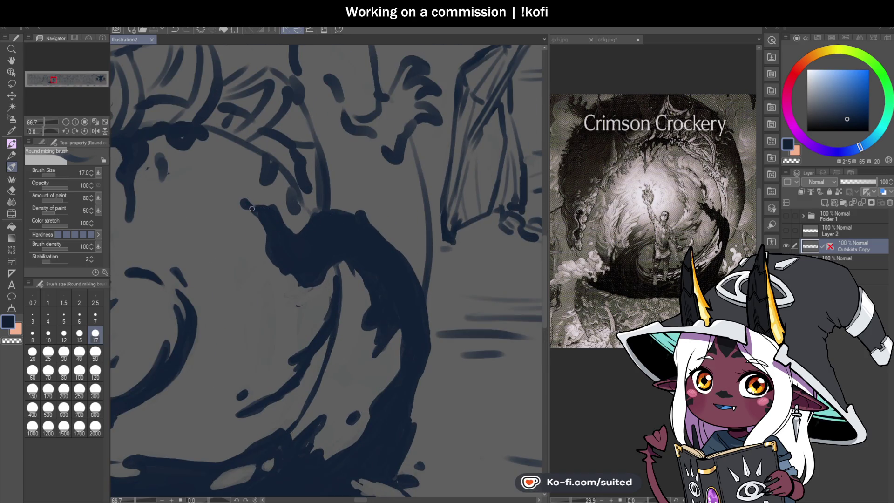
key("ctrl+s")
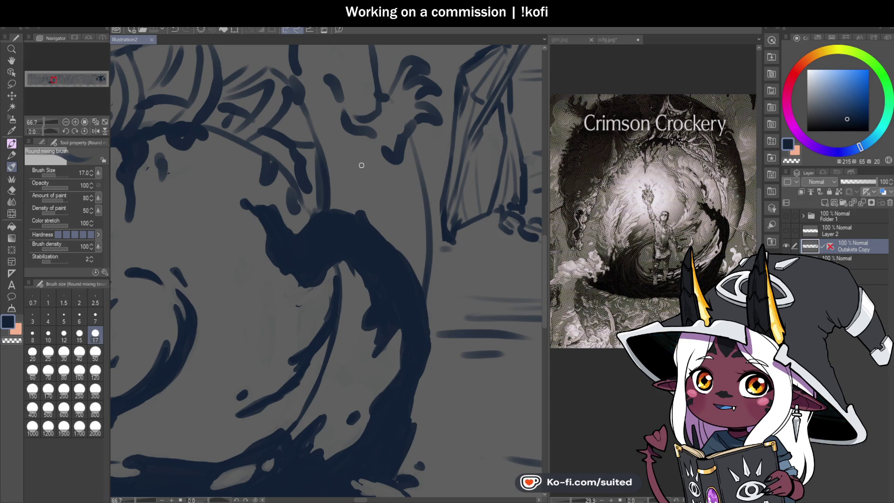
left_click_drag(320, 295, 309, 297)
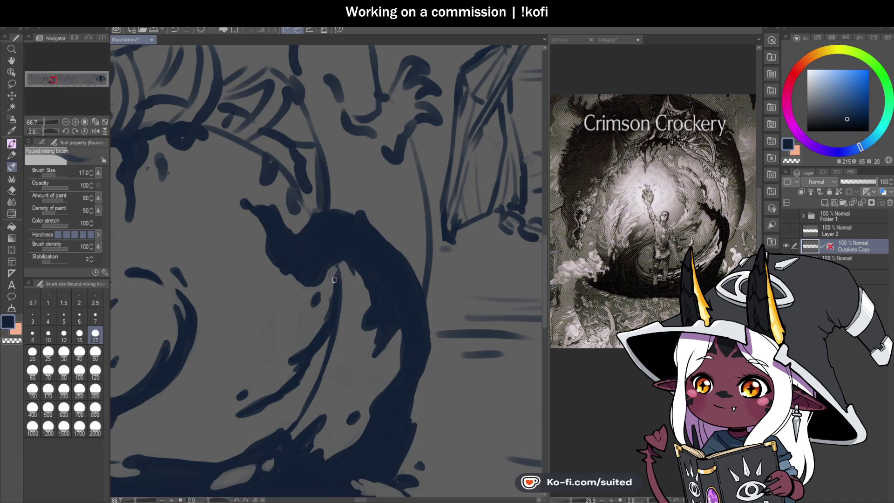
key("ctrl+s")
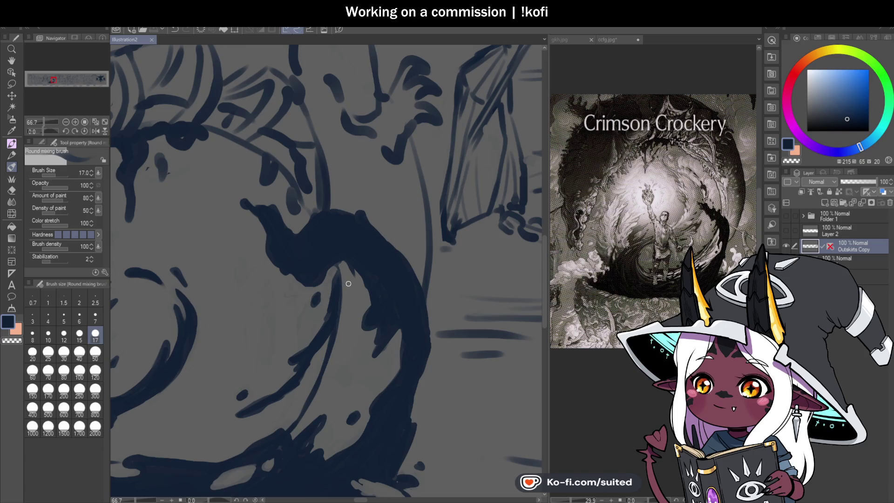
scroll(331, 283, "down", 3)
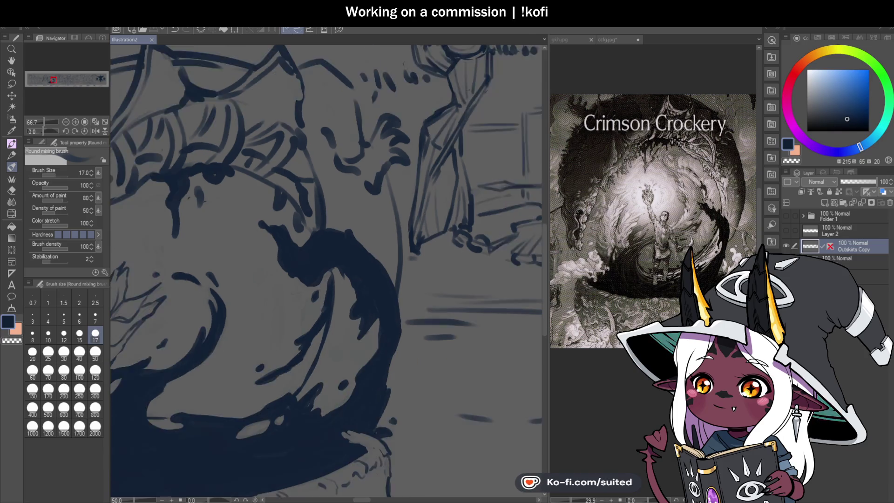
mouse_move(374, 273)
left_mouse_down()
mouse_move(375, 226)
mouse_move(372, 303)
left_mouse_up()
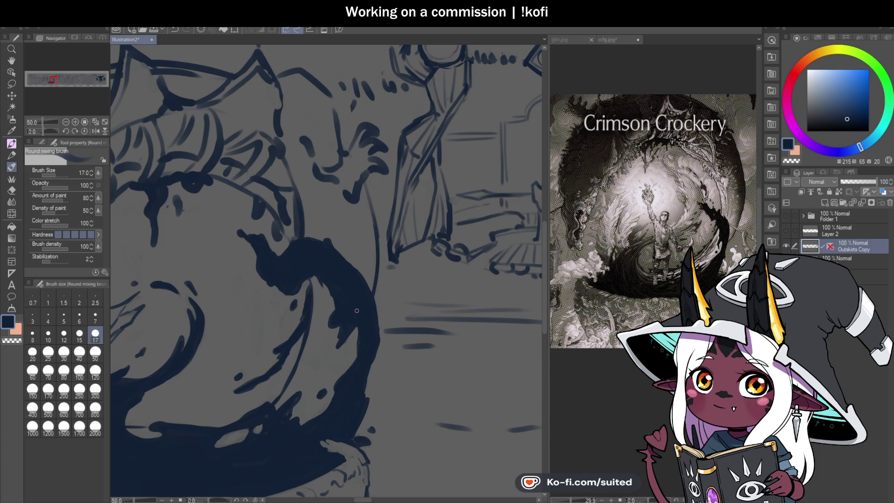
mouse_move(359, 179)
left_mouse_down()
mouse_move(346, 210)
mouse_move(375, 227)
mouse_move(381, 284)
left_mouse_up()
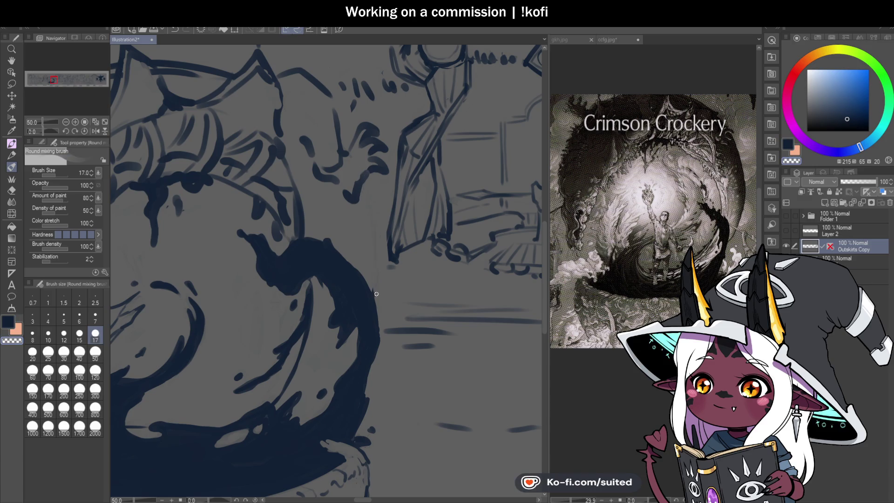
Draw two thin dark lines beside the splash tail, save, and mirror the canvas view
scroll(365, 203, "down", 2)
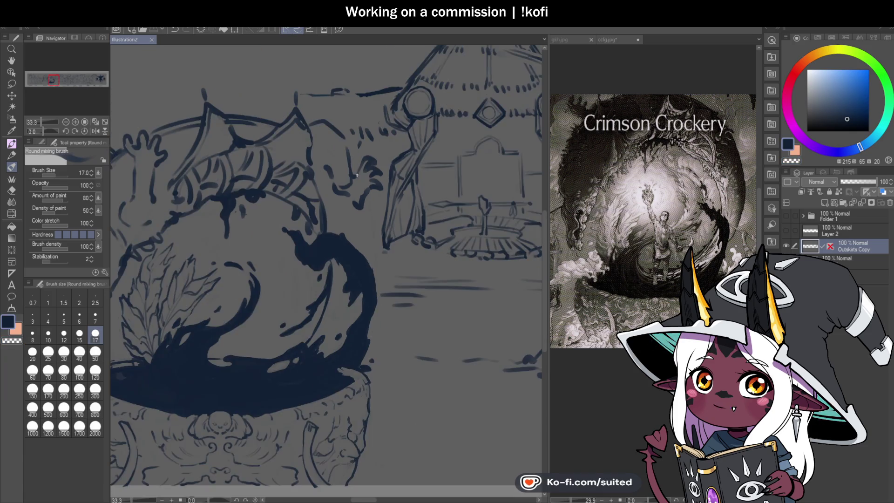
scroll(350, 153, "up", 2)
left_click_drag(381, 212, 375, 305)
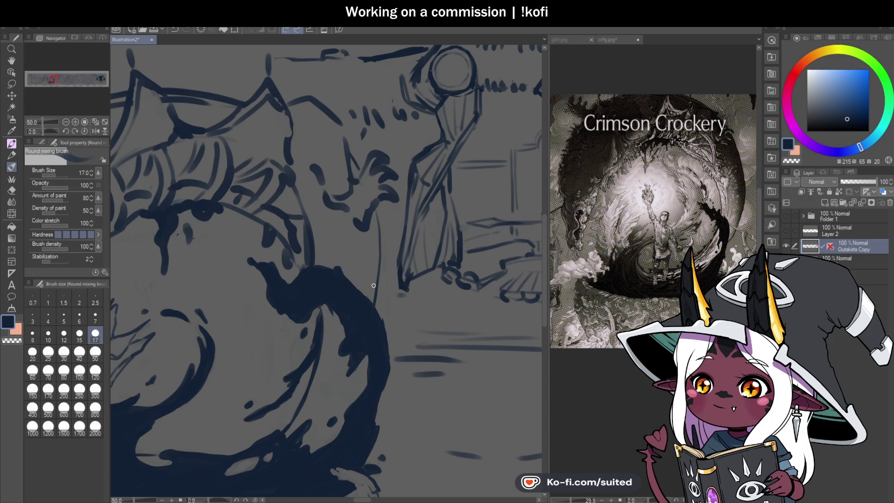
key("ctrl+s")
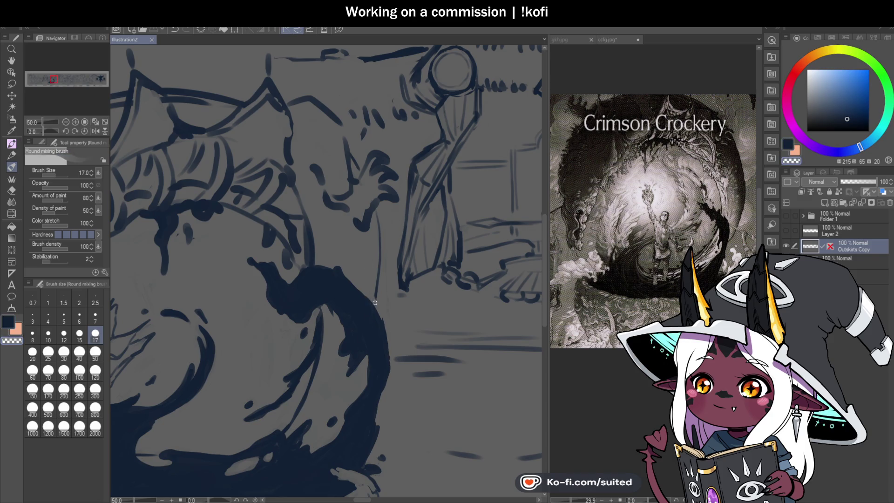
left_click_drag(381, 229, 379, 315)
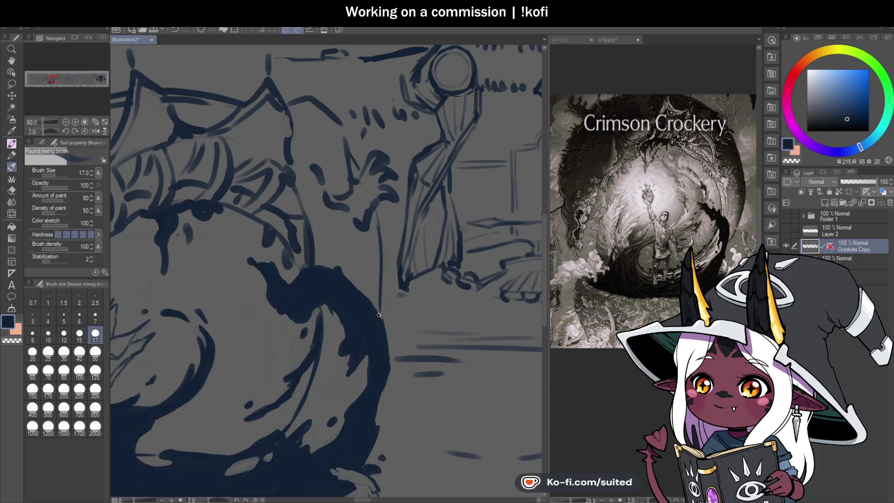
scroll(352, 275, "down", 4)
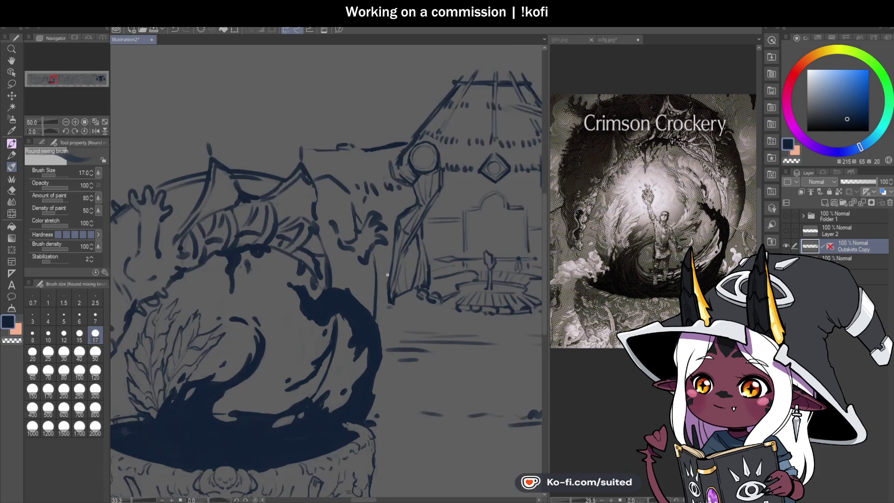
left_click(95, 131)
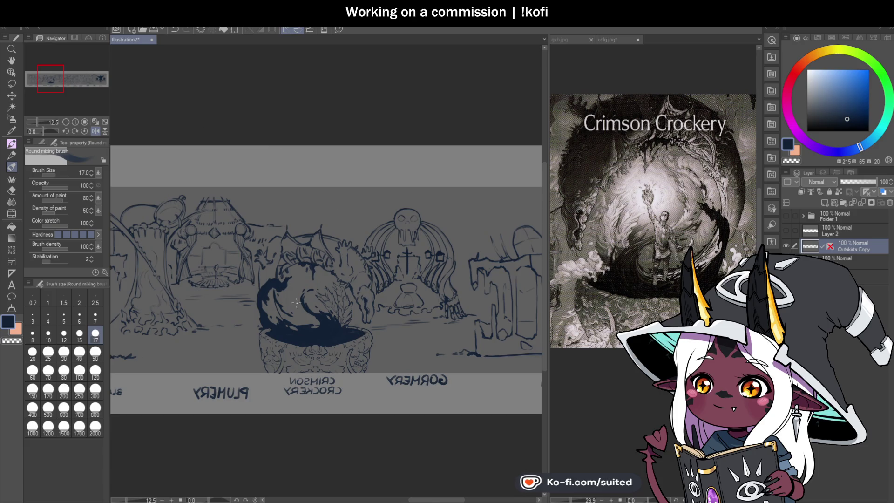
Erase the splash's left edge with transparent colour and repaint it with a thin dark ink line
scroll(310, 304, "up", 4)
key("c")
left_click_drag(240, 276, 246, 331)
key("c")
left_click_drag(265, 203, 258, 221)
left_click_drag(243, 261, 239, 310)
left_click_drag(237, 278, 254, 371)
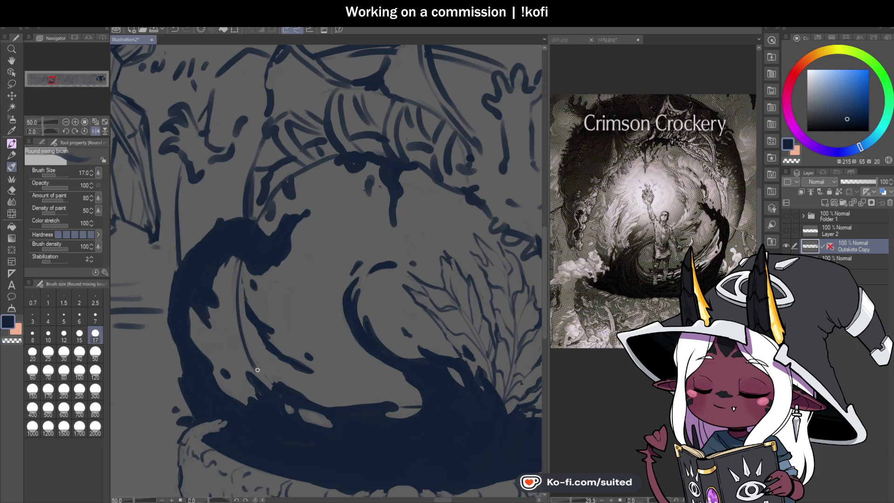
Undo a trial erase, then lasso part of the splash's inner edge and apply Scale/Rotate
scroll(249, 333, "up", 1)
key("c")
left_click_drag(239, 279, 252, 328)
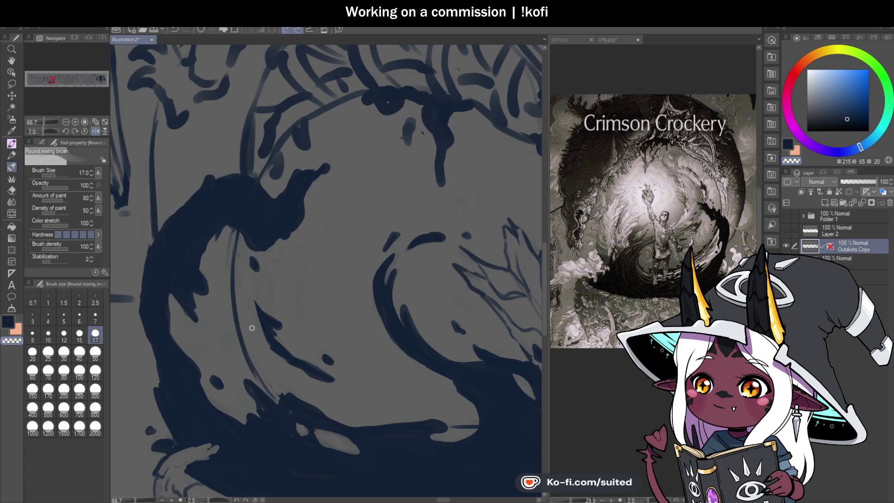
key("ctrl+z")
key("m")
mouse_move(264, 263)
left_mouse_down()
mouse_move(253, 254)
mouse_move(243, 299)
mouse_move(347, 398)
mouse_move(353, 373)
left_mouse_up()
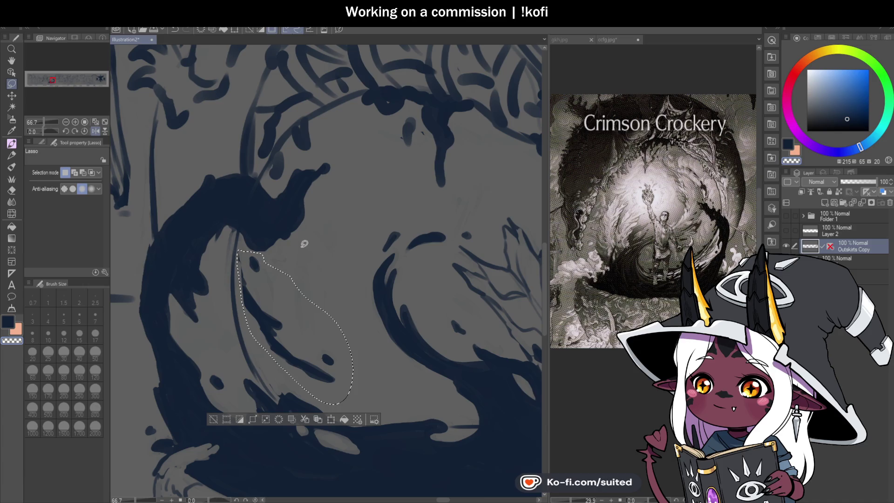
key("ctrl+t")
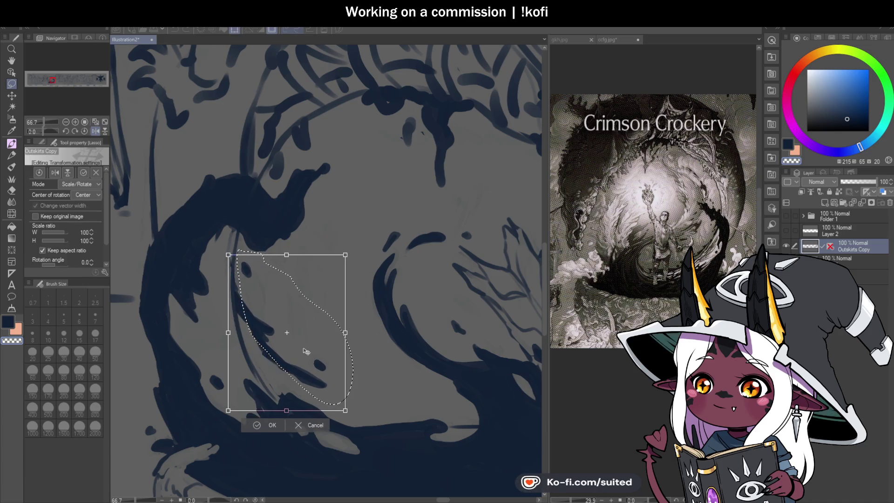
key("Return")
key("ctrl+d")
Return to the brush and add dark strokes at the splash's lower curve
key("b")
left_click_drag(226, 290, 233, 230)
key("ctrl+z")
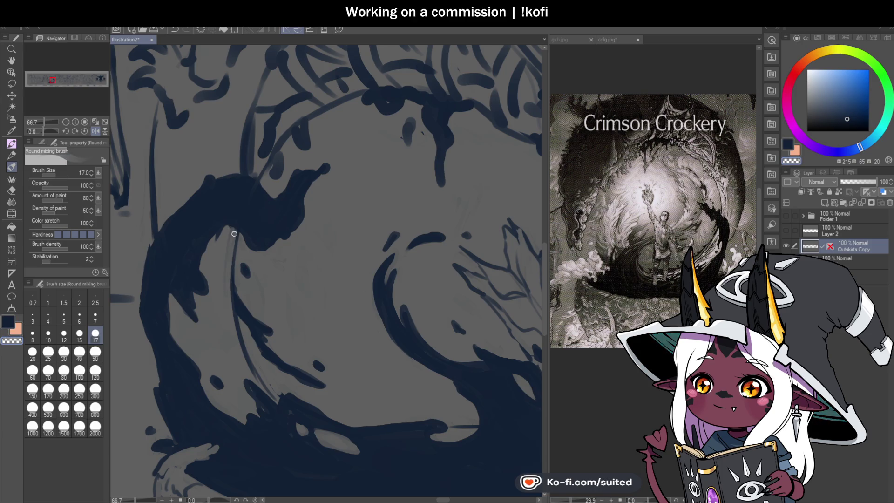
left_click_drag(249, 372, 290, 408)
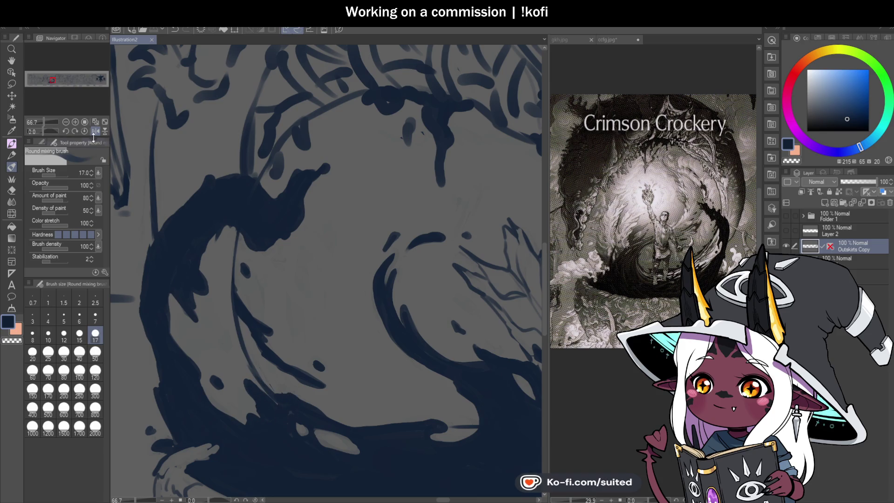
key("ctrl+s")
key("h")
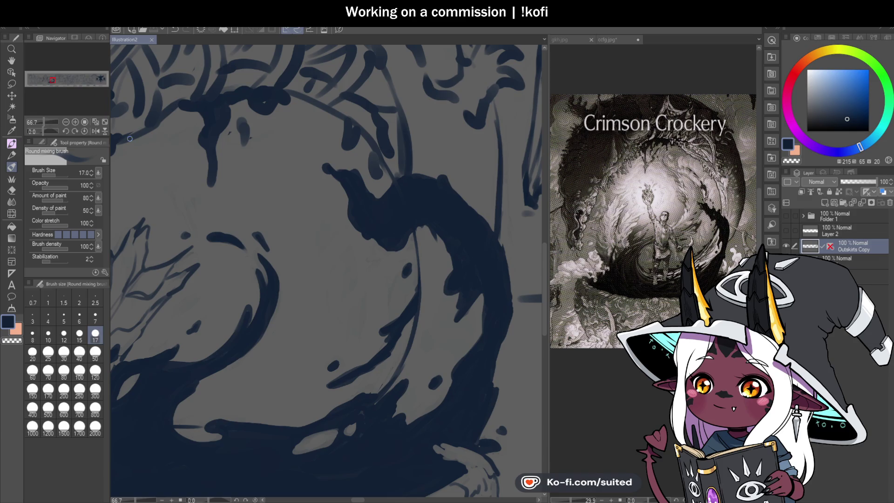
scroll(442, 277, "down", 5)
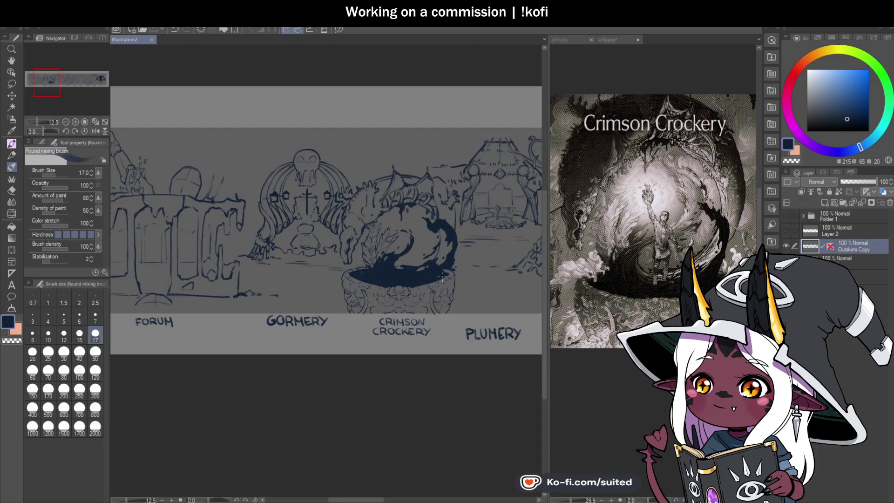
scroll(442, 277, "up", 3)
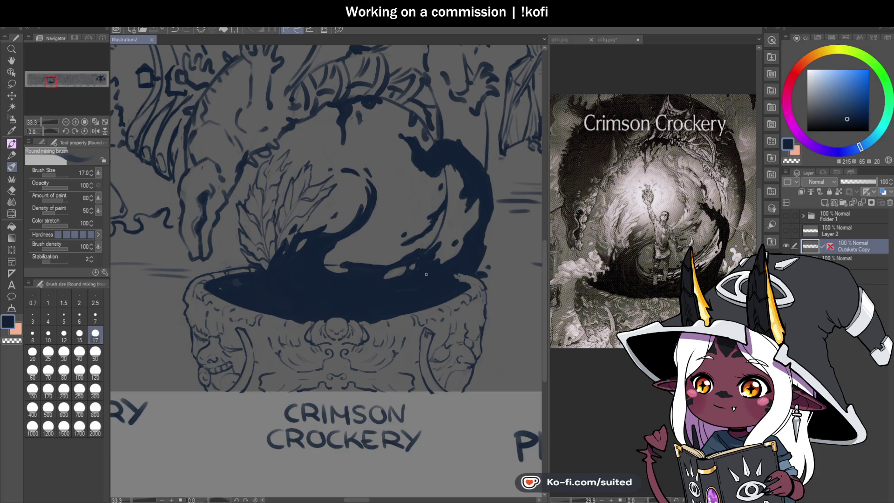
Dab and blend the shading along the cauldron rim with the mixing brush
scroll(343, 244, "up", 2)
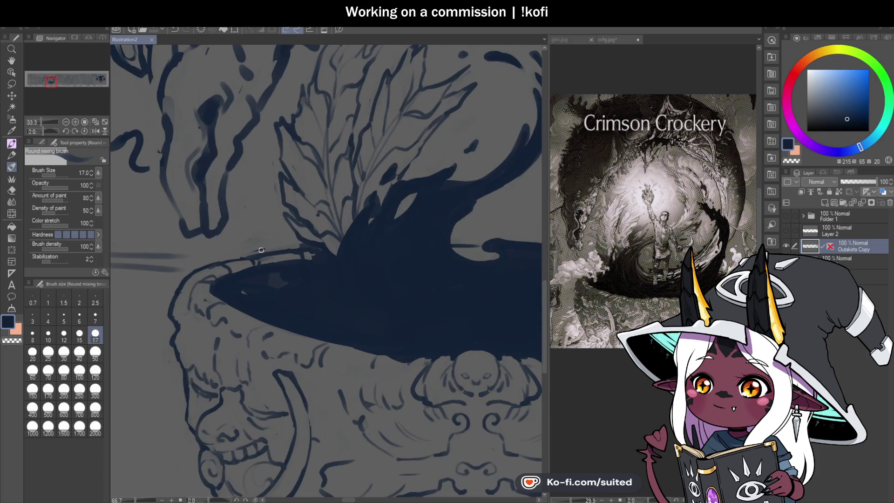
left_click(243, 253)
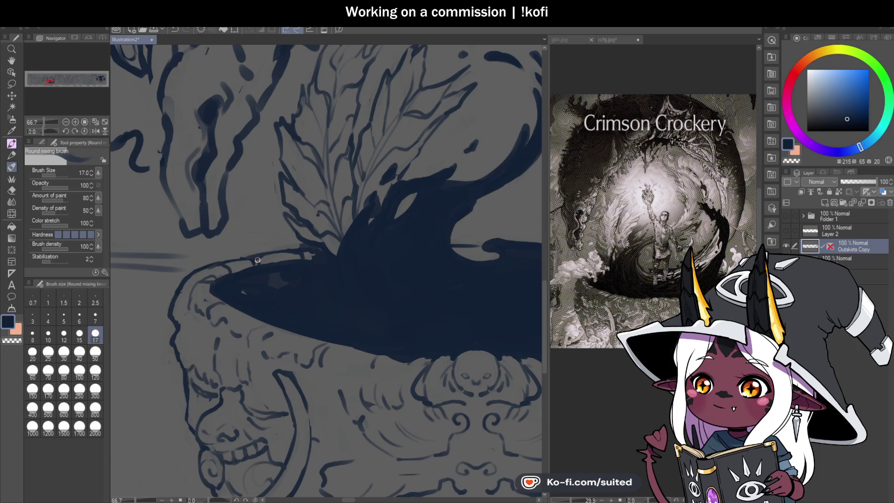
left_click(274, 255)
mouse_move(234, 264)
left_mouse_down()
mouse_move(322, 251)
mouse_move(284, 247)
mouse_move(297, 230)
left_mouse_up()
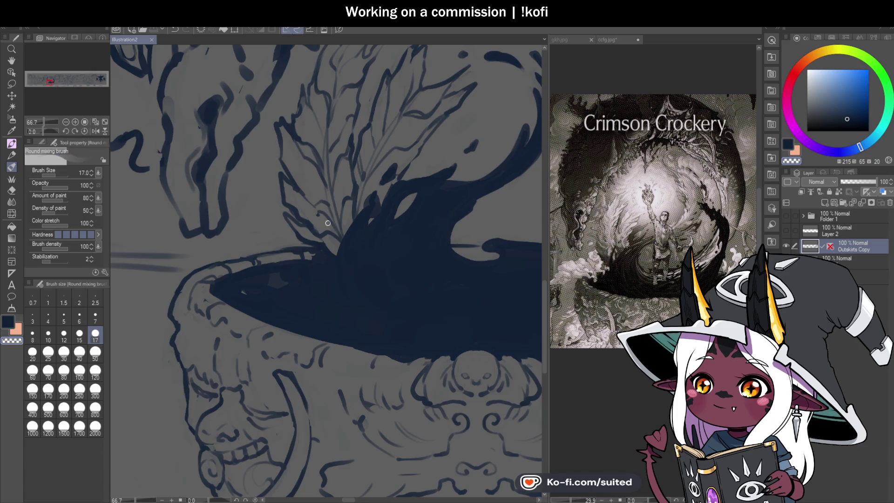
Smudge a small spot inside the navy splash to soften it
scroll(364, 262, "down", 2)
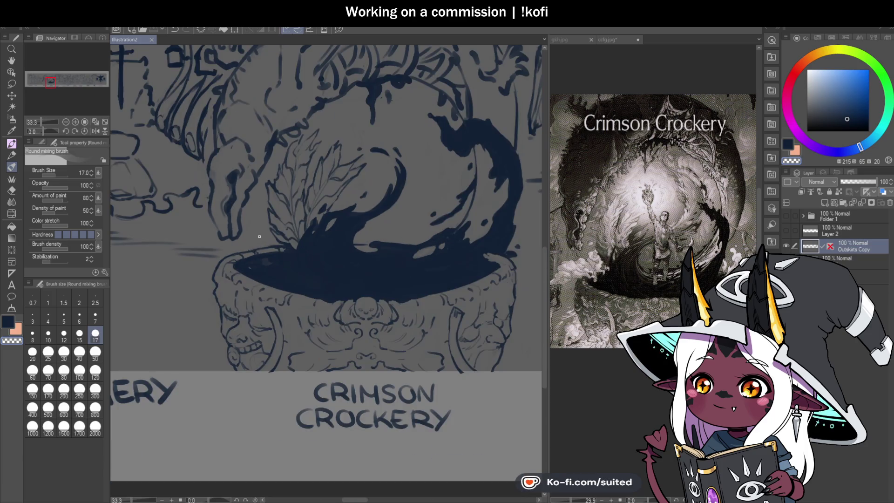
scroll(441, 254, "up", 3)
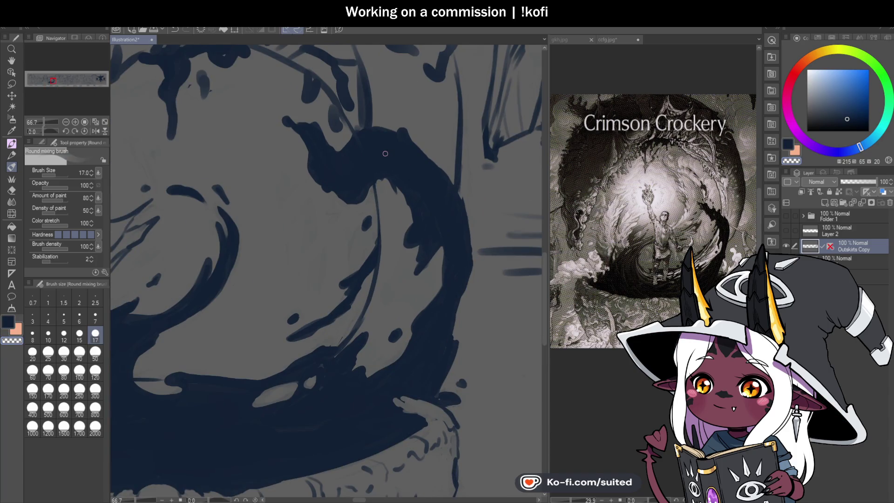
left_click_drag(384, 153, 378, 154)
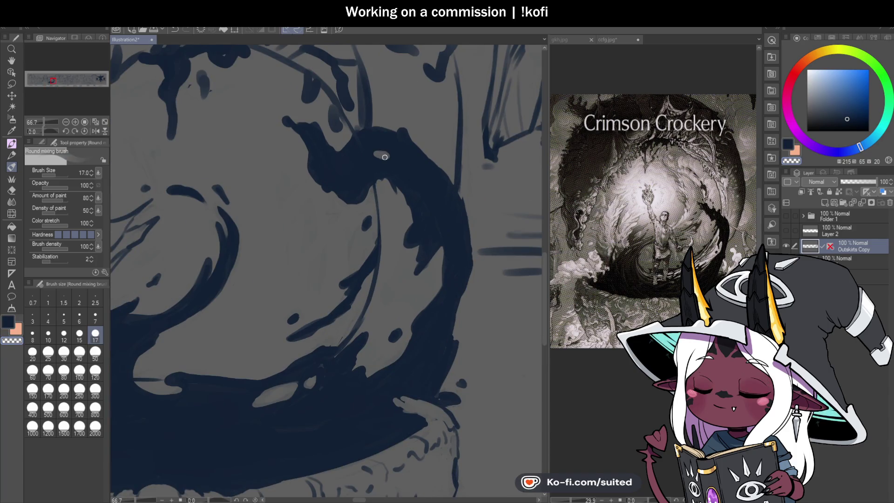
scroll(362, 268, "down", 4)
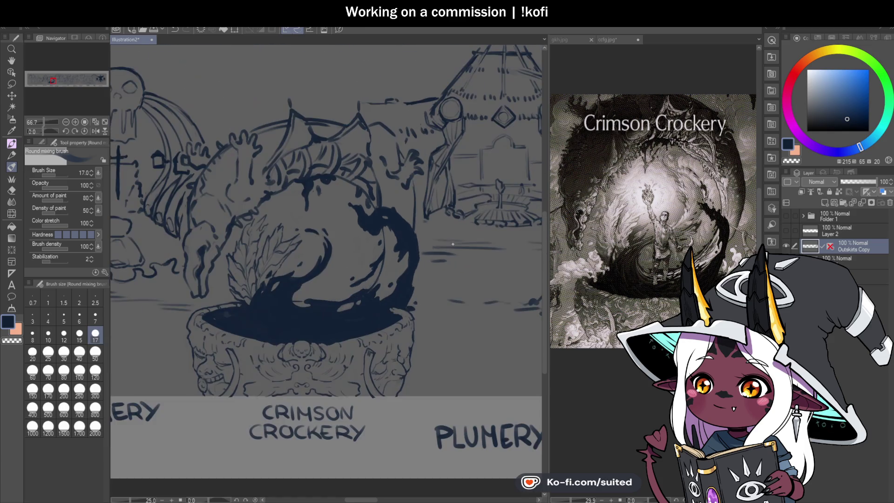
scroll(490, 221, "down", 2)
scroll(417, 191, "up", 6)
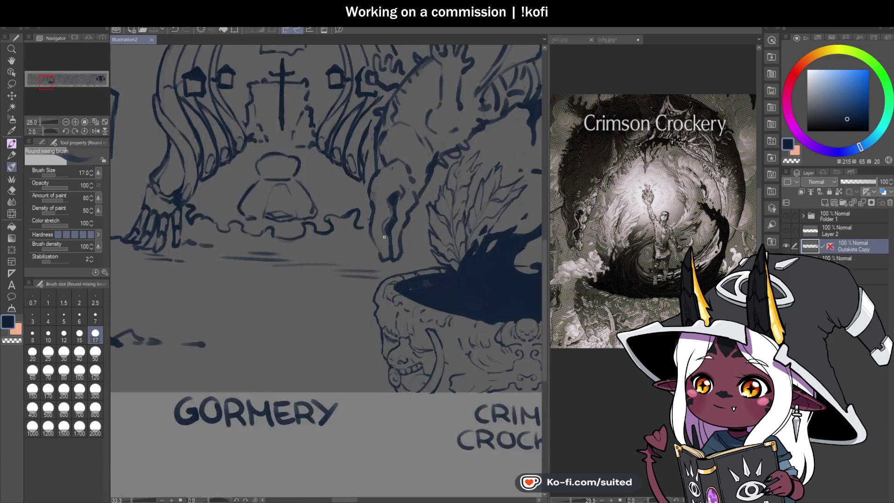
Lighten the lines on the skull's snout using the transparent colour
key("c")
left_click_drag(348, 186, 339, 148)
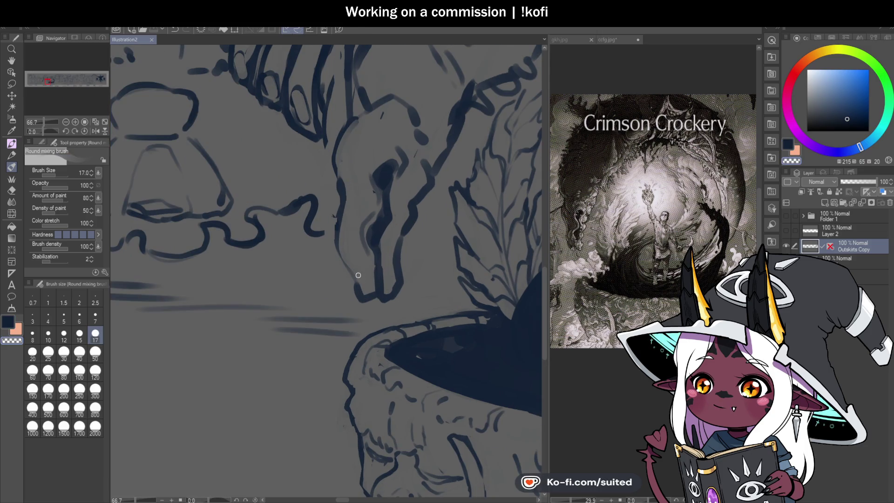
scroll(390, 234, "down", 1)
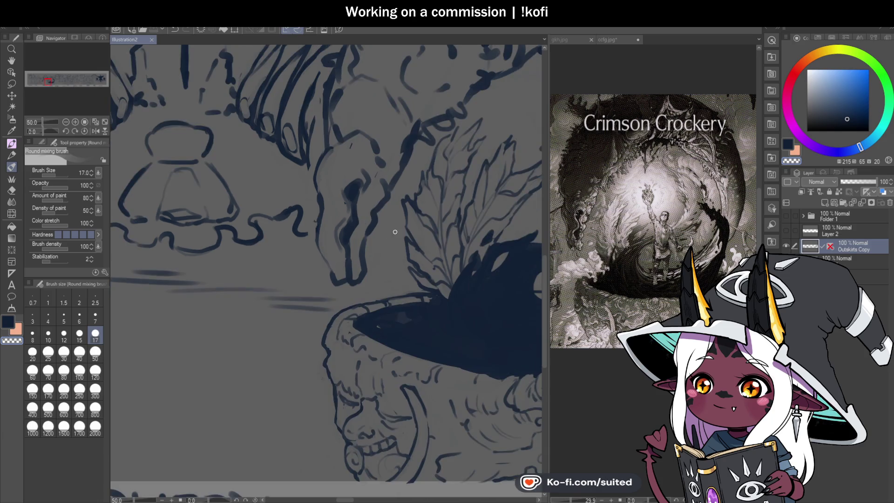
scroll(390, 234, "up", 1)
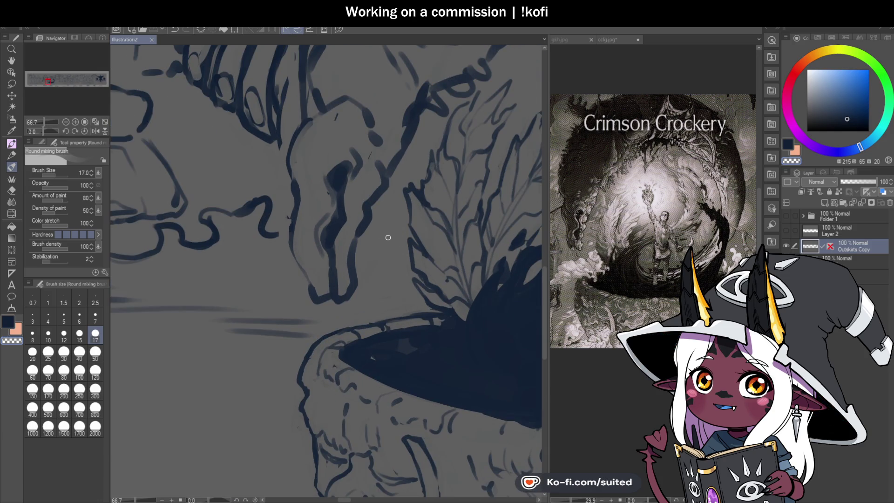
scroll(285, 278, "up", 1)
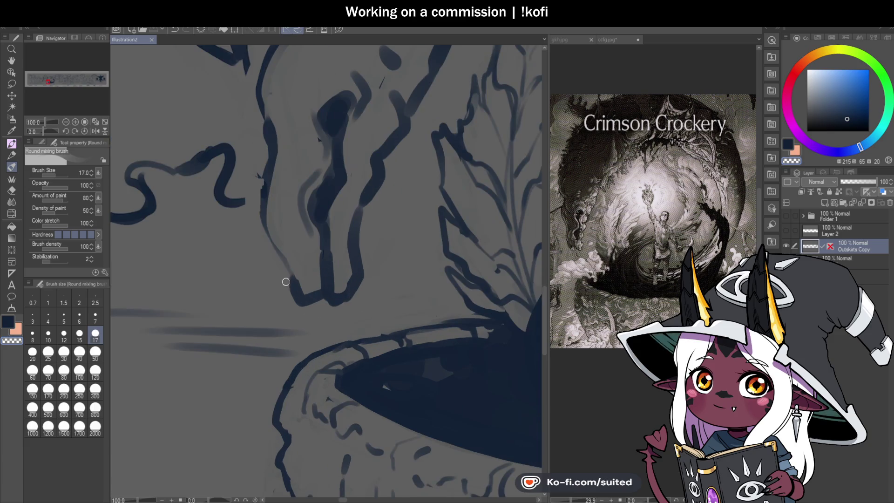
Pick the dark ink from the drawing and redraw the skull's jaw line
left_click(267, 296, "alt")
mouse_move(317, 297)
left_mouse_down()
mouse_move(286, 260)
mouse_move(324, 300)
left_mouse_up()
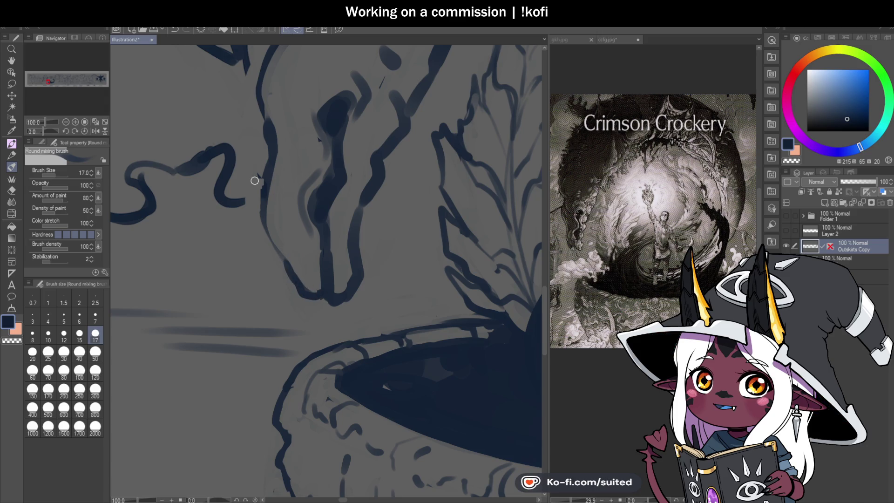
scroll(461, 275, "down", 4)
scroll(372, 238, "up", 3)
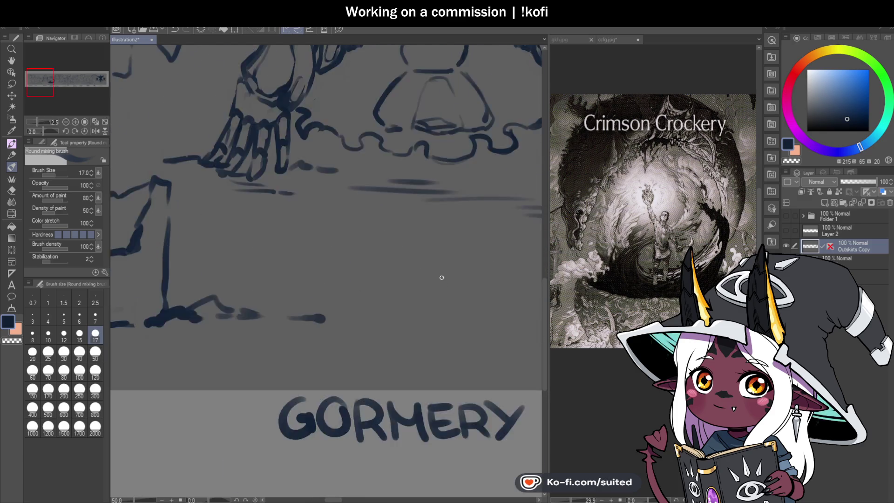
mouse_move(372, 238)
left_mouse_down()
mouse_move(419, 230)
mouse_move(396, 227)
mouse_move(365, 275)
mouse_move(384, 300)
mouse_move(435, 273)
left_mouse_up()
left_click_drag(344, 252, 455, 239)
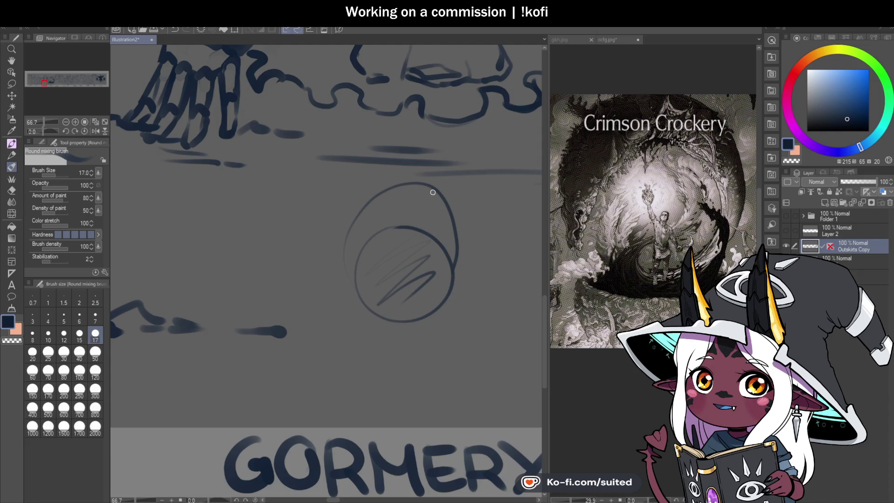
key("m")
mouse_move(436, 176)
left_mouse_down()
mouse_move(366, 339)
mouse_move(489, 216)
left_mouse_up()
key("Delete")
key("ctrl+d")
key("b")
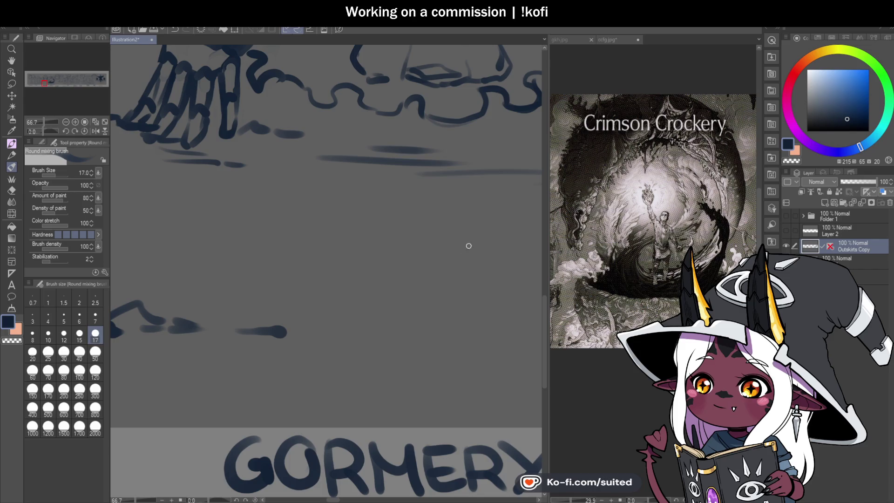
scroll(283, 329, "down", 5)
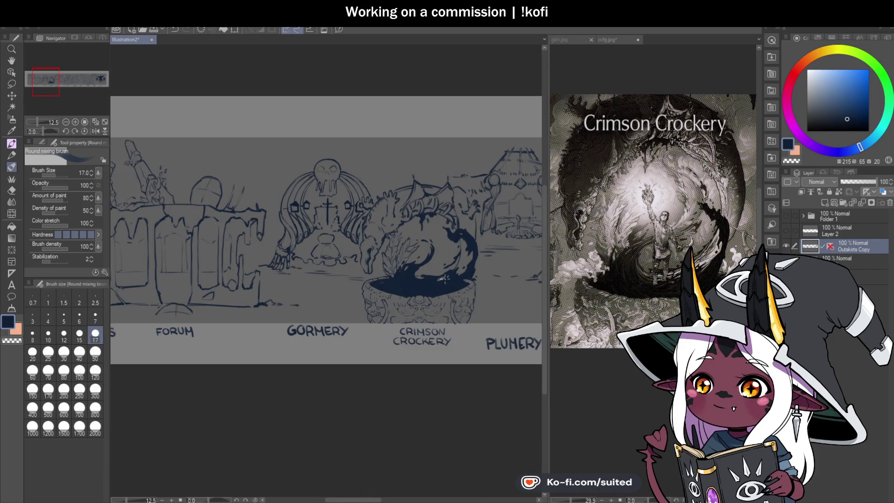
scroll(369, 272, "up", 5)
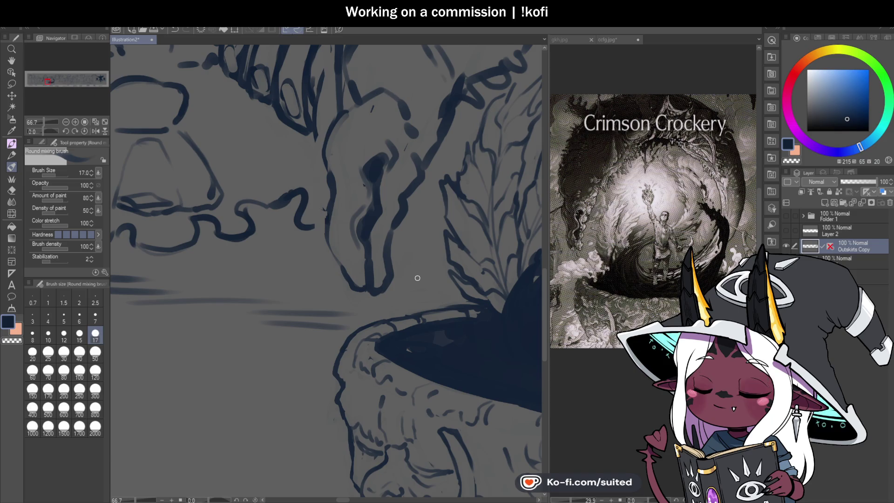
Trace the horn's left outline, blend and soften the dark horn lines, and save
scroll(340, 192, "up", 1)
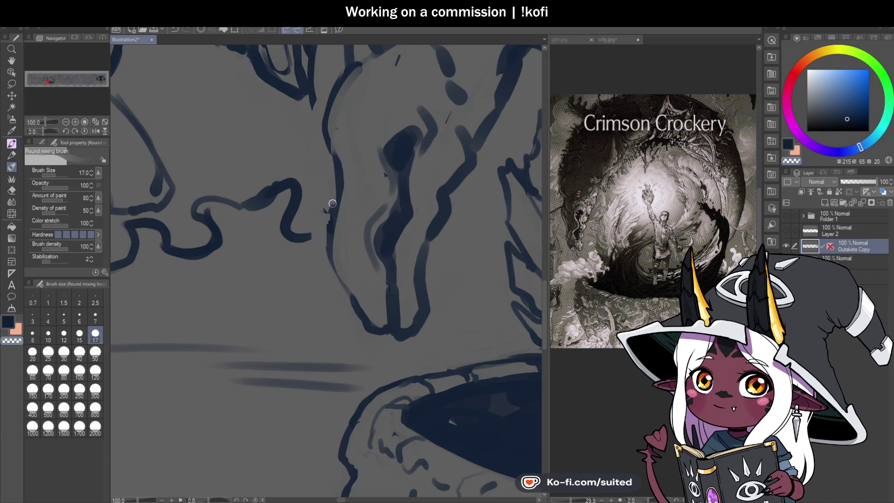
left_click_drag(328, 215, 337, 165)
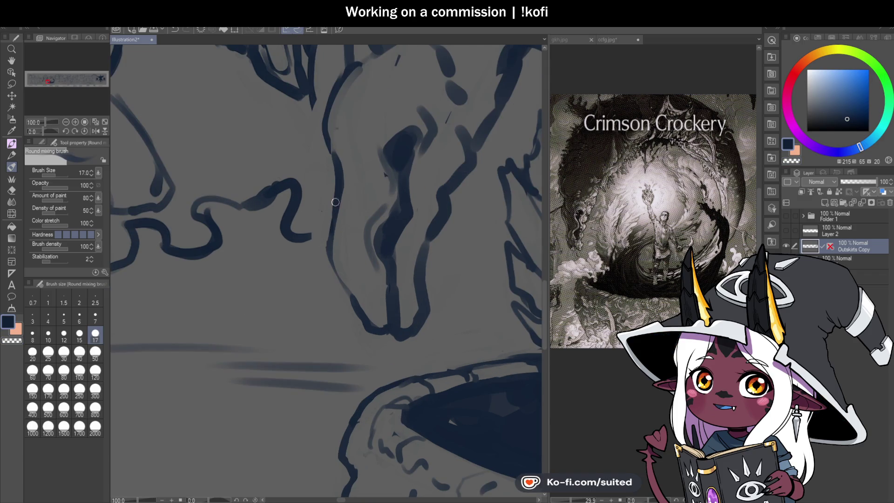
scroll(324, 200, "down", 1)
scroll(370, 239, "up", 1)
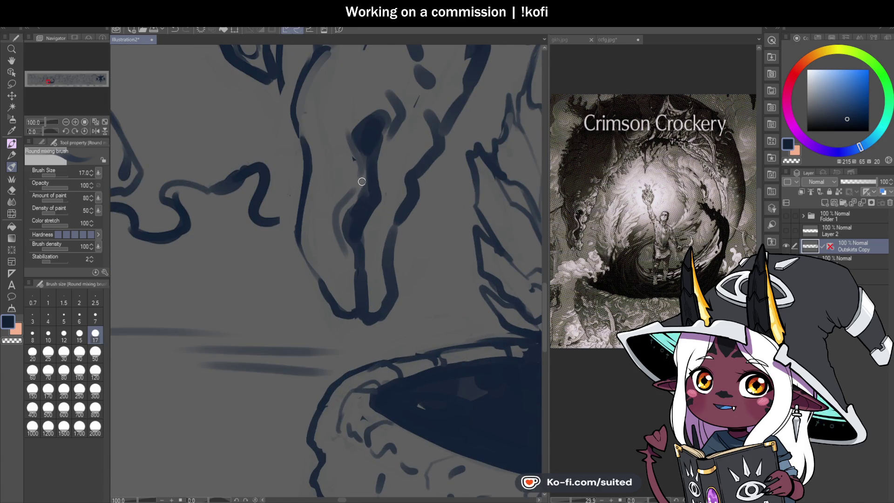
left_click_drag(367, 166, 351, 255)
mouse_move(335, 202)
left_mouse_down()
mouse_move(351, 185)
mouse_move(348, 141)
left_mouse_up()
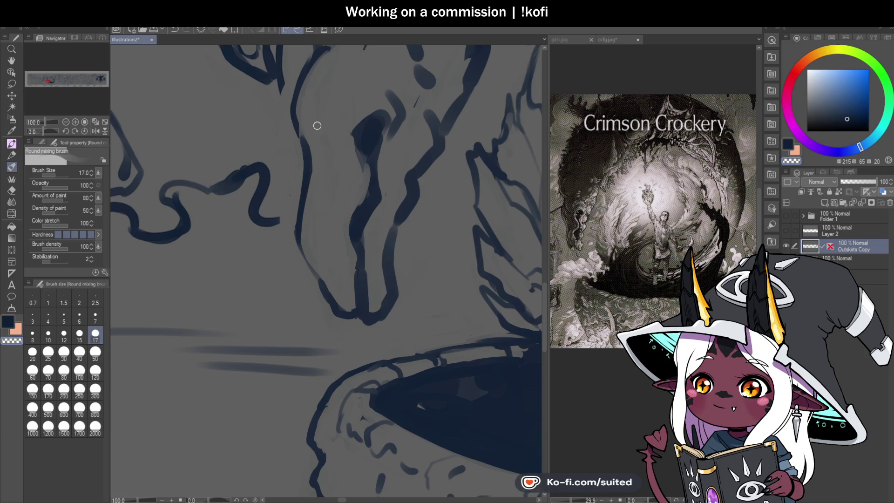
key("ctrl+s")
Lighten the lines near the horn's top and left edge and beside the eye socket
scroll(329, 260, "down", 2)
scroll(362, 124, "up", 2)
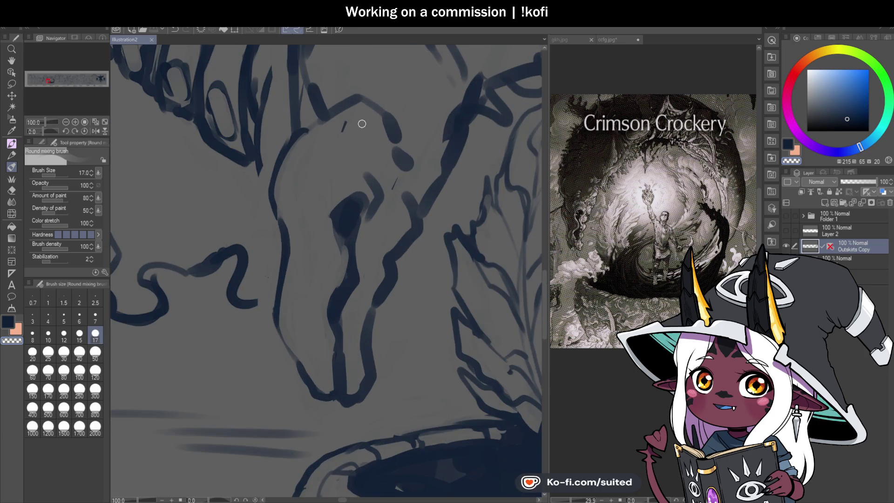
mouse_move(304, 150)
left_mouse_down()
mouse_move(352, 110)
mouse_move(396, 190)
left_mouse_up()
left_click_drag(359, 156, 302, 150)
mouse_move(376, 186)
left_mouse_down()
mouse_move(370, 222)
mouse_move(344, 207)
left_mouse_up()
Enlarge the dark eye socket by filling and widening its edges, adding a small hook stroke
scroll(340, 209, "up", 2)
mouse_move(343, 260)
left_mouse_down()
mouse_move(356, 205)
mouse_move(374, 201)
mouse_move(361, 276)
left_mouse_up()
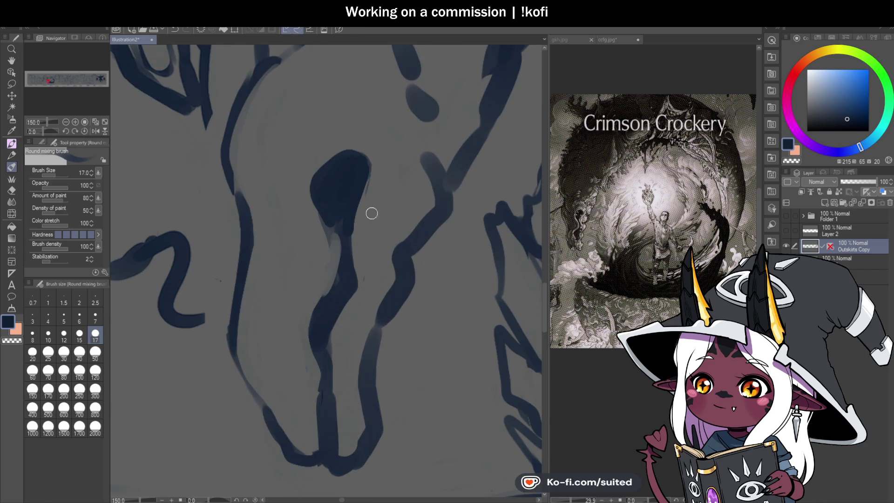
left_click_drag(356, 207, 371, 166)
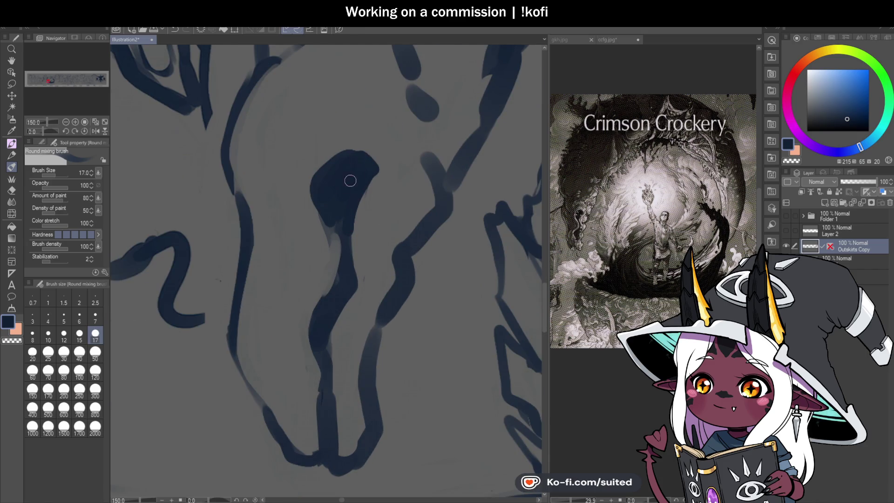
left_click_drag(312, 194, 305, 208)
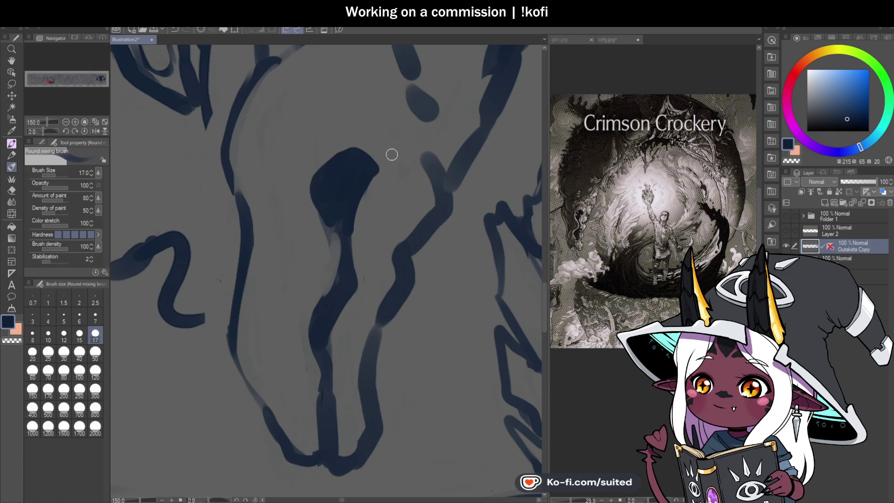
left_click_drag(383, 155, 390, 174)
mouse_move(345, 213)
left_mouse_down()
mouse_move(331, 216)
mouse_move(339, 237)
mouse_move(332, 267)
left_mouse_up()
Toggle the transparent colour and rework the socket edge and the neck lines below it
key("c")
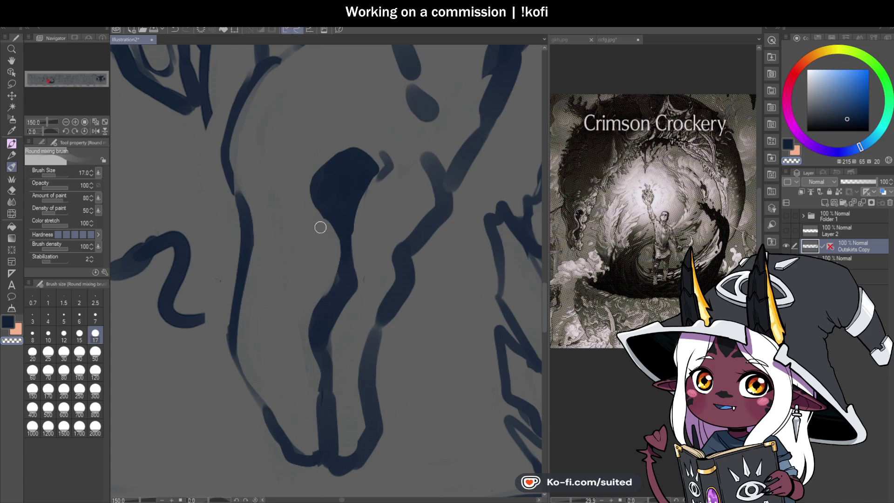
scroll(353, 93, "down", 3)
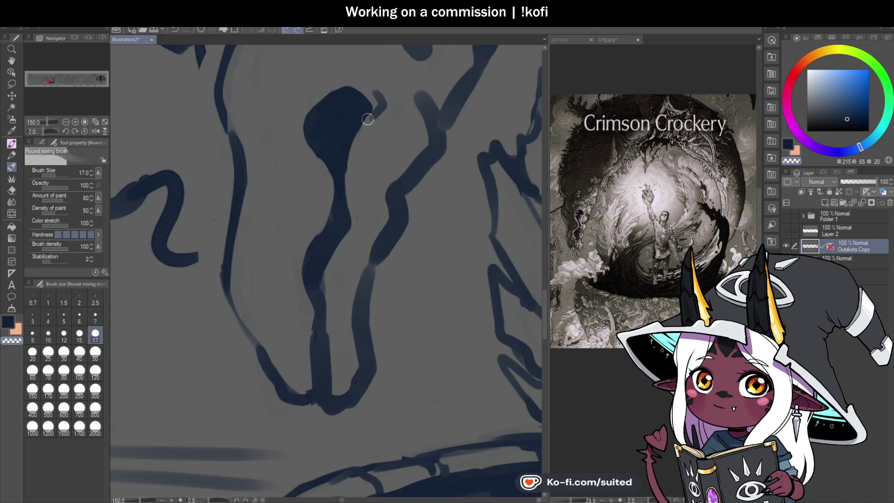
mouse_move(347, 142)
left_mouse_down()
mouse_move(339, 199)
mouse_move(305, 244)
mouse_move(326, 229)
left_mouse_up()
mouse_move(320, 317)
left_mouse_down()
mouse_move(309, 362)
mouse_move(316, 353)
mouse_move(325, 372)
mouse_move(312, 328)
left_mouse_up()
left_click_drag(314, 358, 328, 401)
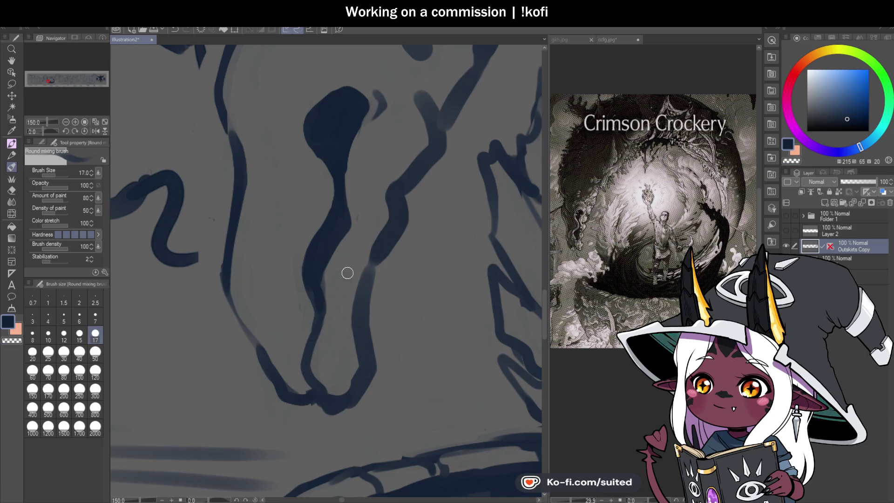
scroll(391, 284, "down", 4)
scroll(382, 277, "up", 2)
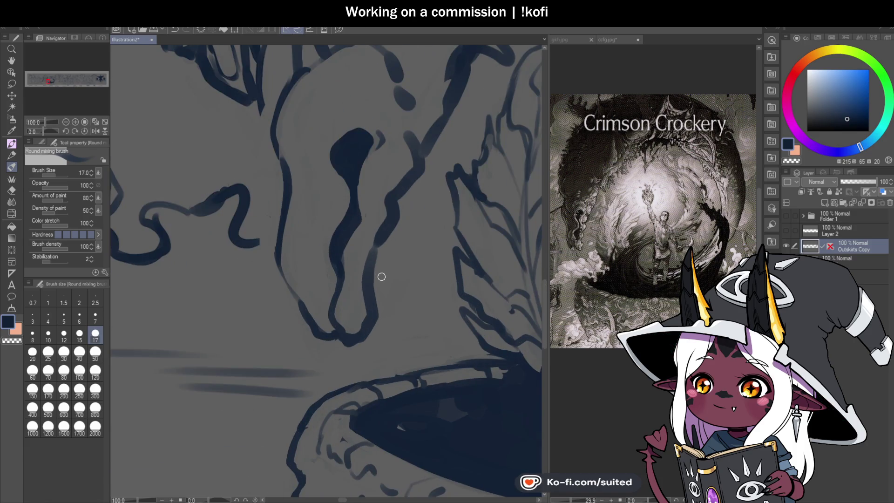
Soften the loop's right edge, save, and darken strokes around the socket and the drip's lower-left outline
mouse_move(382, 207)
left_mouse_down()
mouse_move(379, 199)
mouse_move(385, 208)
mouse_move(365, 253)
mouse_move(363, 316)
left_mouse_up()
key("ctrl+s")
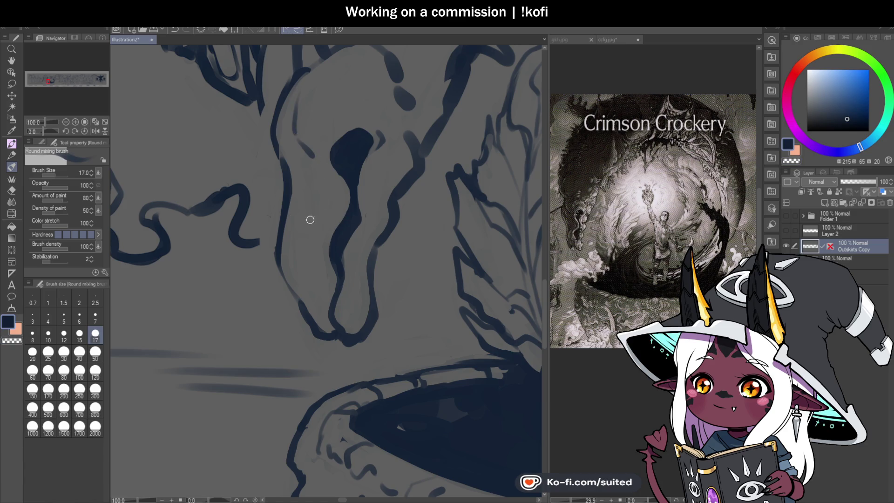
left_click_drag(335, 182, 339, 217)
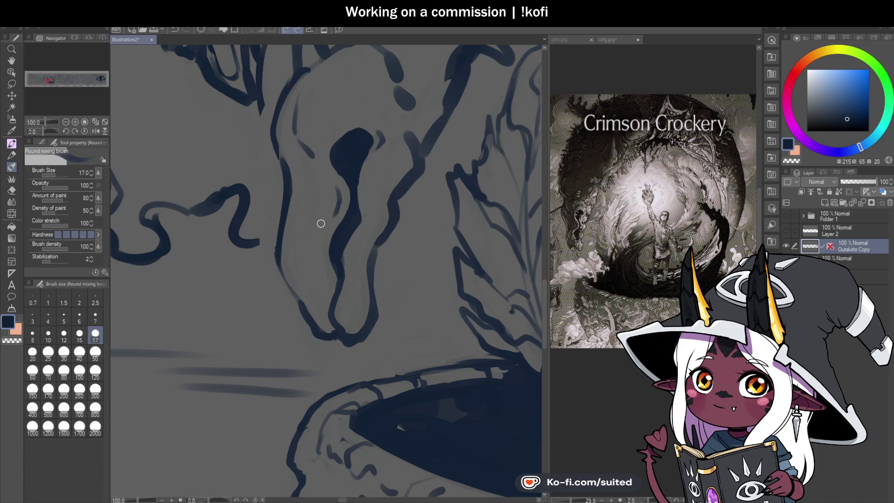
left_click_drag(333, 216, 321, 236)
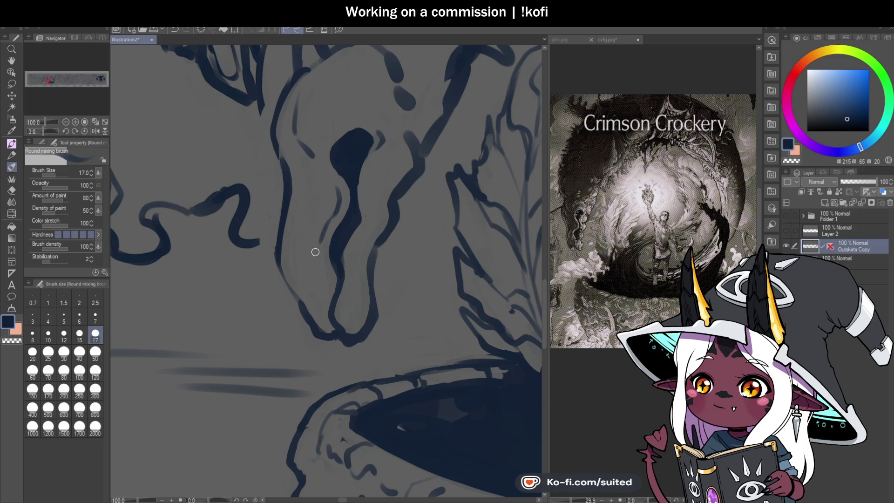
left_click_drag(320, 290, 313, 233)
scroll(377, 262, "down", 4)
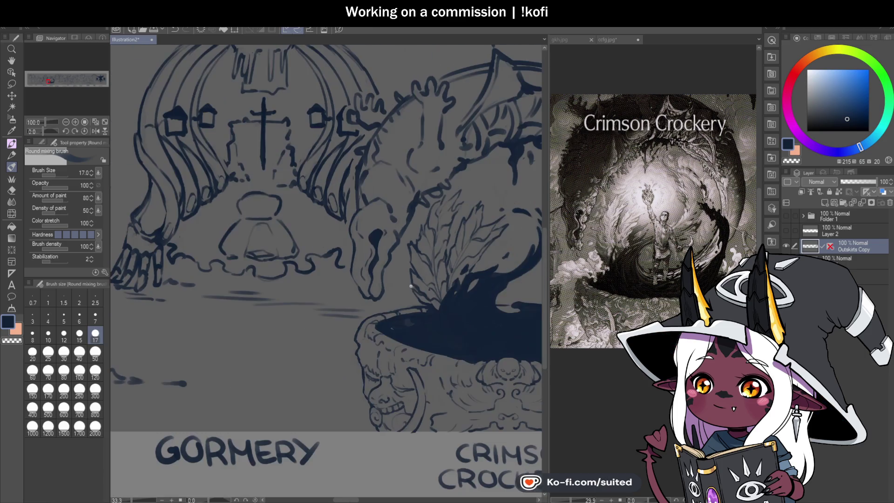
scroll(394, 284, "up", 4)
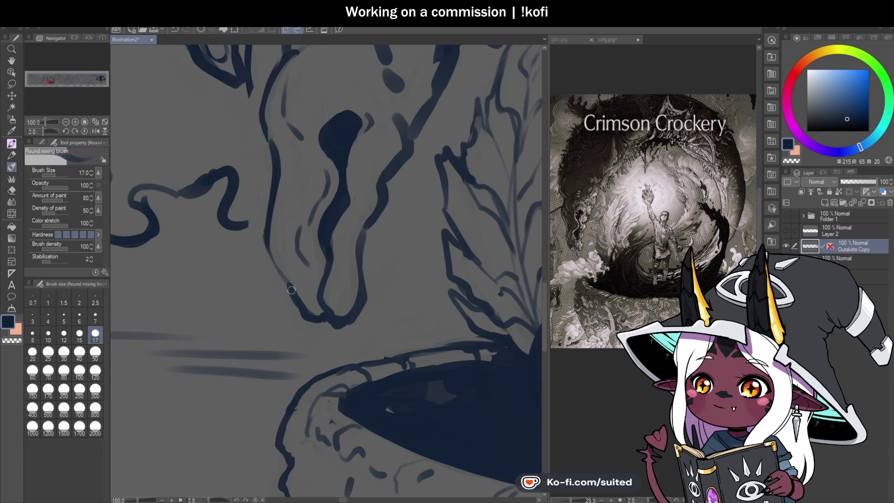
left_click_drag(285, 281, 313, 313)
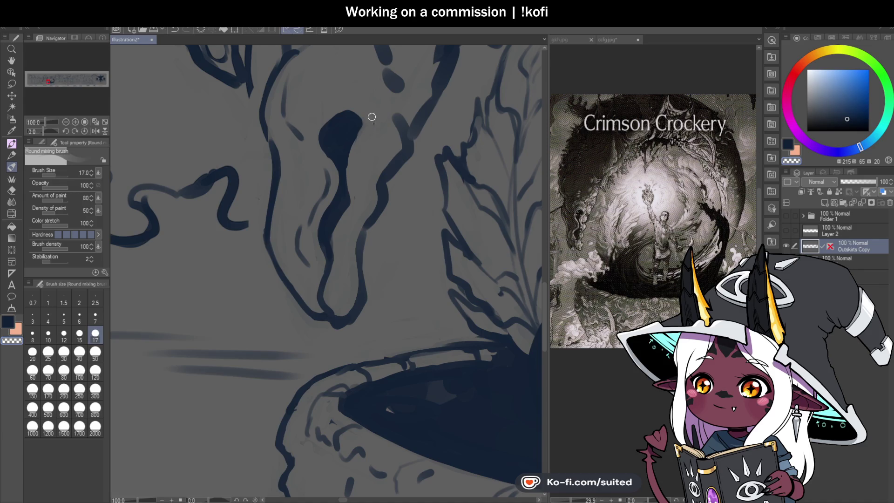
Draw a clean round eye outline to the right of the socket, closing it at the top
left_click_drag(355, 140, 352, 187)
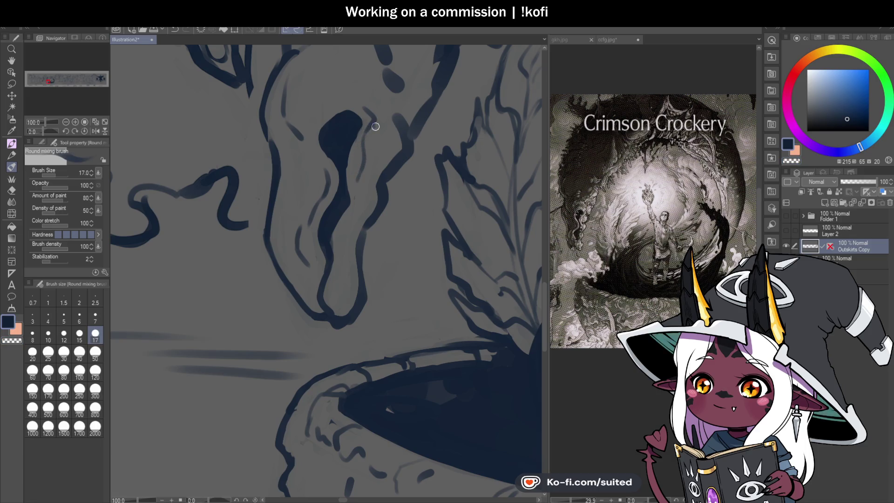
mouse_move(387, 152)
left_mouse_down()
mouse_move(367, 169)
mouse_move(382, 124)
left_mouse_up()
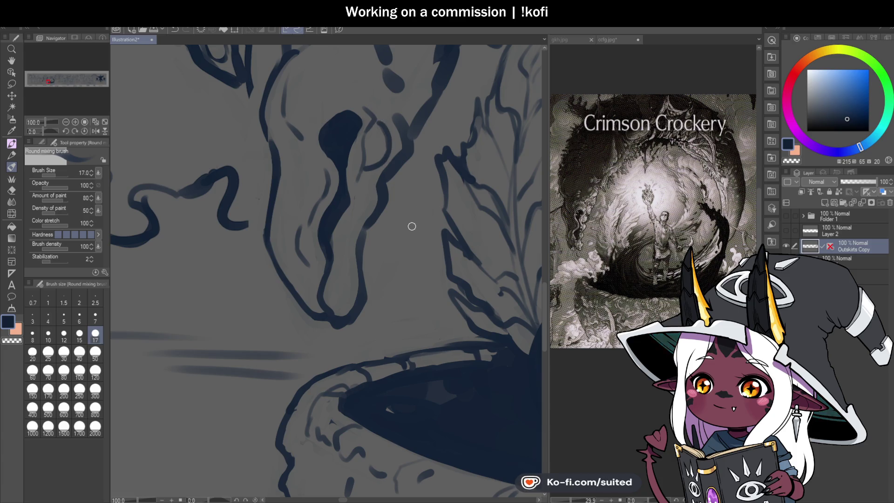
mouse_move(408, 230)
left_mouse_down()
mouse_move(417, 207)
mouse_move(395, 256)
left_mouse_up()
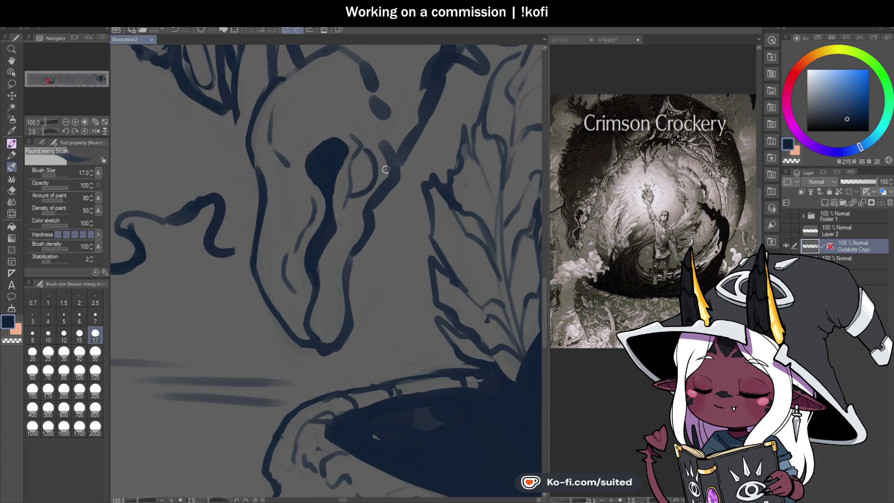
mouse_move(386, 190)
left_mouse_down()
mouse_move(369, 202)
mouse_move(367, 144)
mouse_move(371, 186)
mouse_move(352, 200)
mouse_move(380, 158)
left_mouse_up()
left_click_drag(359, 199, 347, 195)
left_click_drag(361, 158, 380, 141)
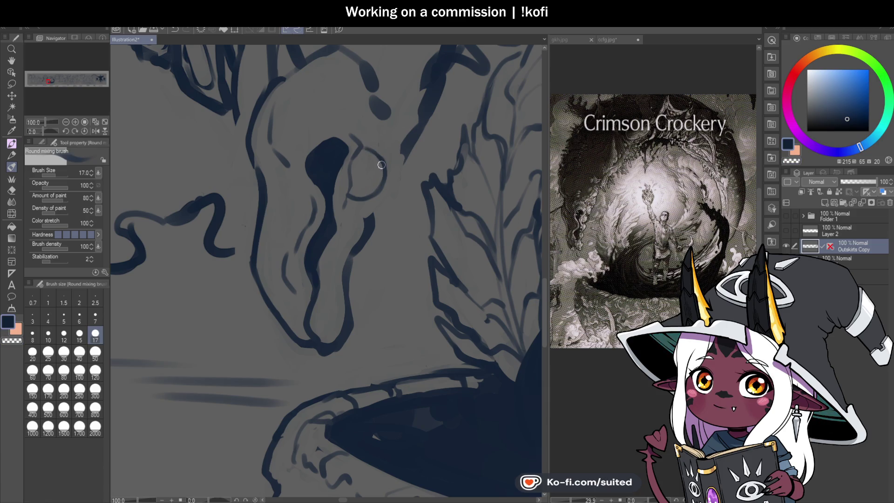
Strengthen the skull's eye circle, add an inner ring, and join it to the stroke below
mouse_move(379, 148)
left_mouse_down()
mouse_move(392, 168)
mouse_move(361, 200)
left_mouse_up()
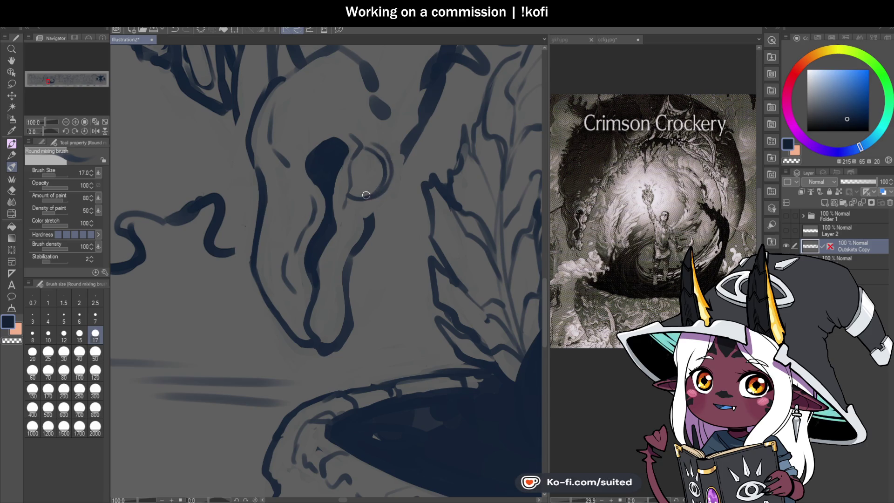
scroll(378, 167, "up", 2)
mouse_move(352, 165)
left_mouse_down()
mouse_move(341, 176)
mouse_move(385, 173)
left_mouse_up()
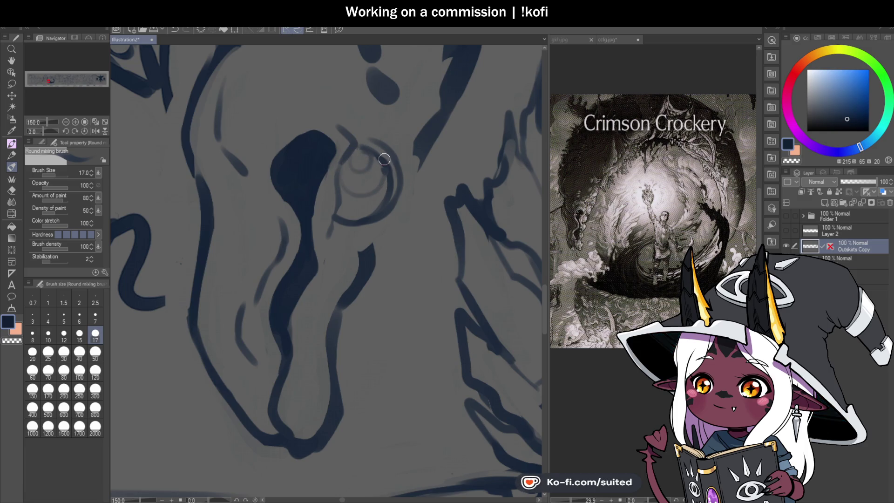
scroll(397, 186, "down", 2)
scroll(400, 198, "down", 2)
scroll(386, 223, "up", 2)
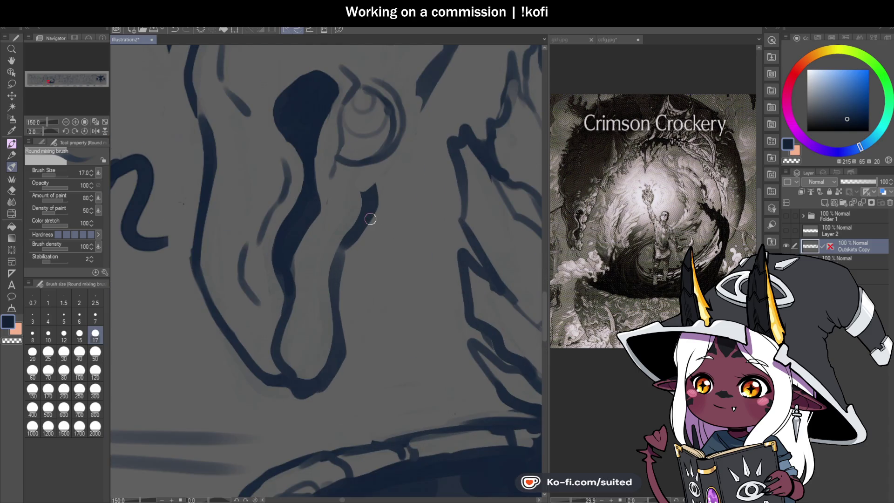
left_click_drag(383, 159, 348, 223)
Draw a line down from the eye, erase part of it, and redraw it to the right
key("c")
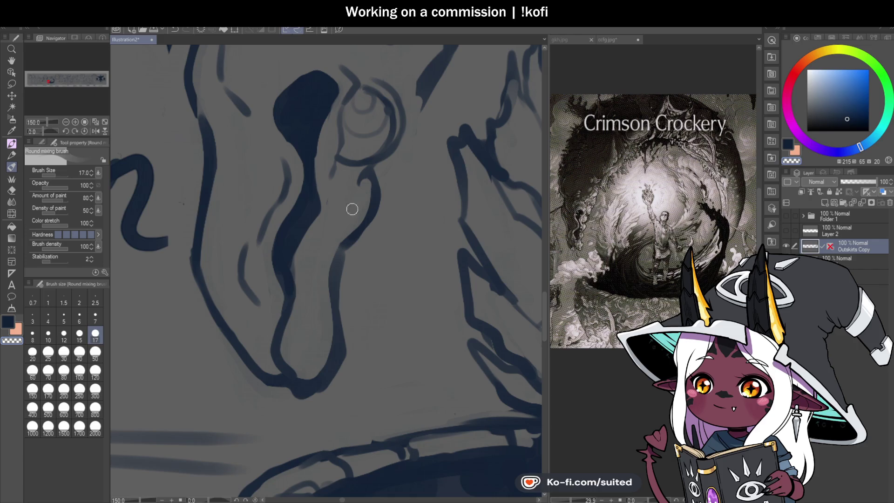
key("c")
left_click_drag(379, 171, 336, 253)
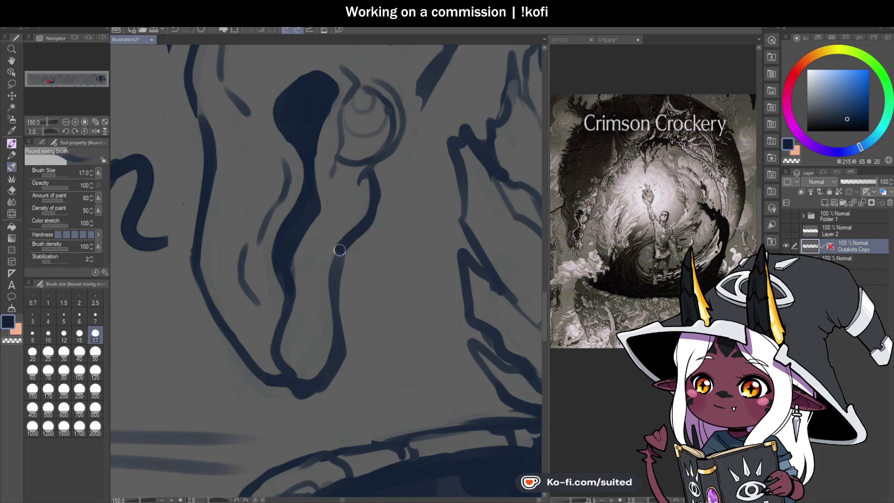
key("c")
mouse_move(349, 225)
left_mouse_down()
mouse_move(353, 251)
mouse_move(368, 233)
mouse_move(325, 278)
left_mouse_up()
key("c")
mouse_move(357, 231)
left_mouse_down()
mouse_move(336, 265)
mouse_move(344, 259)
mouse_move(333, 303)
mouse_move(353, 356)
mouse_move(322, 381)
mouse_move(324, 372)
left_mouse_up()
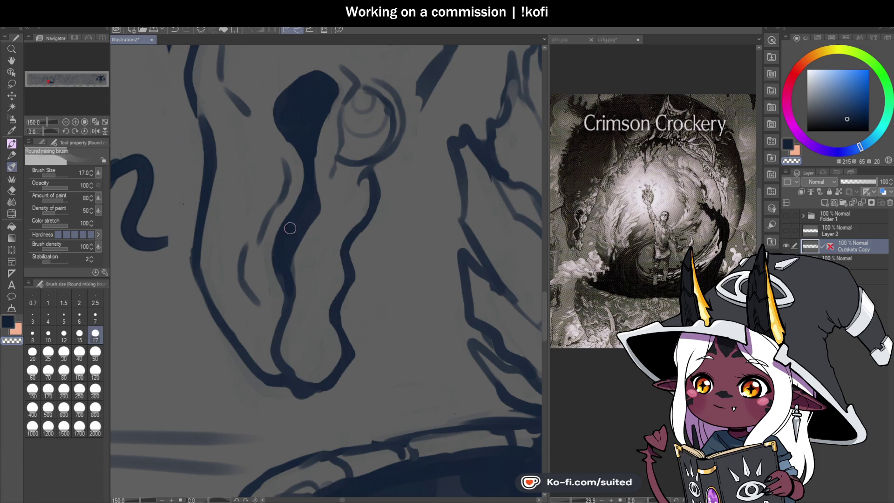
Mirror the canvas to check the drawing, then flip it back to normal
scroll(289, 228, "down", 2)
left_click(97, 130)
scroll(298, 279, "up", 3)
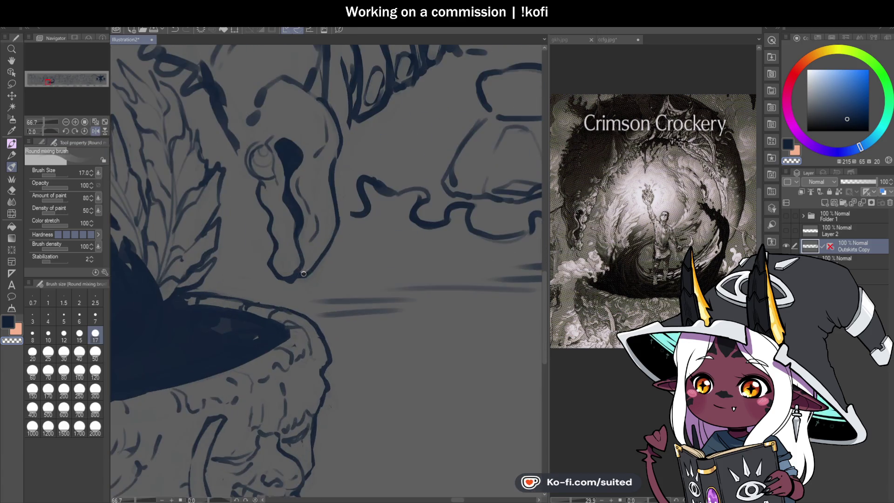
left_click(96, 131)
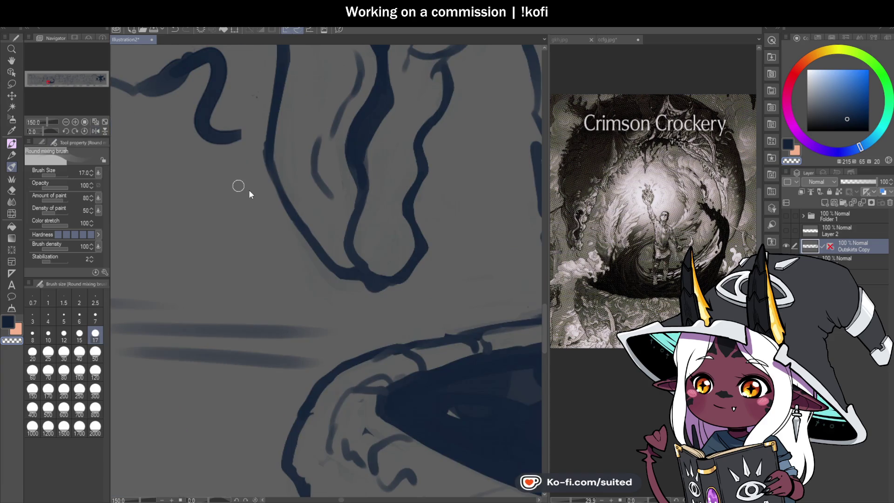
scroll(345, 240, "down", 1)
scroll(329, 216, "up", 2)
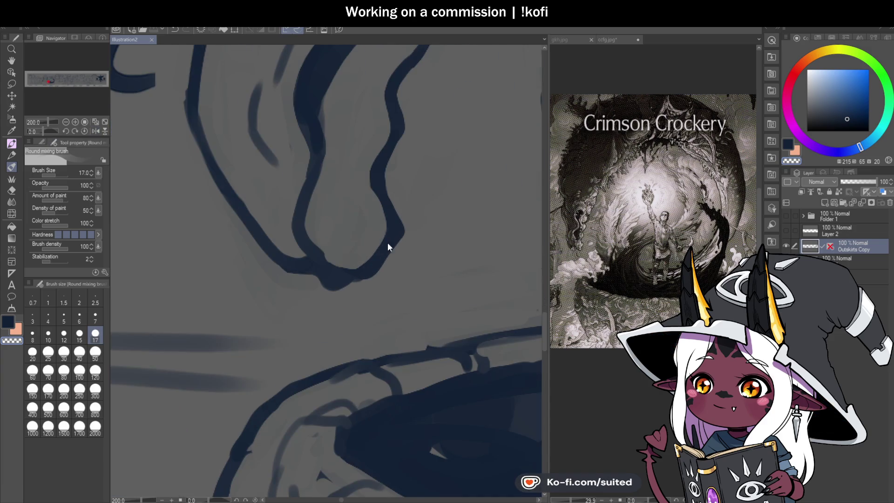
Paint out the skull's V-shaped bottom and redraw the right side of its point
mouse_move(339, 258)
left_mouse_down()
mouse_move(341, 266)
mouse_move(373, 265)
mouse_move(344, 294)
mouse_move(321, 223)
left_mouse_up()
scroll(364, 300, "down", 2)
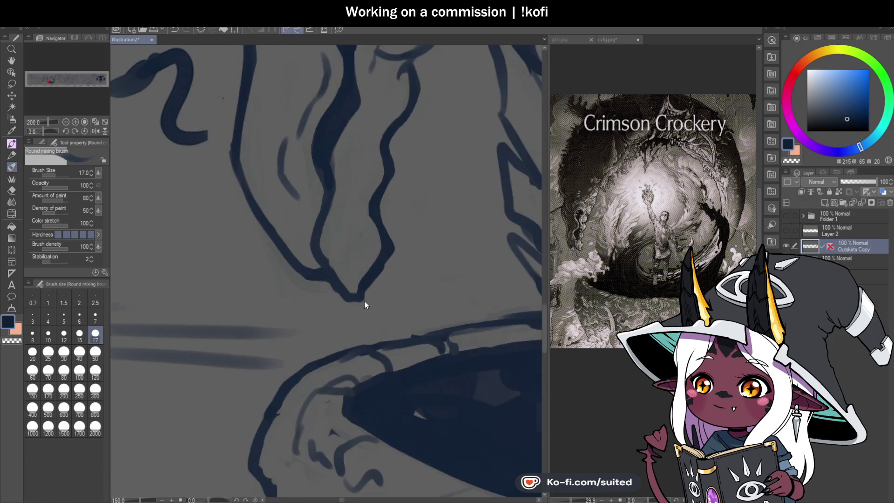
scroll(381, 286, "up", 2)
left_click_drag(383, 263, 357, 298)
mouse_move(362, 221)
left_mouse_down()
mouse_move(340, 289)
mouse_move(376, 235)
mouse_move(335, 304)
left_mouse_up()
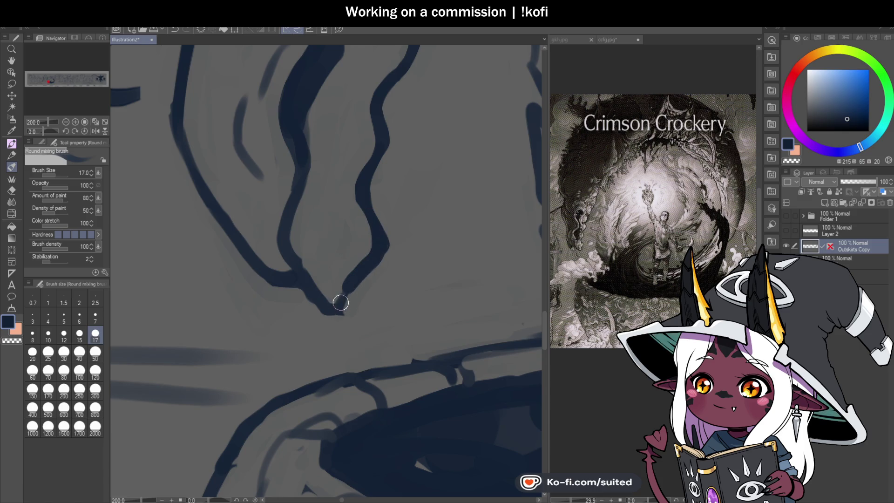
Lighten the inside of the skull's dark eye socket, then rotate the view sideways
scroll(340, 292, "down", 4)
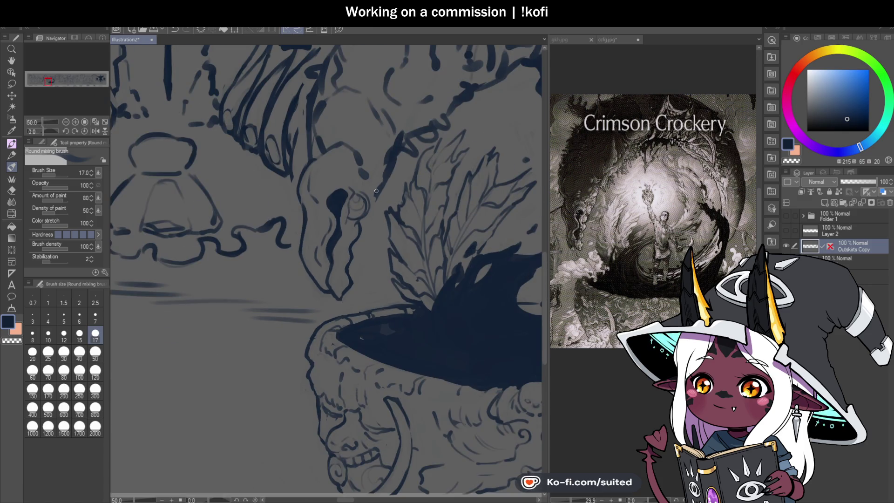
scroll(344, 189, "up", 2)
scroll(314, 205, "up", 1)
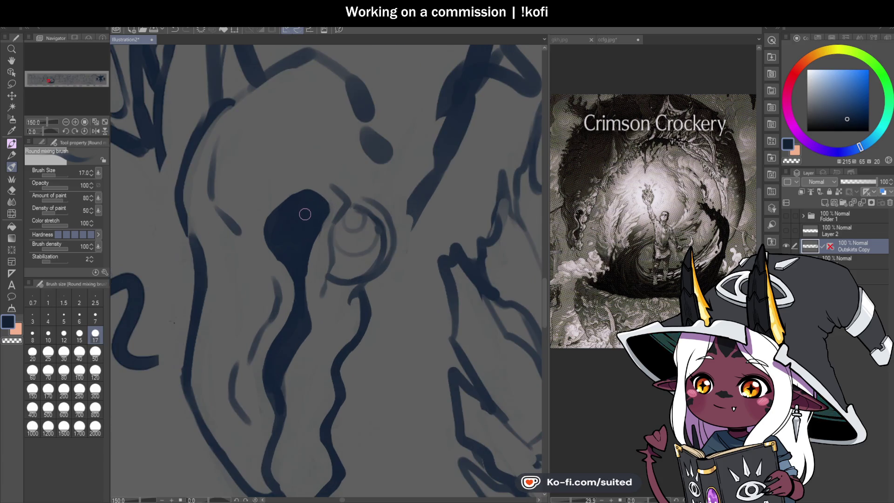
mouse_move(299, 216)
left_mouse_down()
mouse_move(286, 209)
mouse_move(305, 215)
mouse_move(290, 246)
mouse_move(274, 241)
left_mouse_up()
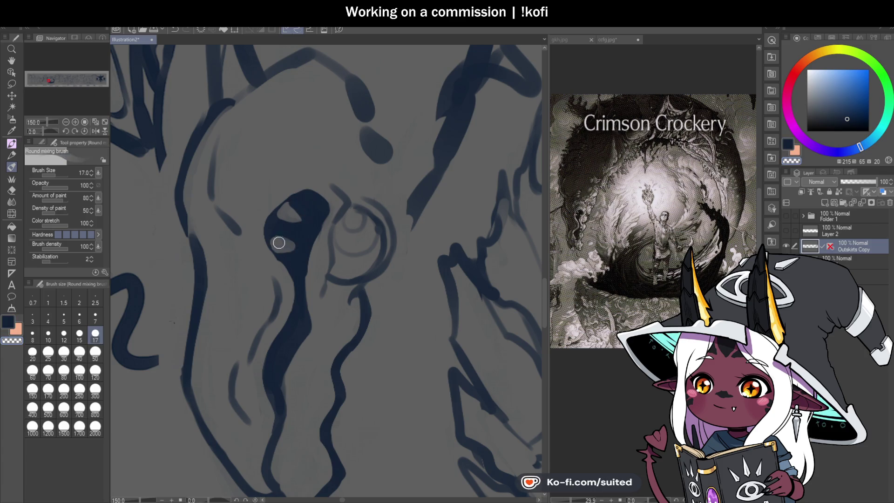
scroll(418, 244, "down", 3)
left_click_drag(43, 131, 34, 131)
scroll(363, 277, "down", 1)
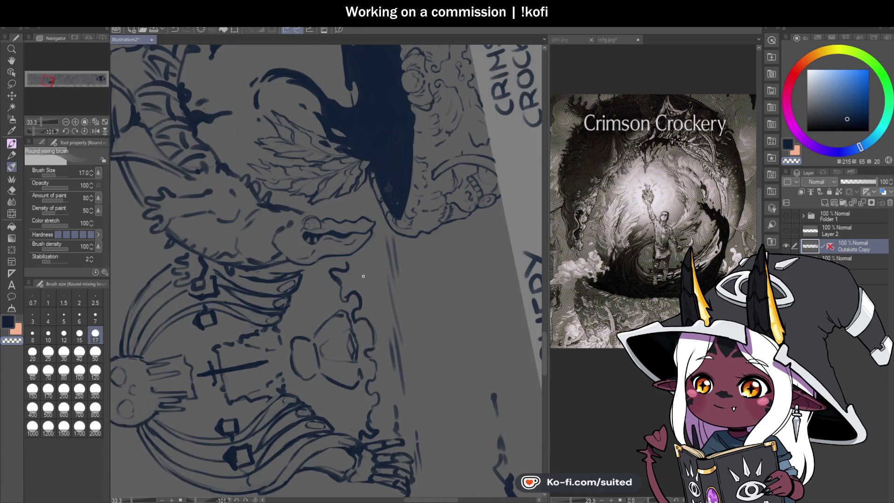
Reset the canvas rotation and smooth the dark teardrop in the eye socket, discarding a trial stroke
left_click(84, 131)
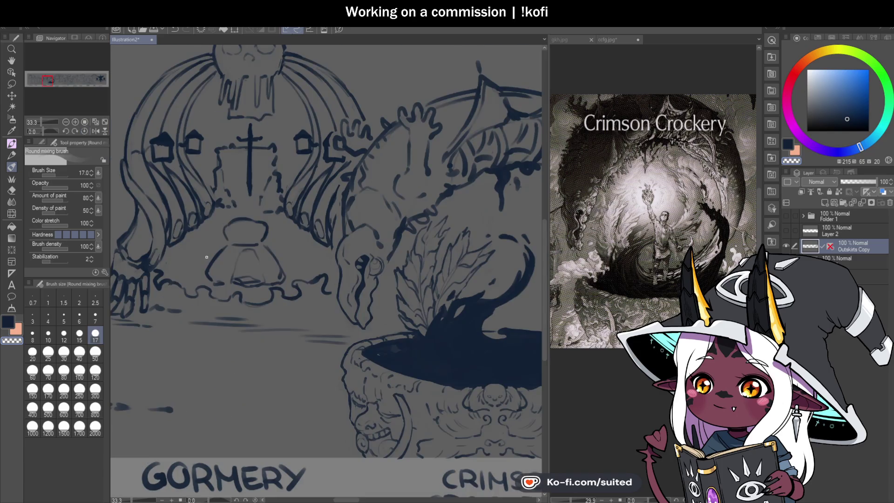
scroll(356, 244, "up", 3)
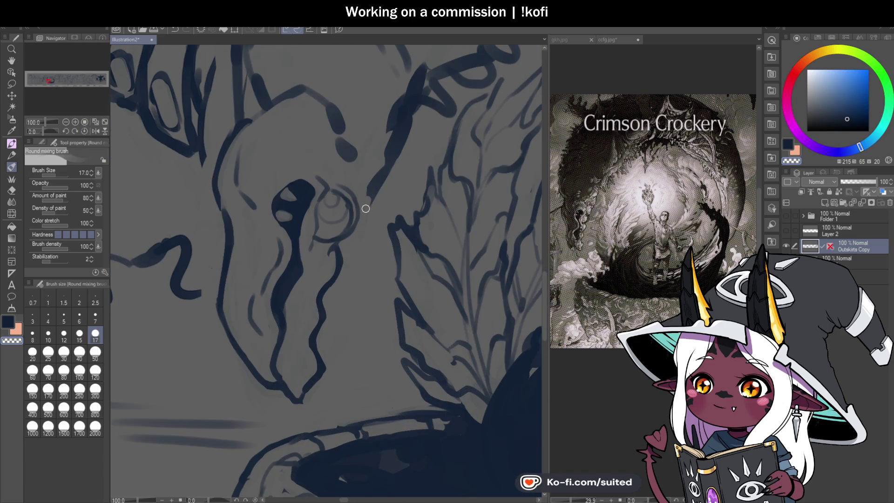
scroll(363, 205, "up", 1)
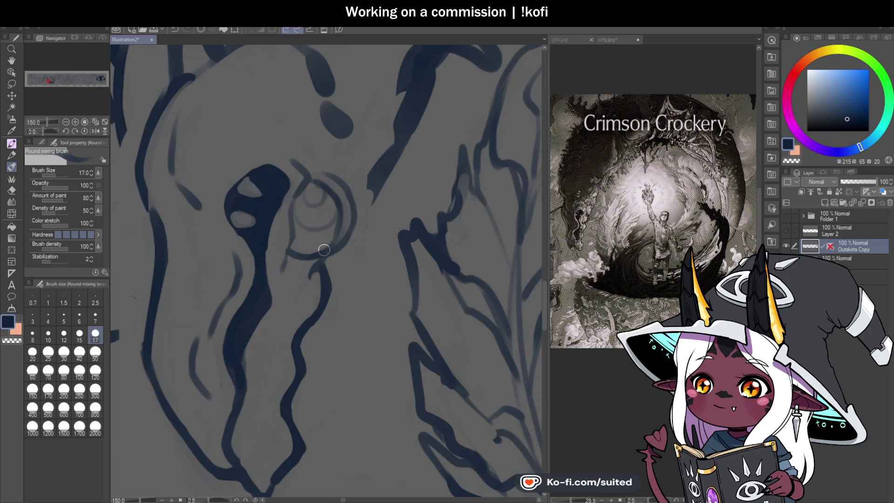
mouse_move(361, 163)
left_mouse_down()
mouse_move(369, 217)
mouse_move(372, 205)
left_mouse_up()
key("ctrl+z")
key("ctrl+z")
key("ctrl+z")
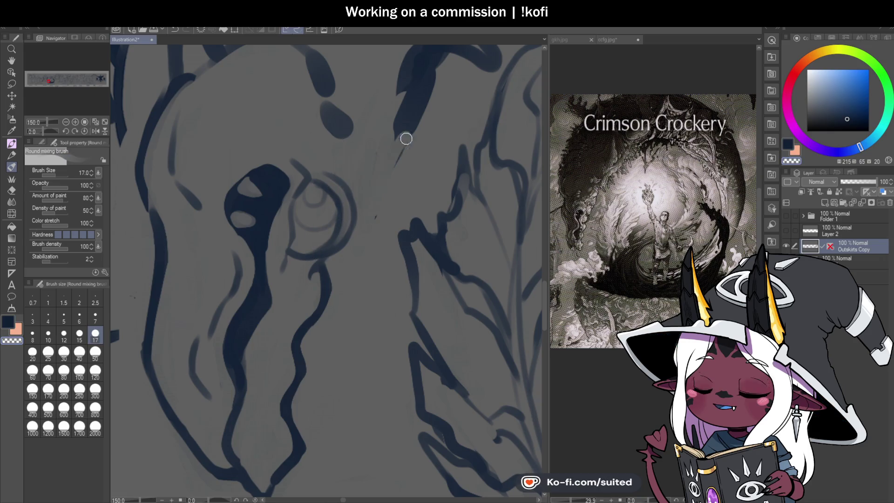
left_click_drag(341, 100, 345, 144)
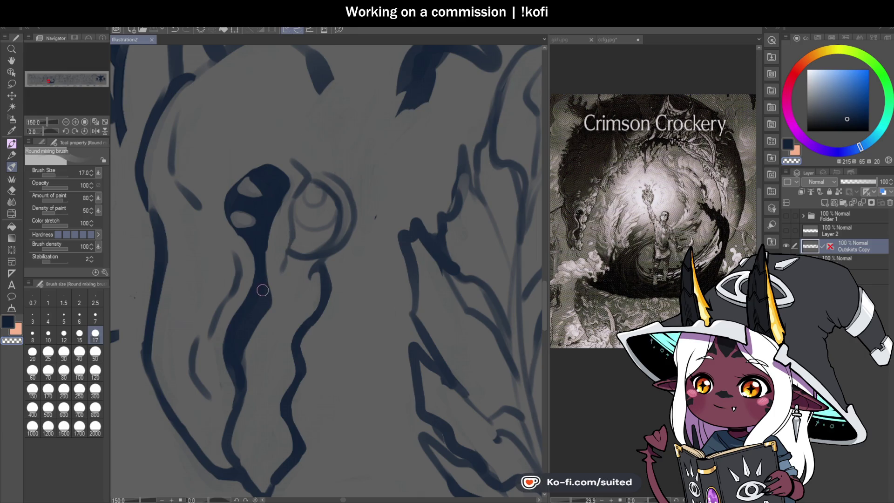
Redraw the skull's edge beside the eye and its upper outline, saving the illustration
scroll(293, 224, "down", 1)
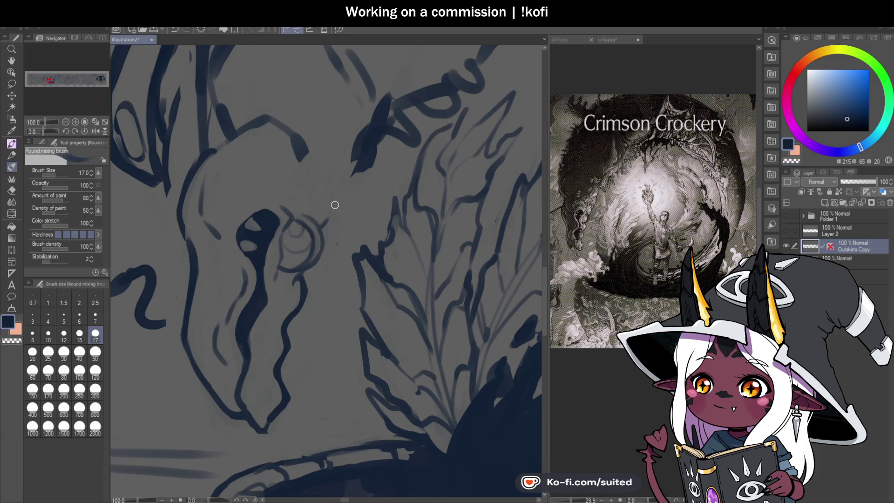
mouse_move(321, 226)
left_mouse_down()
mouse_move(331, 194)
mouse_move(315, 160)
mouse_move(284, 176)
mouse_move(282, 192)
left_mouse_up()
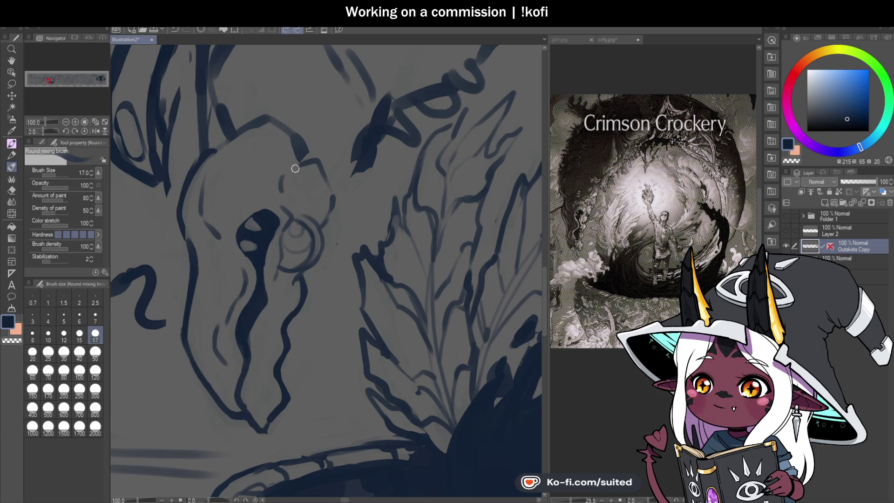
scroll(398, 226, "down", 1)
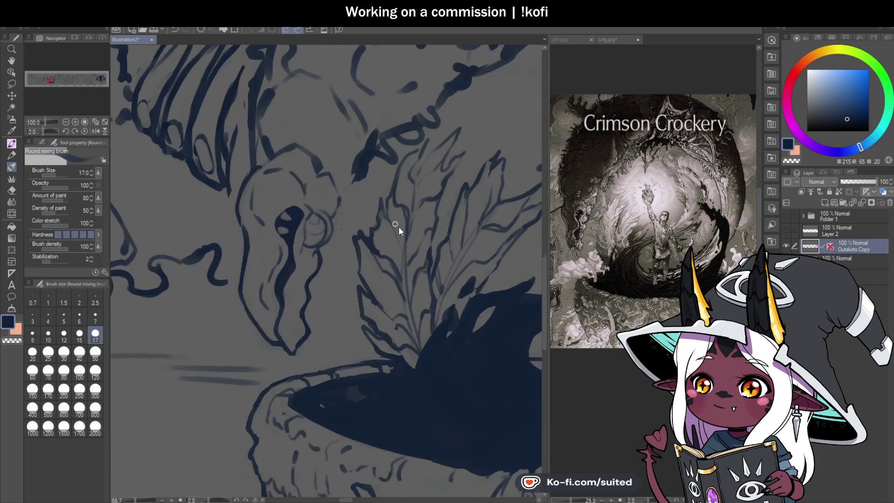
scroll(364, 193, "up", 2)
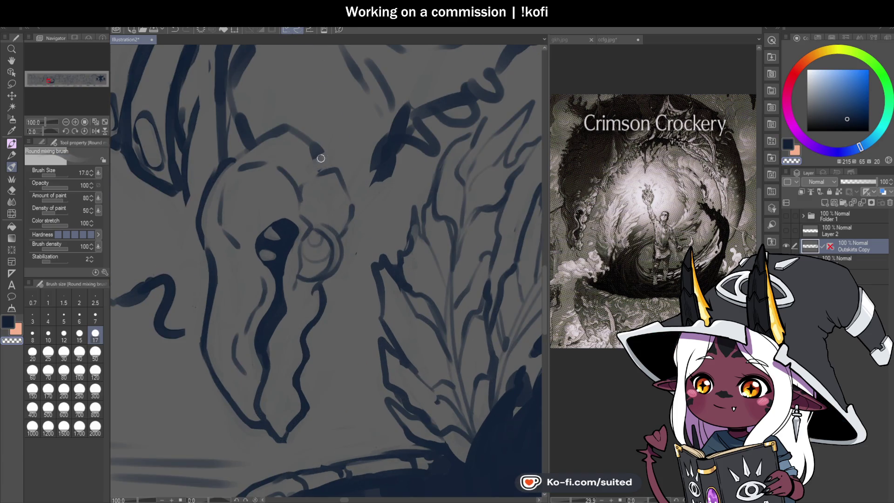
left_click_drag(295, 130, 242, 143)
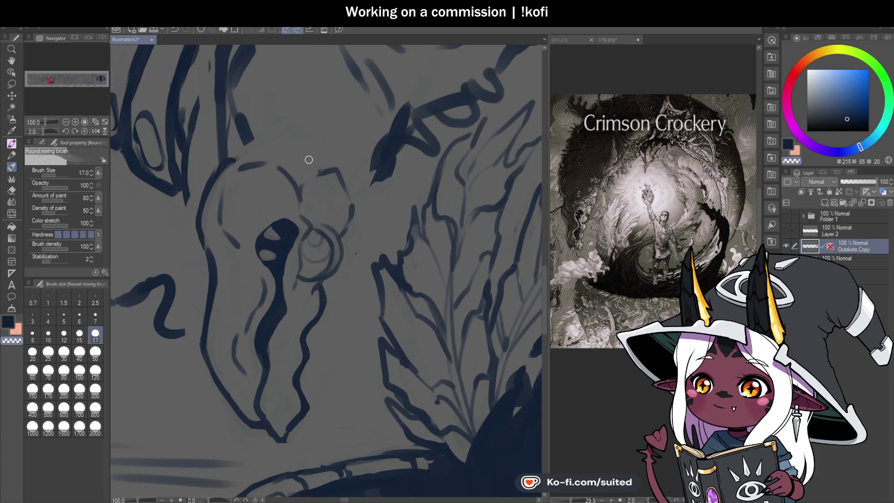
key("ctrl+s")
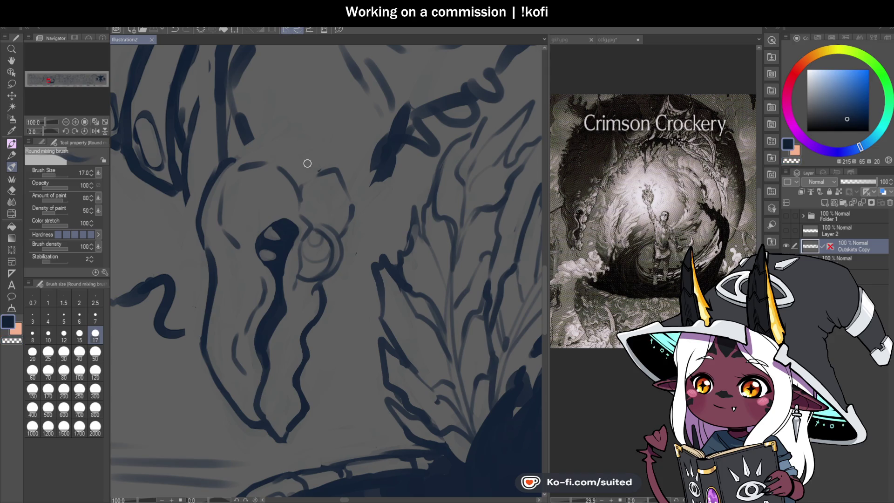
mouse_move(261, 152)
left_mouse_down()
mouse_move(286, 168)
mouse_move(291, 189)
mouse_move(231, 172)
left_mouse_up()
key("ctrl+s")
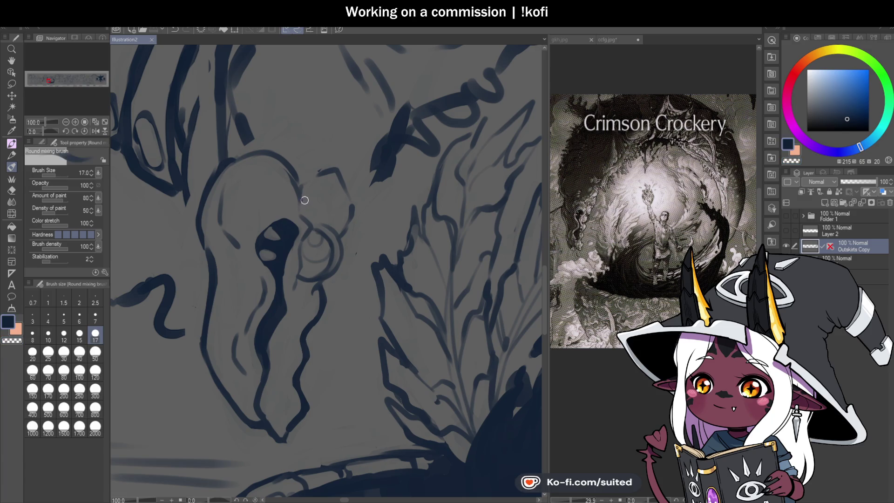
Soften the dark stroke beside the skull and add a rounded bump on its top
left_click_drag(384, 126, 398, 151)
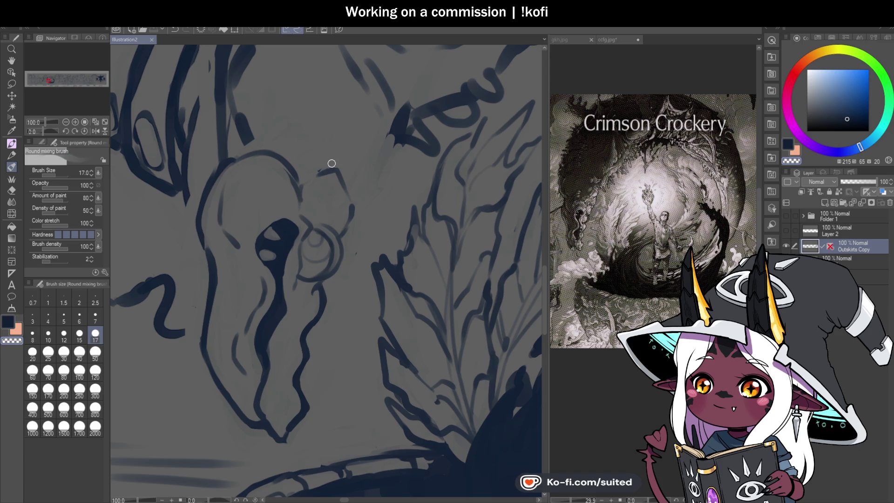
mouse_move(307, 179)
left_mouse_down()
mouse_move(306, 170)
mouse_move(329, 158)
mouse_move(344, 185)
left_mouse_up()
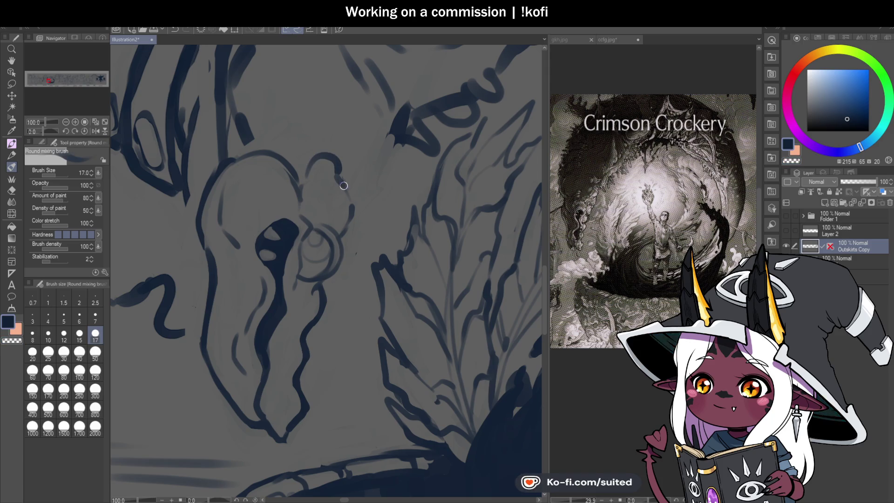
scroll(386, 217, "down", 3)
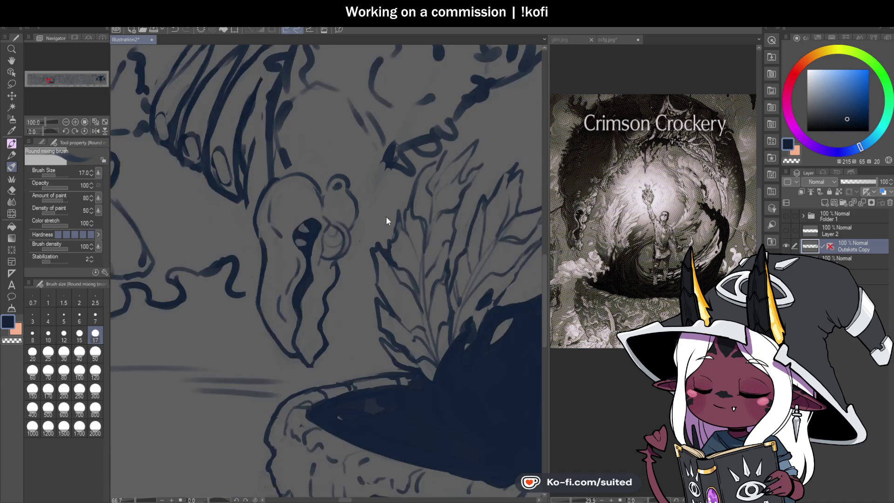
Save, then stroke and strengthen the skull's upper left outline
scroll(392, 320, "up", 2)
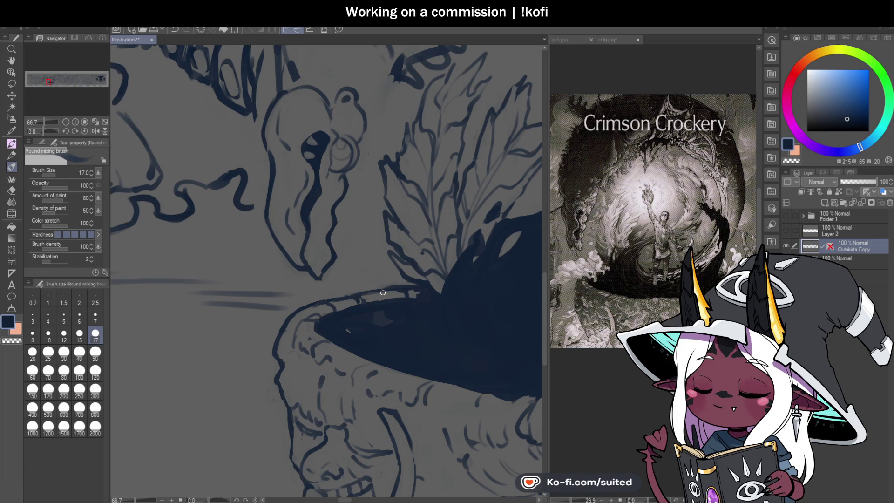
scroll(308, 97, "up", 1)
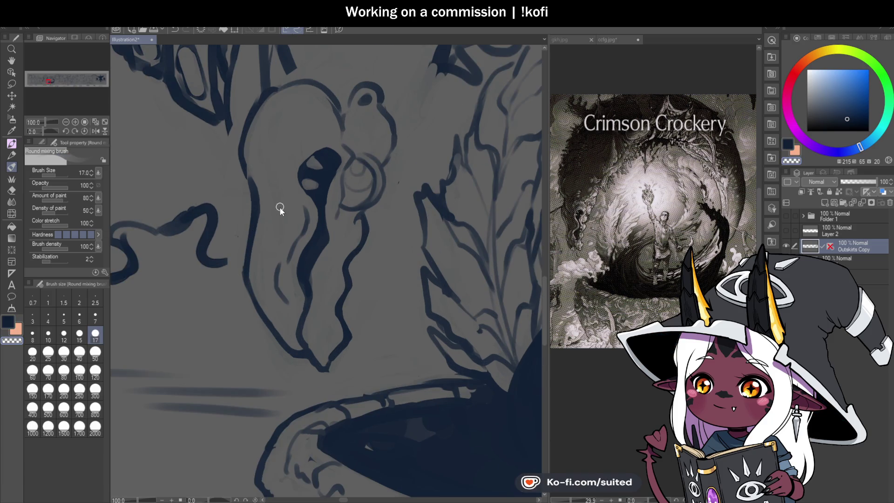
key("ctrl+s")
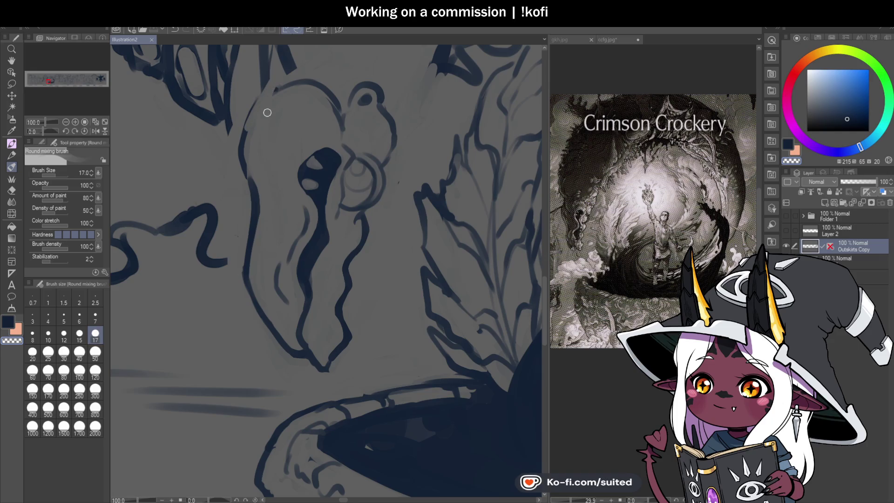
left_click_drag(275, 90, 266, 144)
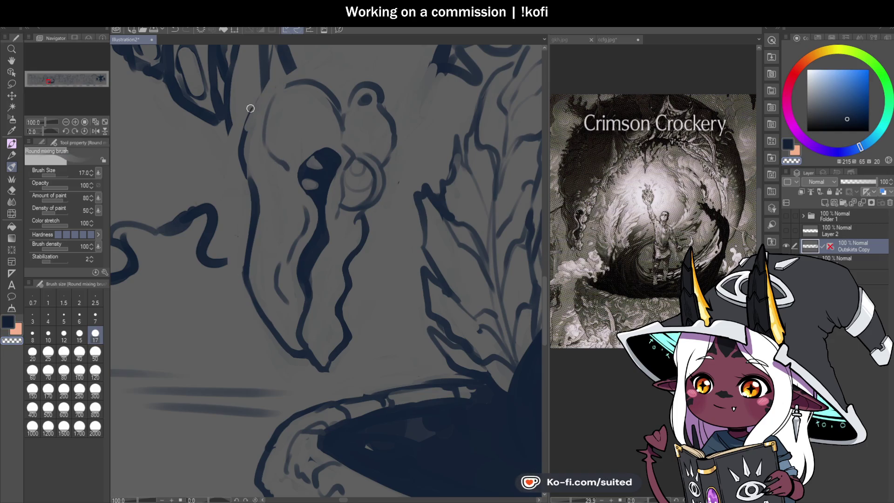
mouse_move(244, 191)
left_mouse_down()
mouse_move(240, 131)
mouse_move(264, 87)
left_mouse_up()
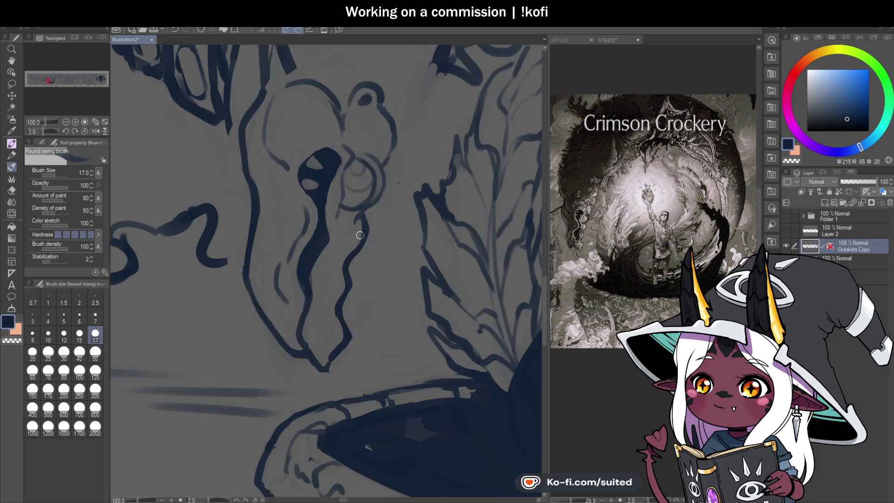
scroll(360, 236, "down", 3)
scroll(345, 321, "up", 5)
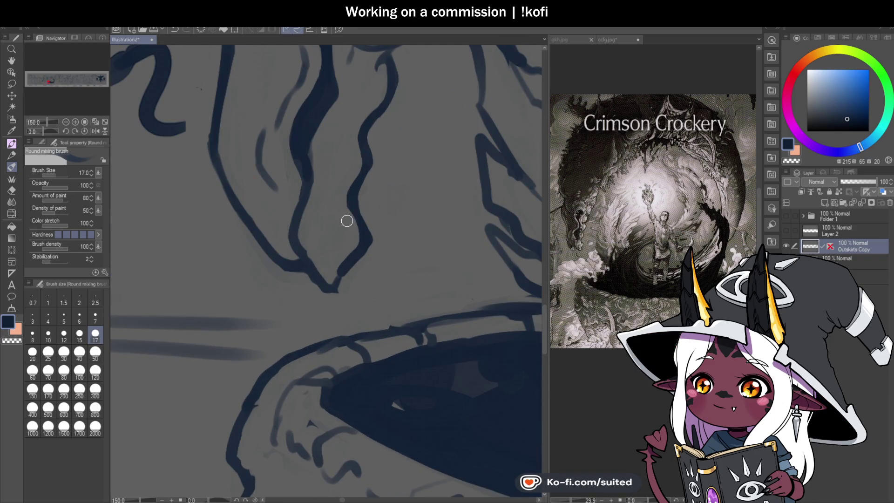
Extend the skull's outline down toward its point and darken its lower part
left_click_drag(352, 209, 330, 254)
scroll(371, 295, "down", 2)
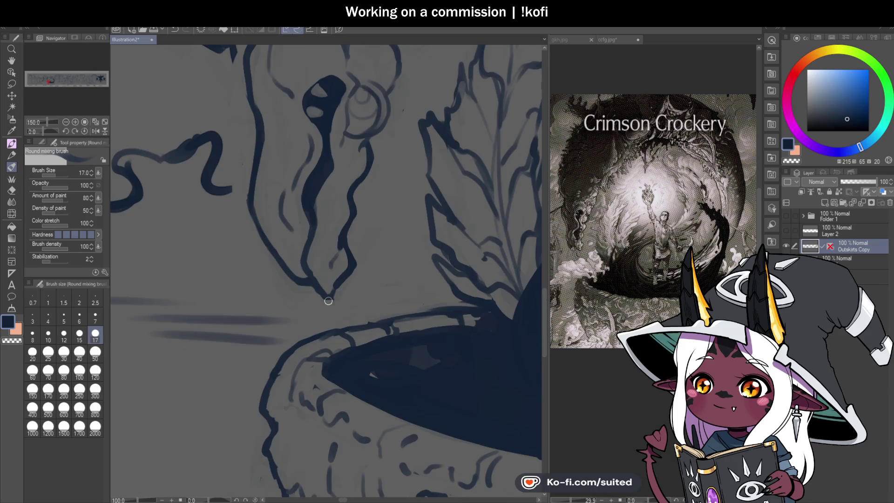
scroll(357, 243, "up", 1)
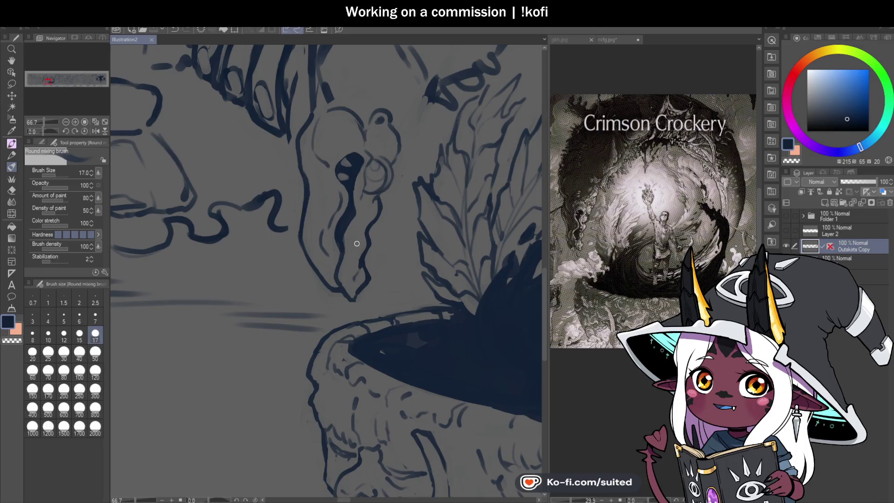
mouse_move(313, 114)
left_mouse_down()
mouse_move(298, 144)
mouse_move(302, 165)
left_mouse_up()
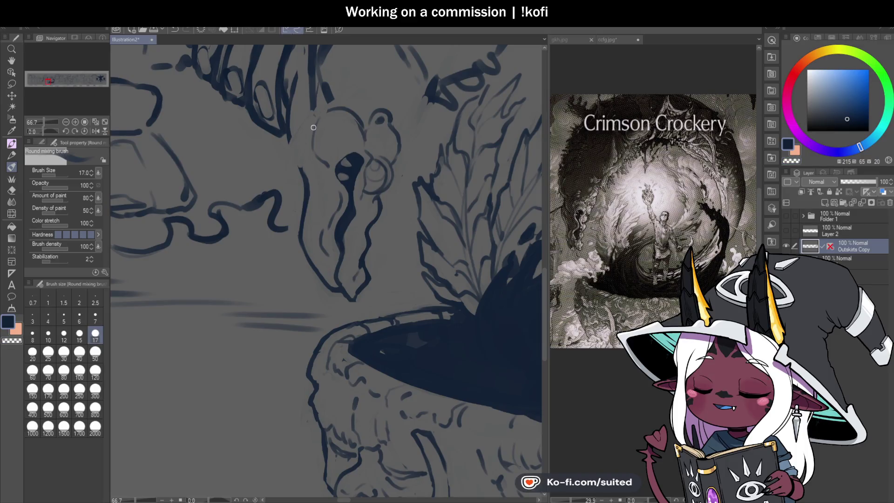
left_click_drag(301, 135, 302, 170)
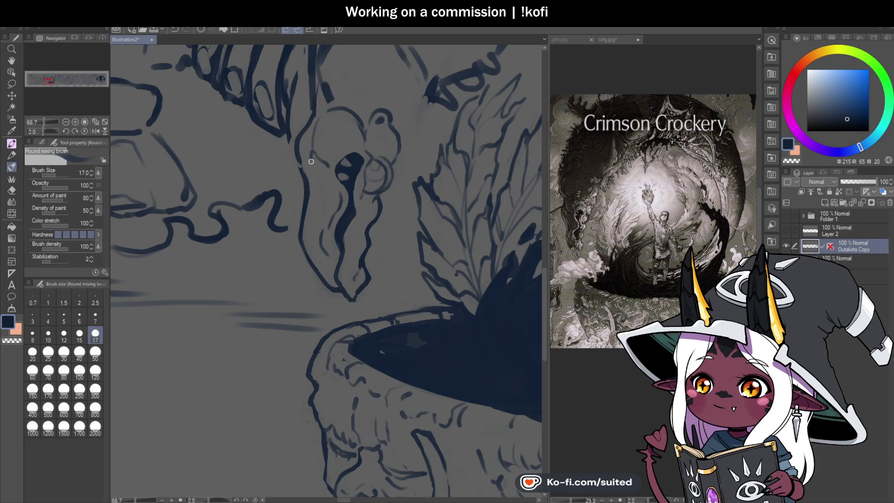
left_click_drag(299, 157, 308, 181)
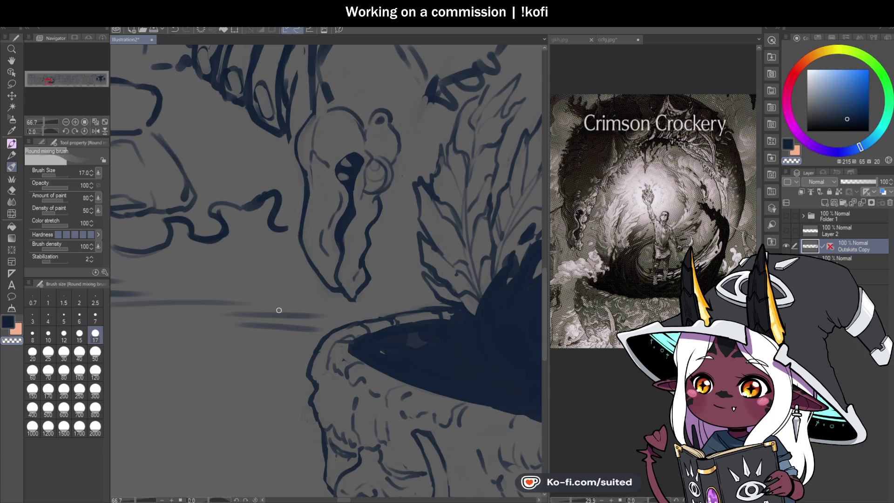
Thicken the skull's lower left outline and blend its dark inner shape, undoing a stray line
left_click_drag(303, 168, 312, 257)
left_click_drag(304, 195, 310, 263)
key("c")
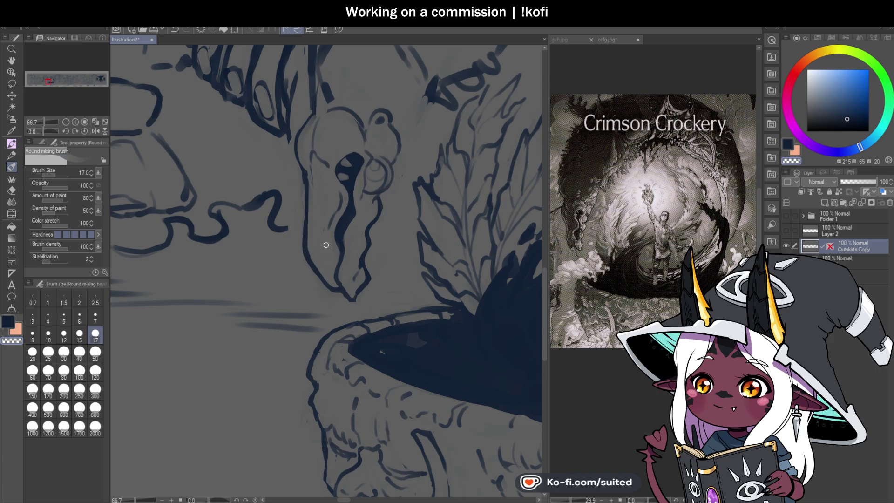
left_click_drag(323, 218, 325, 248)
key("ctrl+z")
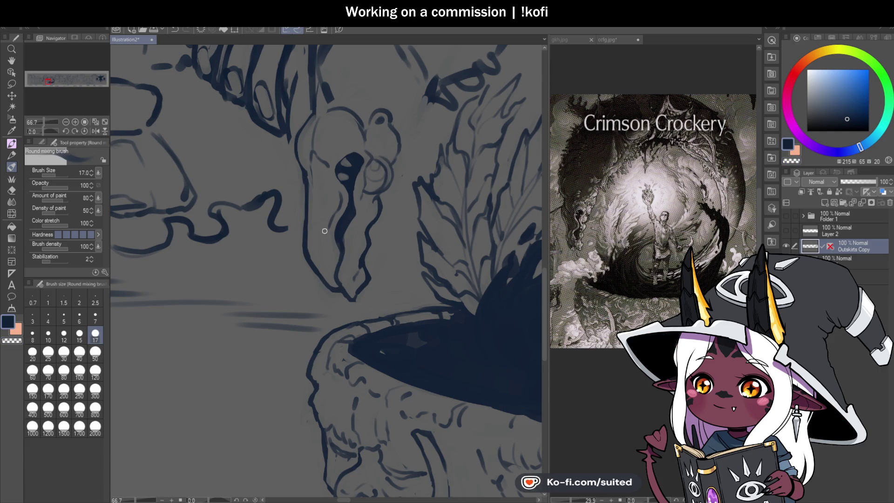
key("c")
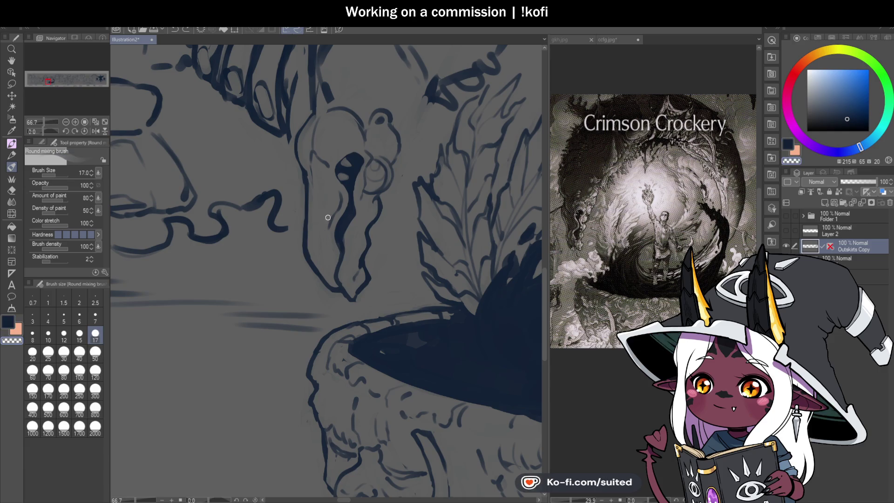
key("c")
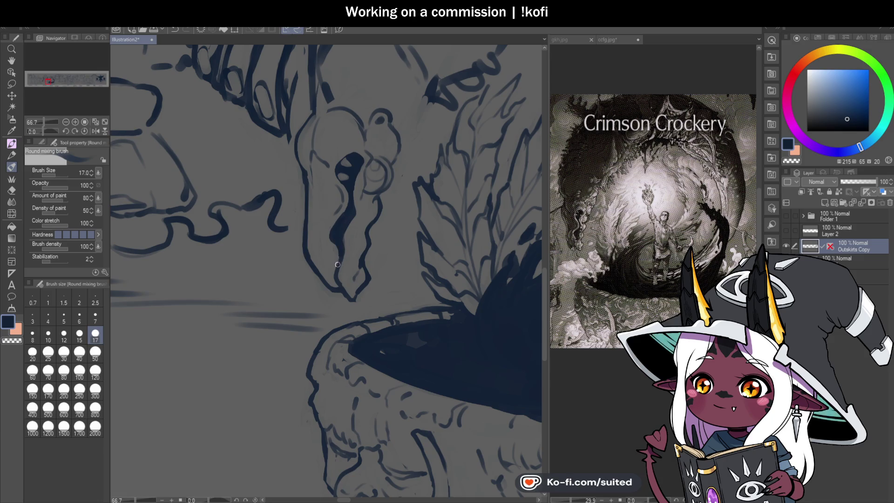
left_click_drag(332, 244, 336, 226)
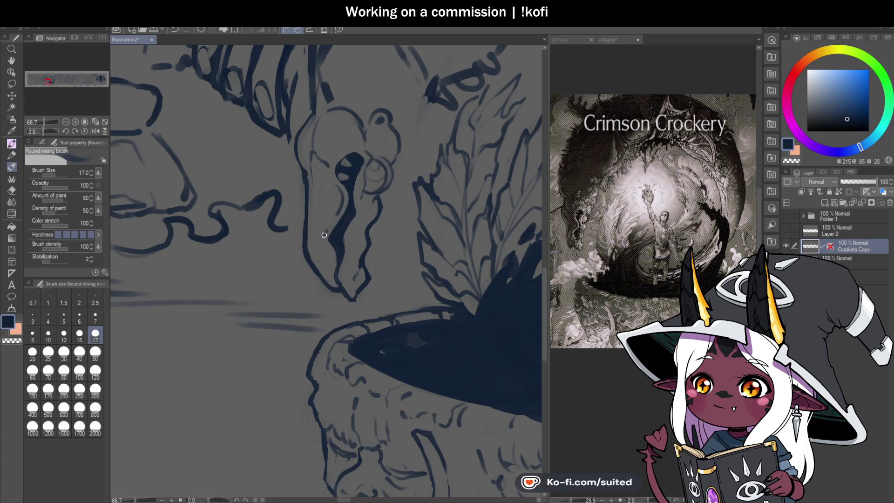
scroll(358, 316, "down", 3)
scroll(405, 275, "up", 3)
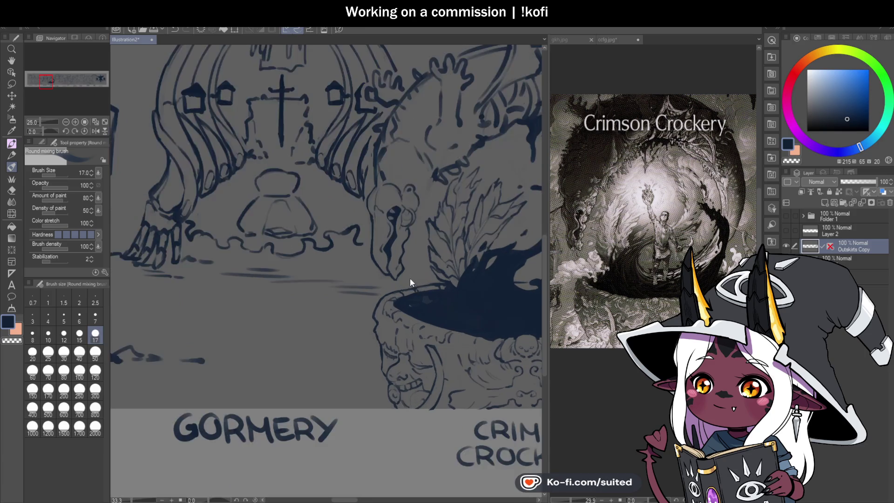
scroll(401, 263, "up", 3)
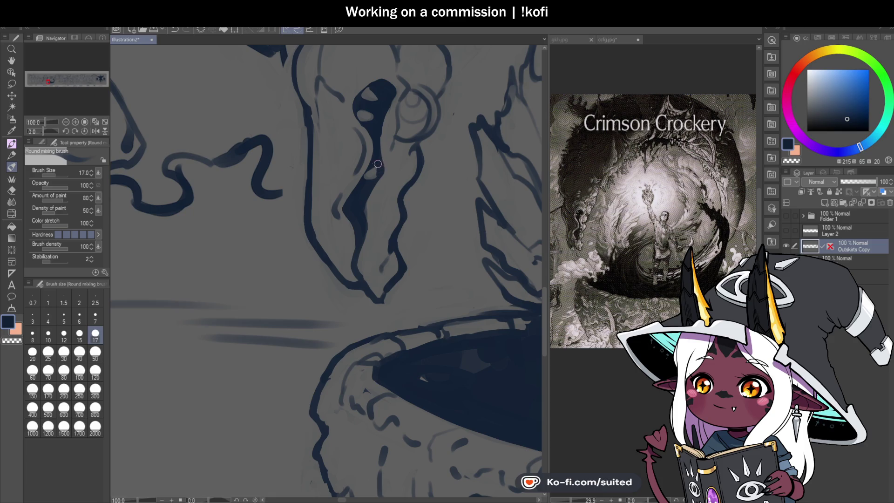
scroll(317, 219, "down", 5)
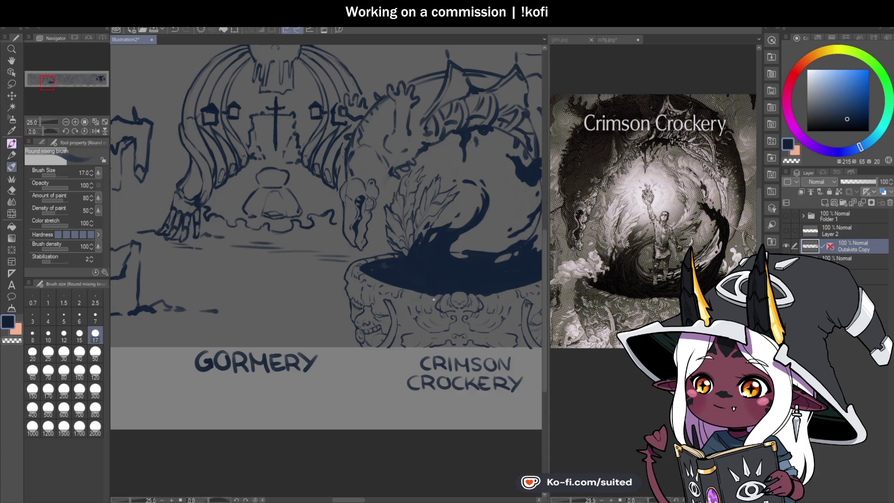
scroll(404, 256, "up", 2)
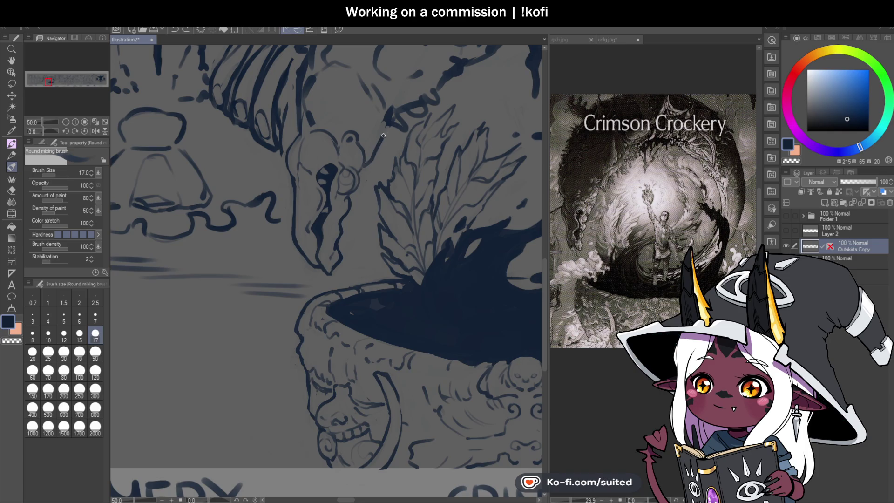
scroll(387, 157, "down", 1)
scroll(344, 255, "up", 2)
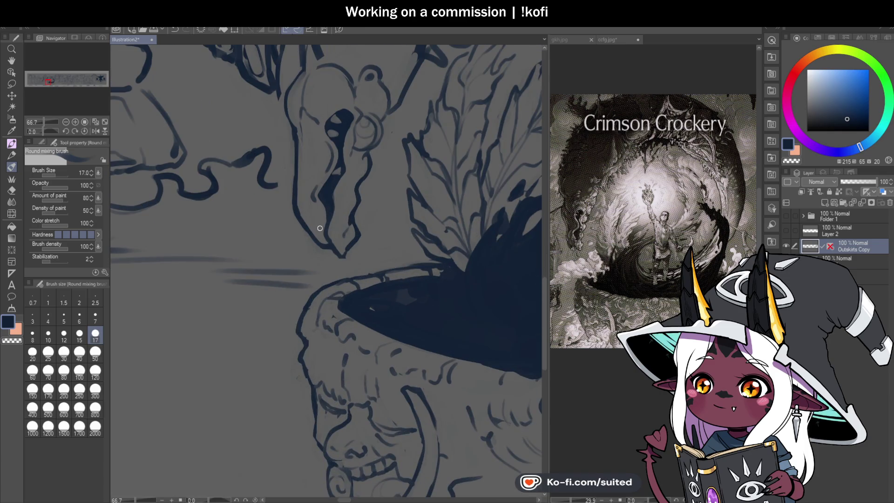
scroll(320, 228, "up", 1)
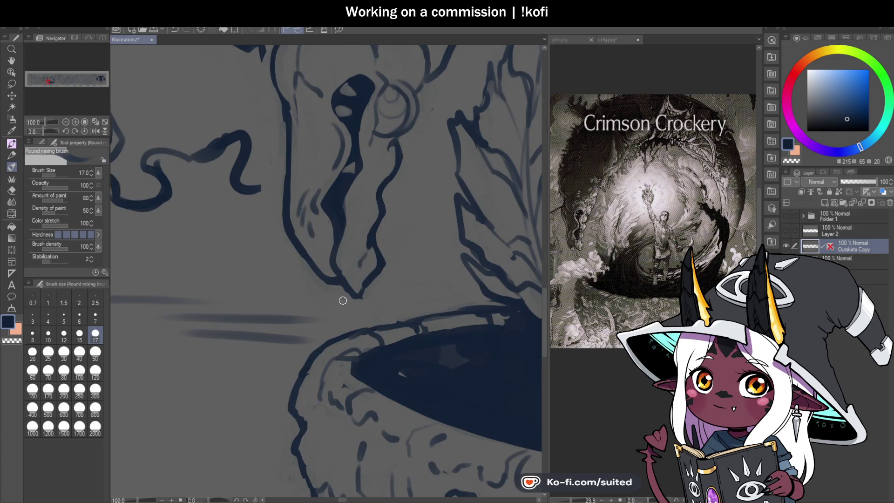
scroll(343, 300, "down", 4)
scroll(374, 274, "up", 1)
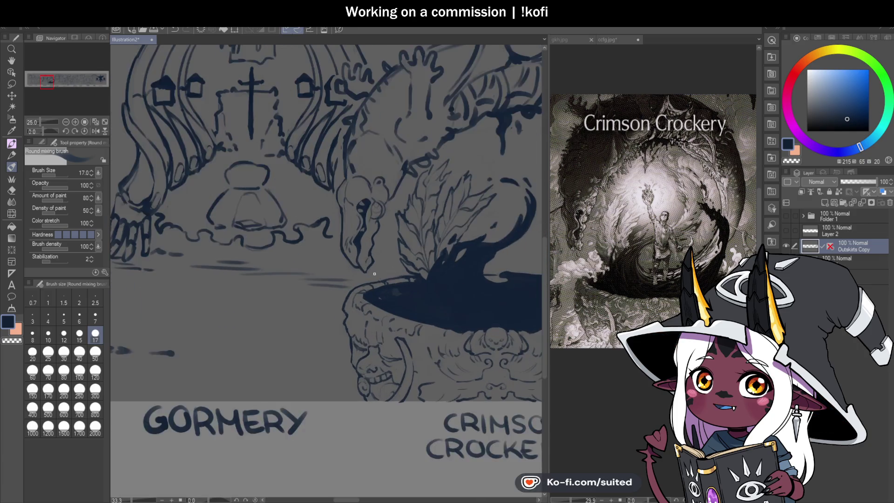
scroll(375, 274, "up", 1)
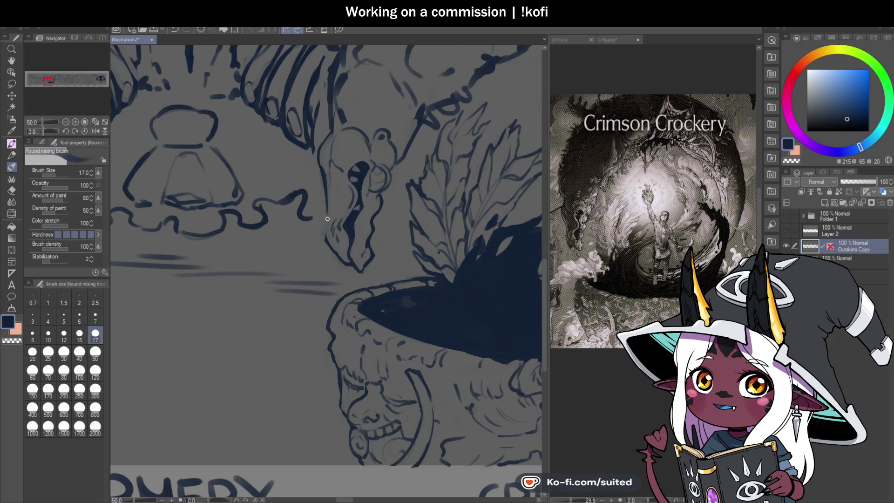
scroll(384, 312, "down", 2)
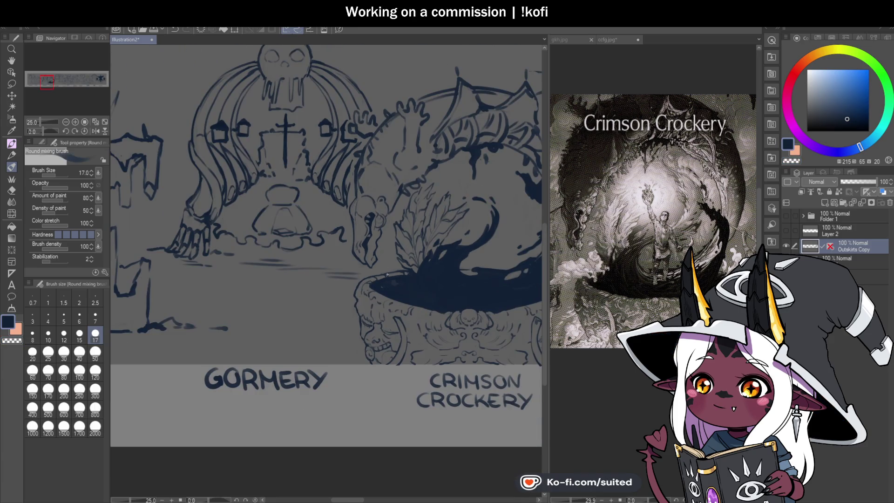
scroll(309, 283, "down", 1)
scroll(308, 283, "up", 3)
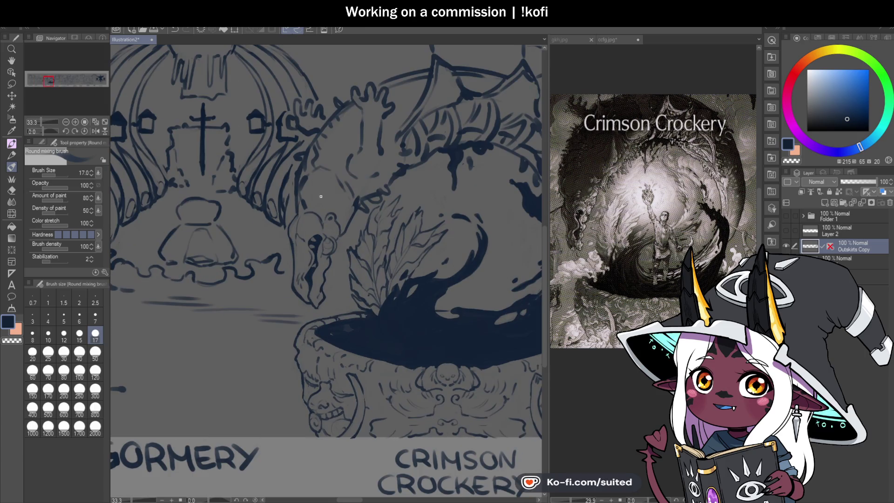
scroll(294, 184, "up", 1)
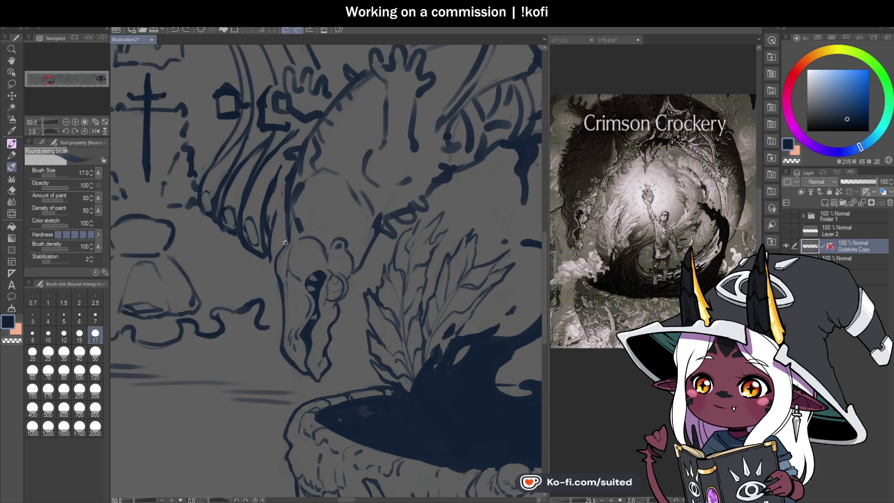
key("c")
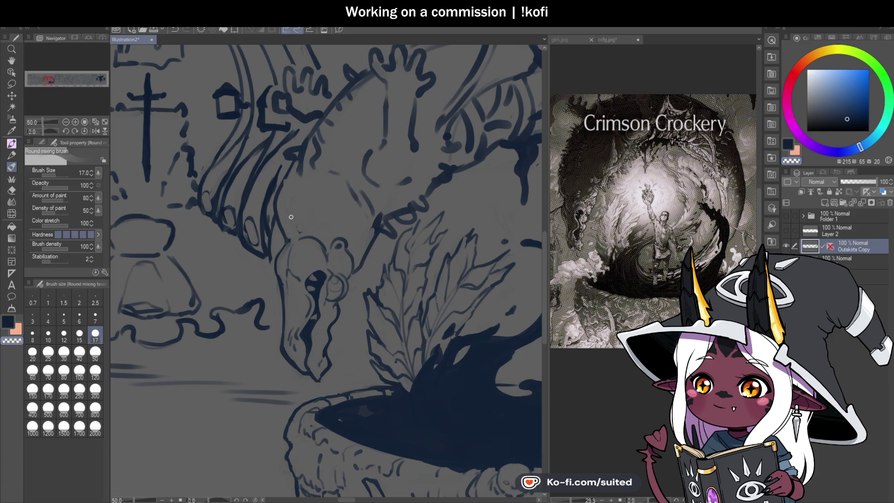
key("c")
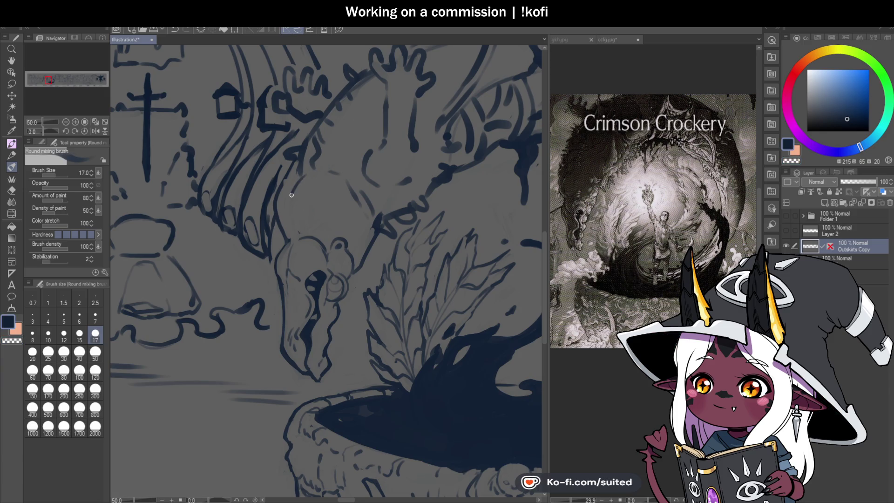
scroll(316, 237, "down", 4)
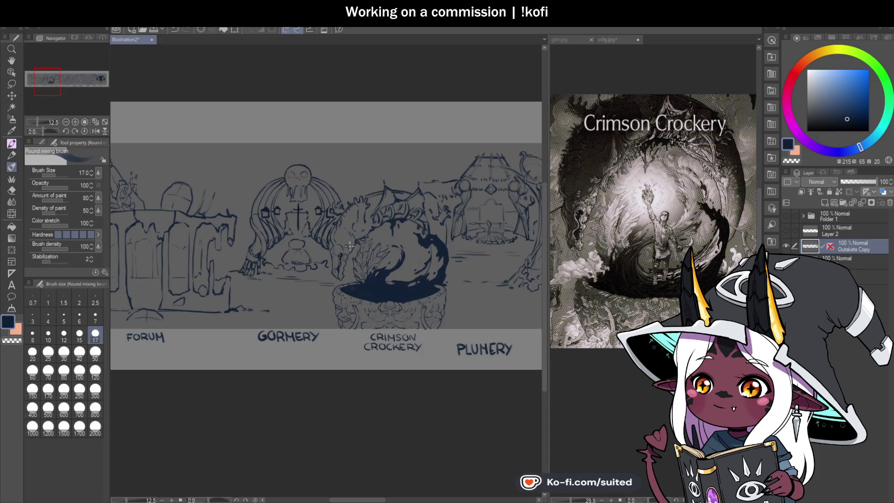
scroll(349, 245, "up", 6)
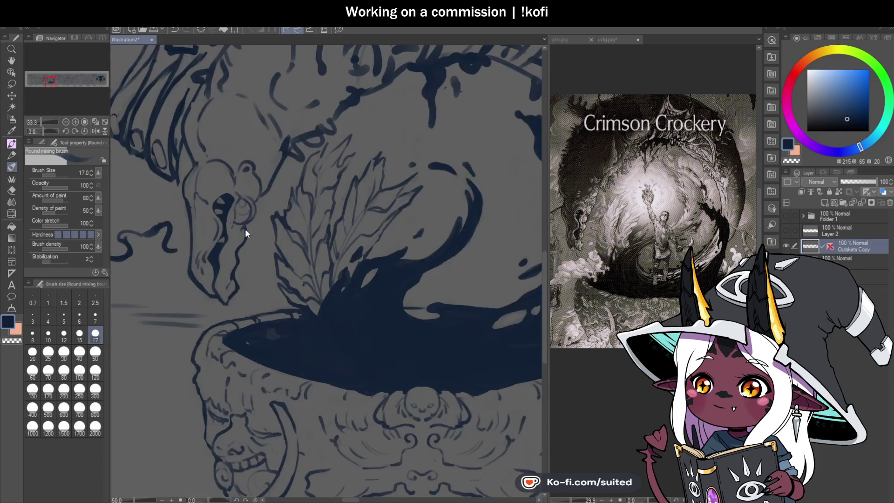
Paint inner arcs on the skull's eye ring, undo one stroke, save, and dab a mark nearby
scroll(233, 196, "up", 1)
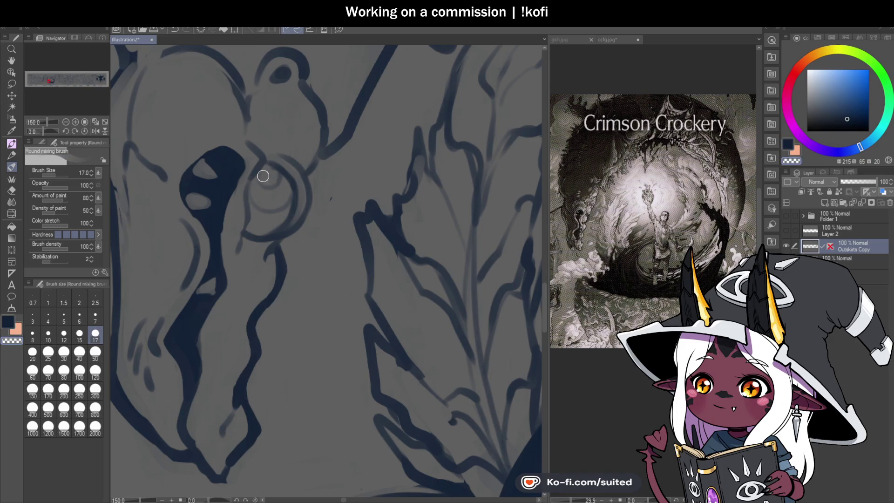
mouse_move(259, 192)
left_mouse_down()
mouse_move(286, 190)
mouse_move(248, 197)
mouse_move(288, 191)
mouse_move(287, 183)
mouse_move(280, 199)
mouse_move(250, 195)
left_mouse_up()
key("ctrl+z")
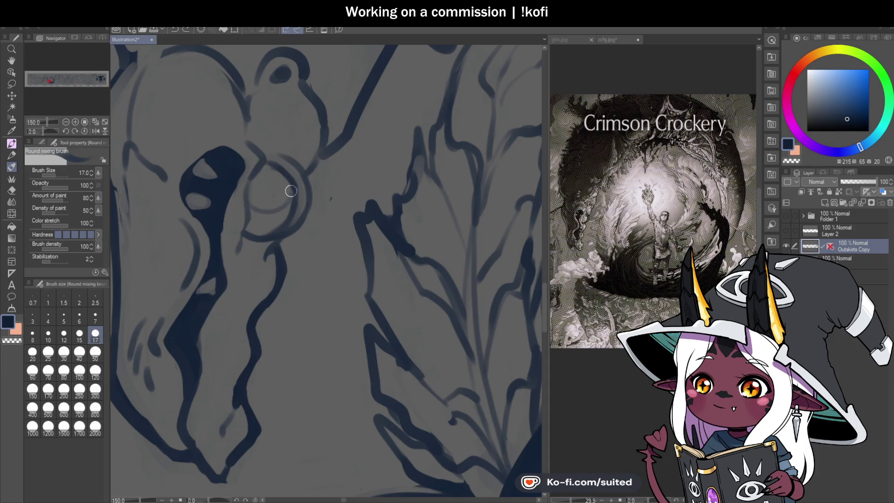
scroll(263, 177, "up", 1)
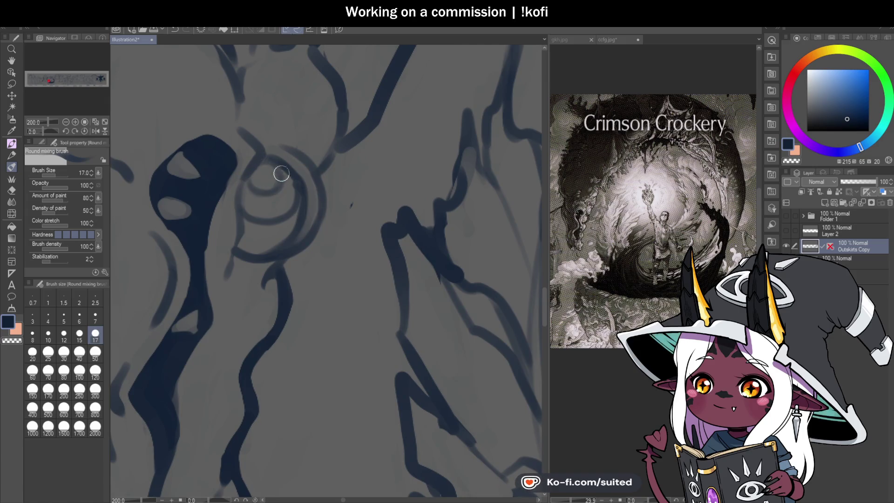
scroll(328, 219, "down", 1)
scroll(340, 247, "down", 3)
key("ctrl+s")
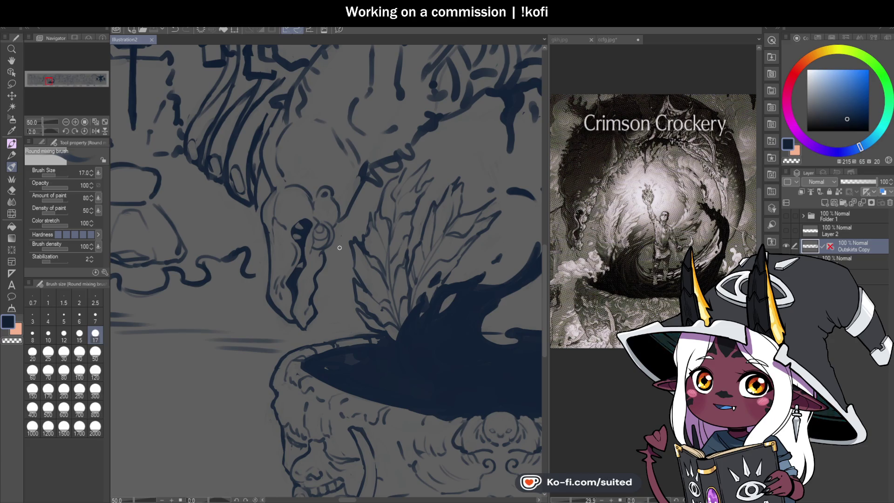
scroll(341, 250, "up", 4)
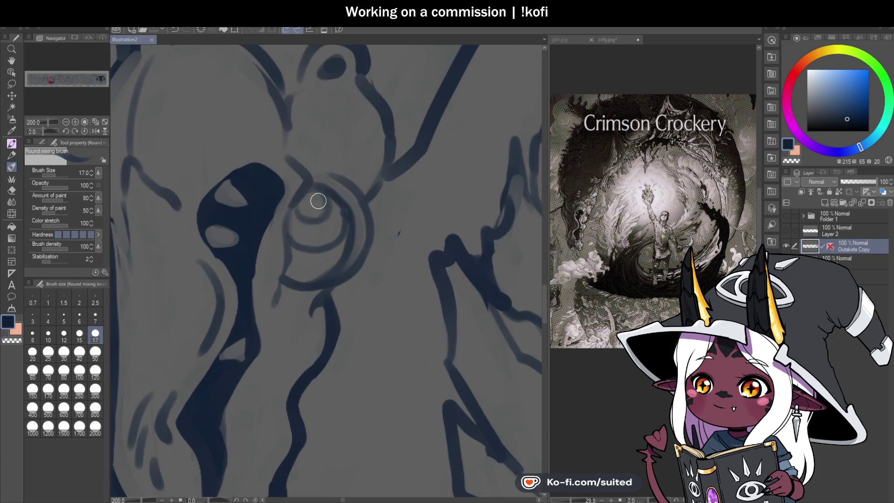
left_click(314, 203)
scroll(314, 205, "down", 5)
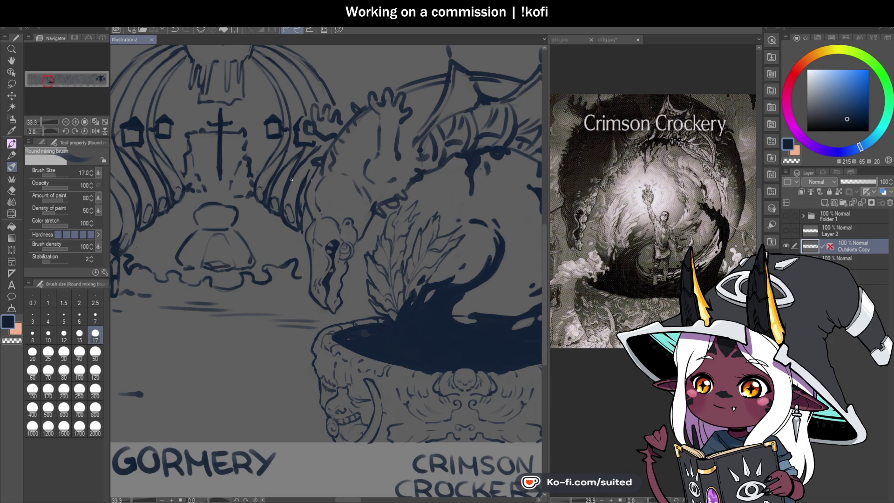
Erase part of the dark stroke and a sketch line near the dragon's head with transparent colour
scroll(350, 223, "up", 2)
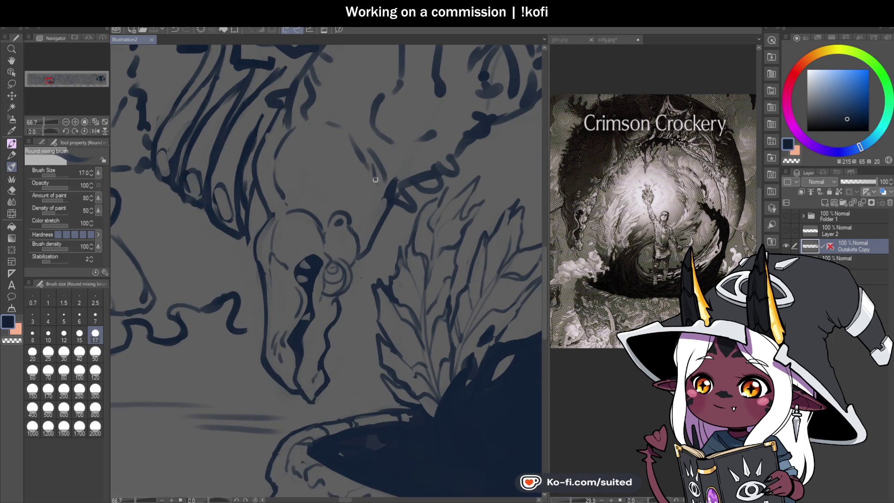
scroll(332, 236, "down", 3)
scroll(395, 220, "up", 2)
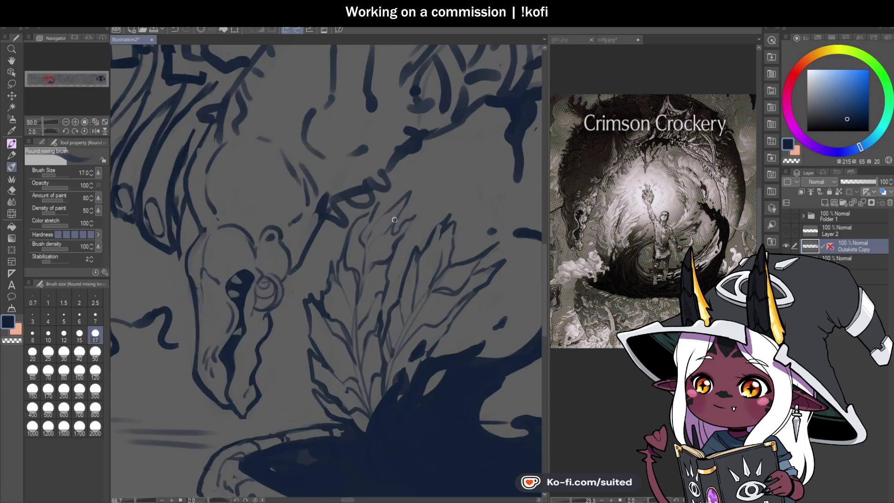
key("c")
left_click_drag(321, 210, 326, 194)
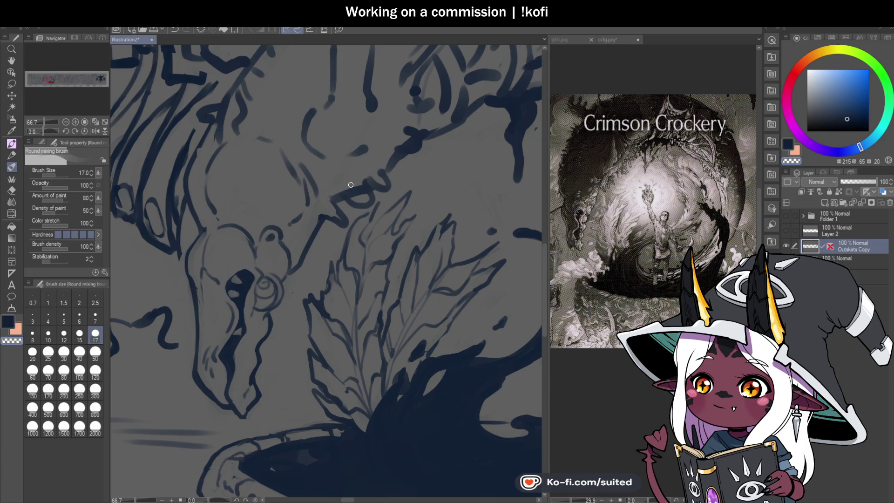
scroll(370, 174, "up", 2)
left_click_drag(315, 220, 345, 230)
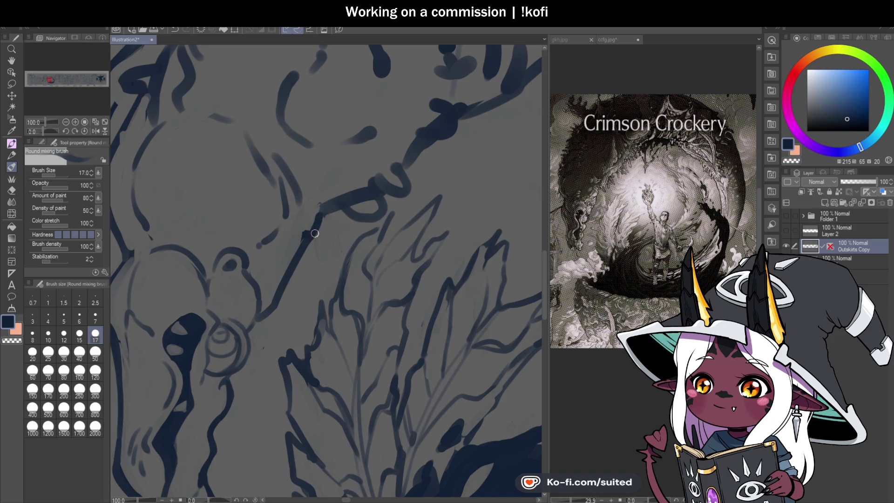
Draw a thin guide line below the dragon's raised claw
key("c")
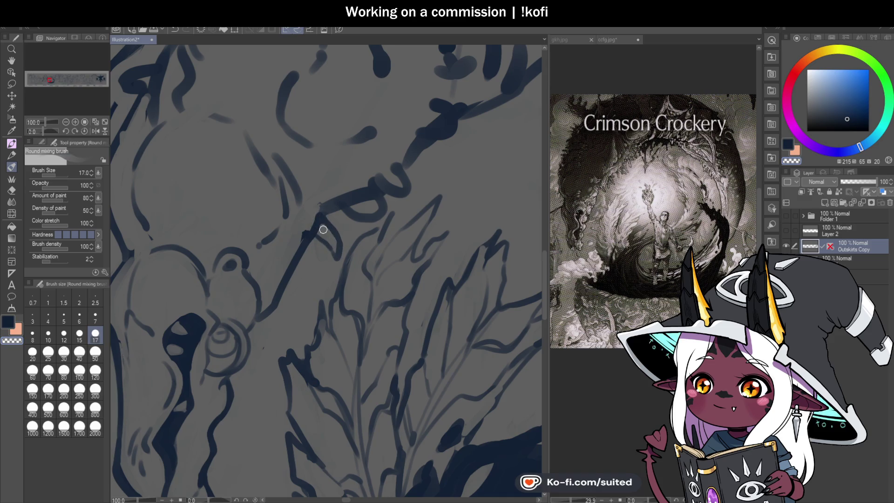
scroll(387, 229, "down", 4)
scroll(395, 192, "up", 2)
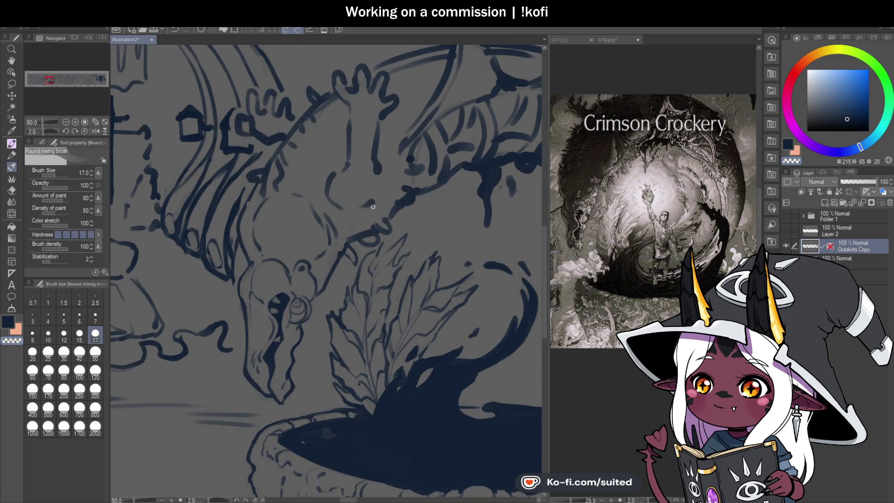
scroll(342, 250, "down", 2)
scroll(365, 154, "up", 1)
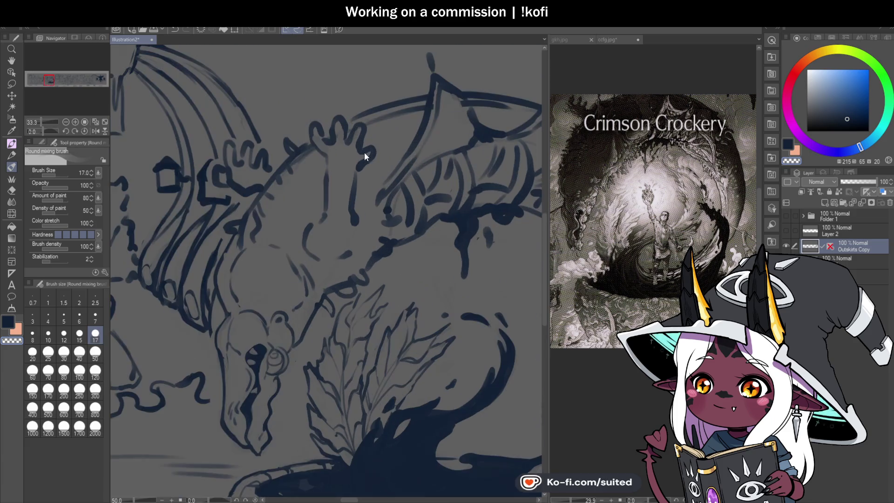
left_click_drag(325, 161, 325, 221)
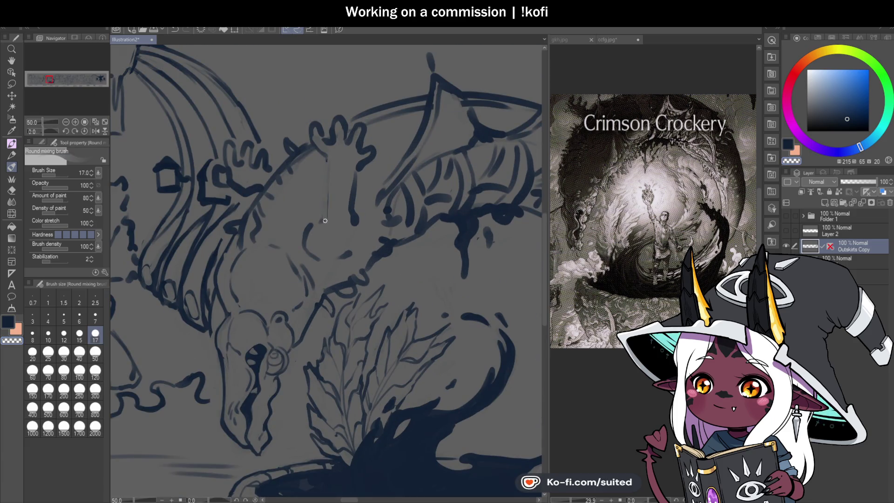
scroll(591, 84, "up", 2)
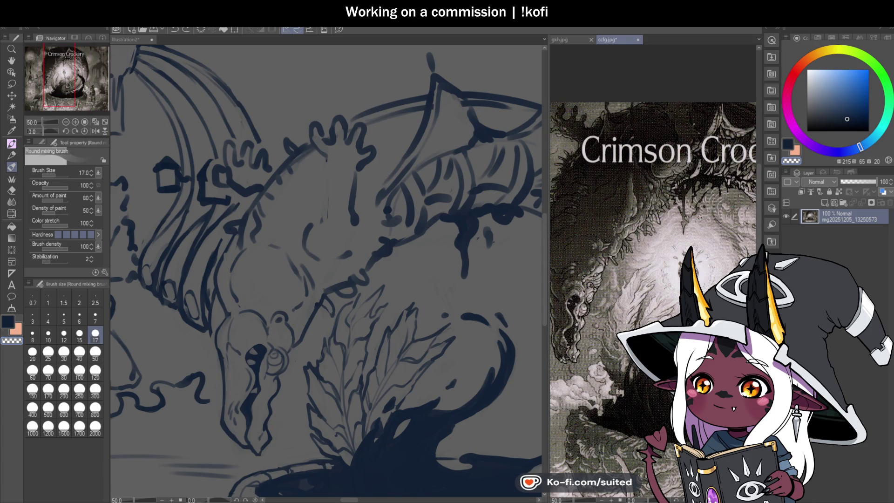
Back in Illustration2, lasso the dragon's raised claw and scale/rotate it into a new position
scroll(652, 186, "down", 1)
scroll(652, 186, "up", 1)
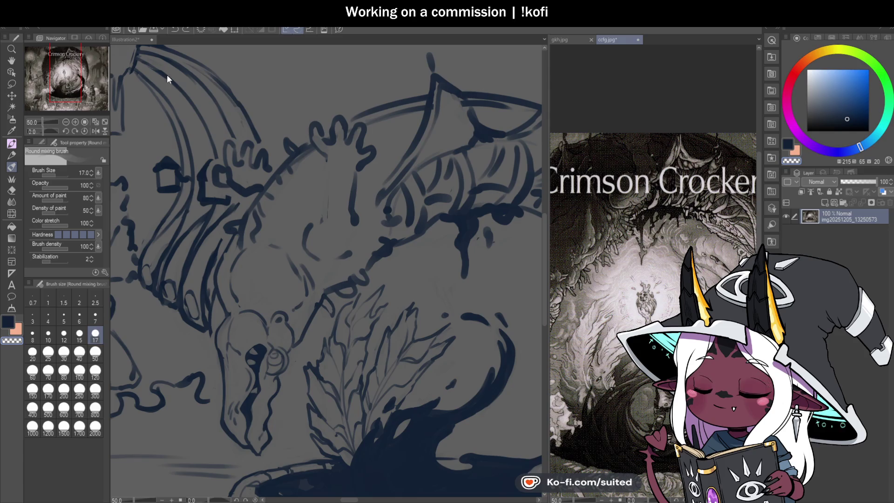
left_click(265, 55)
scroll(342, 220, "down", 1)
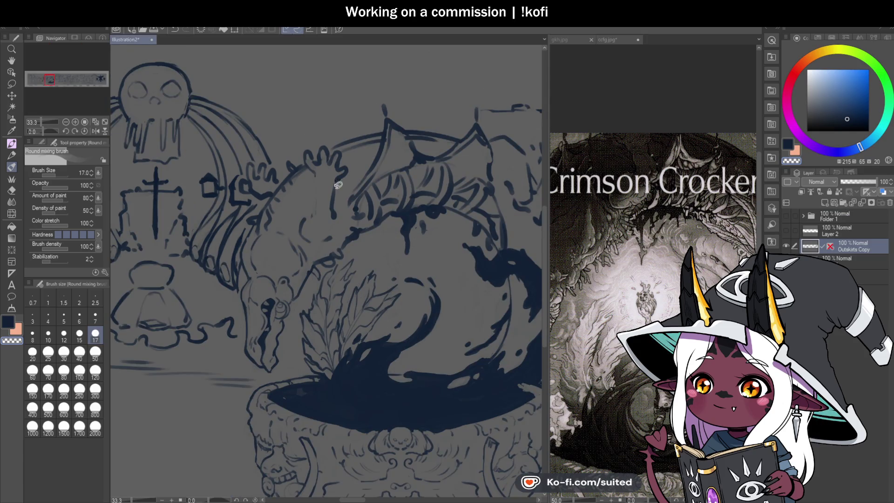
key("m")
mouse_move(338, 186)
left_mouse_down()
mouse_move(349, 164)
mouse_move(343, 148)
mouse_move(307, 154)
mouse_move(305, 242)
mouse_move(346, 198)
left_mouse_up()
key("ctrl+t")
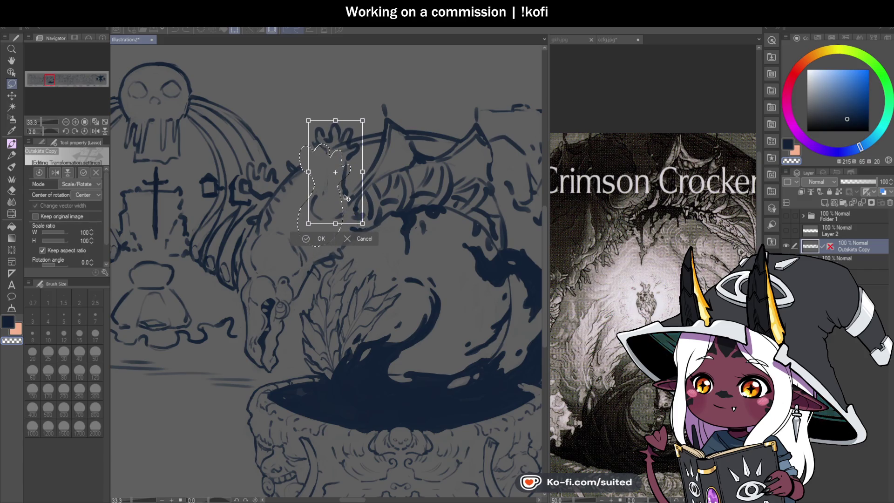
left_click(321, 238)
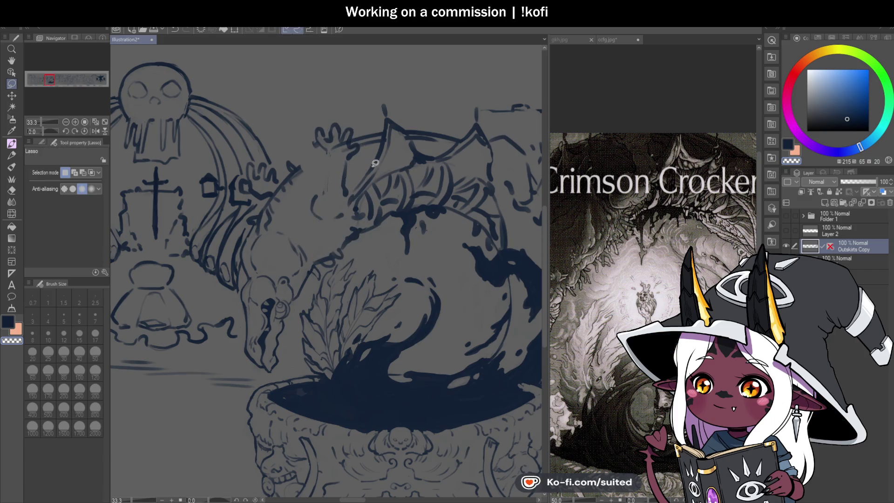
Erase the arm's sketch lines below the raised claw with transparent colour
scroll(375, 163, "up", 1)
key("b")
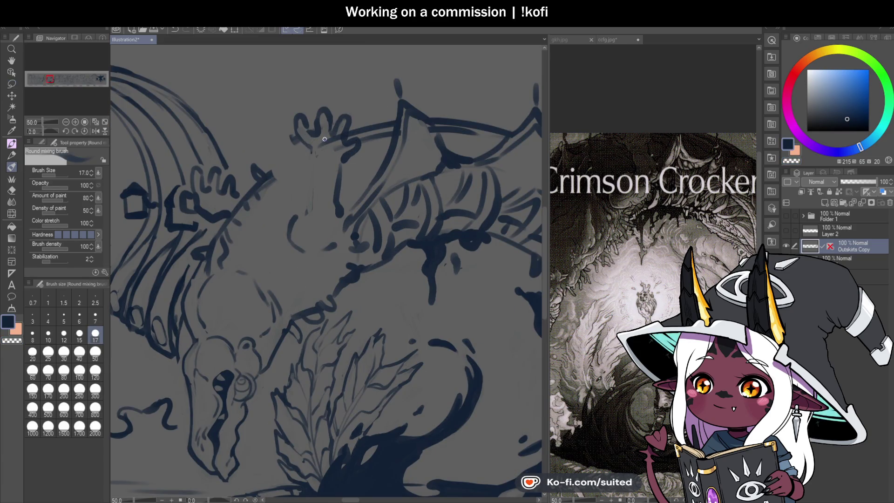
key("c")
mouse_move(322, 133)
left_mouse_down()
mouse_move(325, 152)
mouse_move(341, 144)
left_mouse_up()
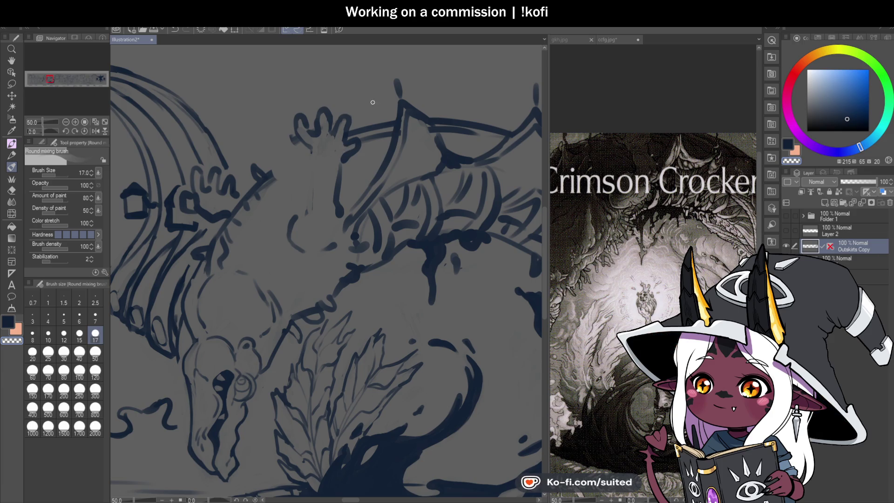
Lasso and delete the dragon's old raised claw, then deselect
key("m")
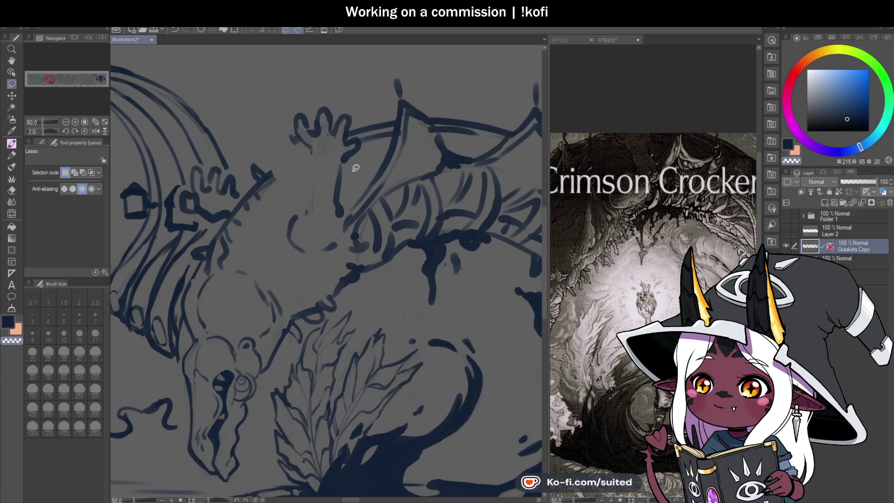
mouse_move(315, 93)
left_mouse_down()
mouse_move(305, 172)
mouse_move(336, 224)
mouse_move(354, 167)
left_mouse_up()
key("ctrl+d")
key("b")
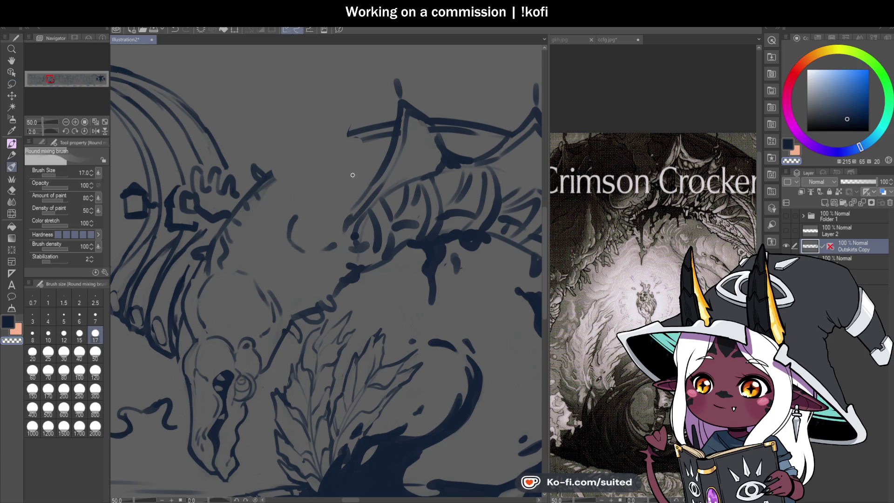
Sketch the new claw's curve and a finger line, redoing one stroke
left_click_drag(285, 209, 286, 242)
mouse_move(291, 212)
left_mouse_down()
mouse_move(336, 193)
mouse_move(354, 210)
mouse_move(338, 238)
left_mouse_up()
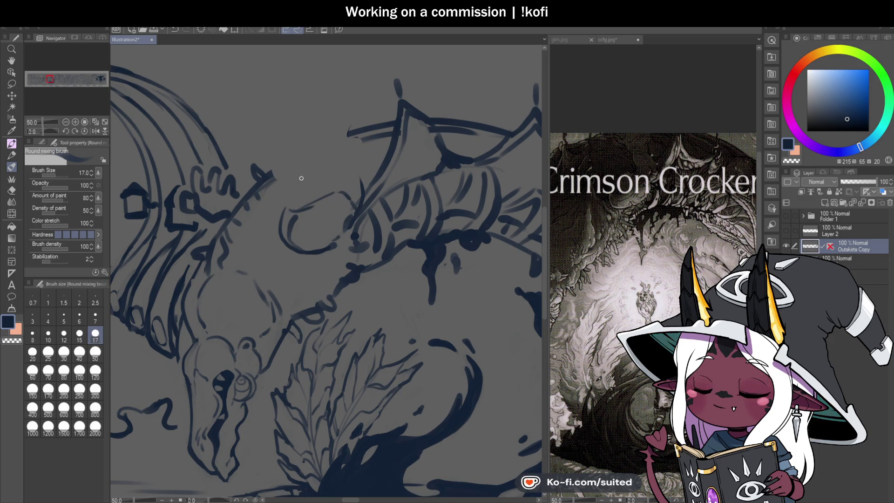
mouse_move(327, 210)
left_mouse_down()
mouse_move(309, 137)
mouse_move(359, 171)
left_mouse_up()
key("ctrl+z")
mouse_move(339, 123)
left_mouse_down()
mouse_move(363, 179)
mouse_move(348, 208)
mouse_move(330, 199)
mouse_move(343, 230)
mouse_move(320, 213)
mouse_move(289, 225)
mouse_move(325, 195)
mouse_move(323, 203)
left_mouse_up()
Erase excess lines around the new claw and ink over its faint guide line
key("c")
key("c")
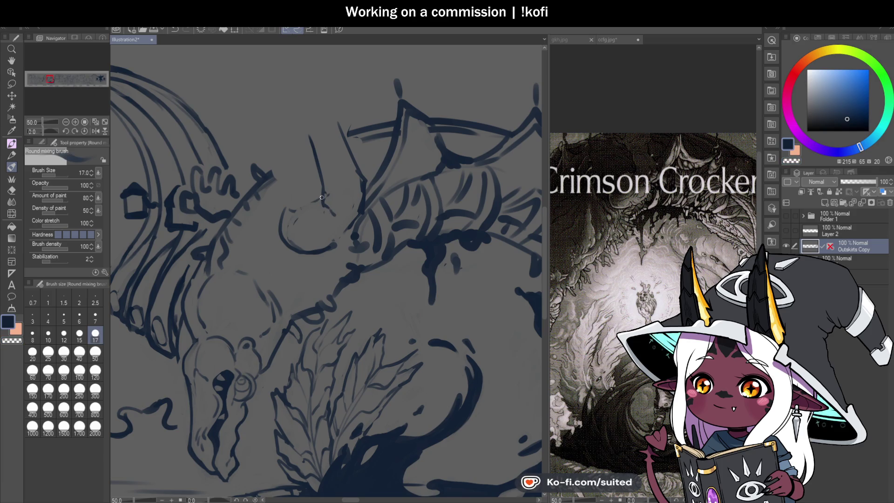
key("c")
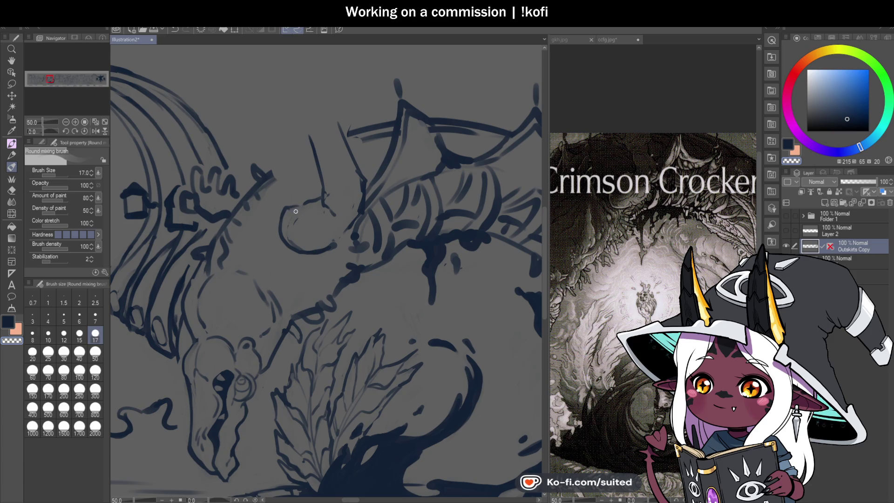
mouse_move(356, 168)
left_mouse_down()
mouse_move(361, 197)
mouse_move(348, 232)
left_mouse_up()
key("c")
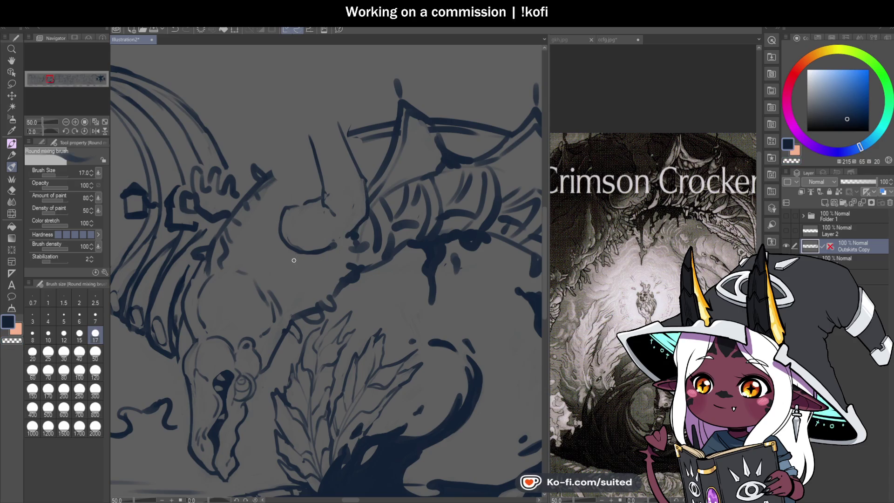
key("c")
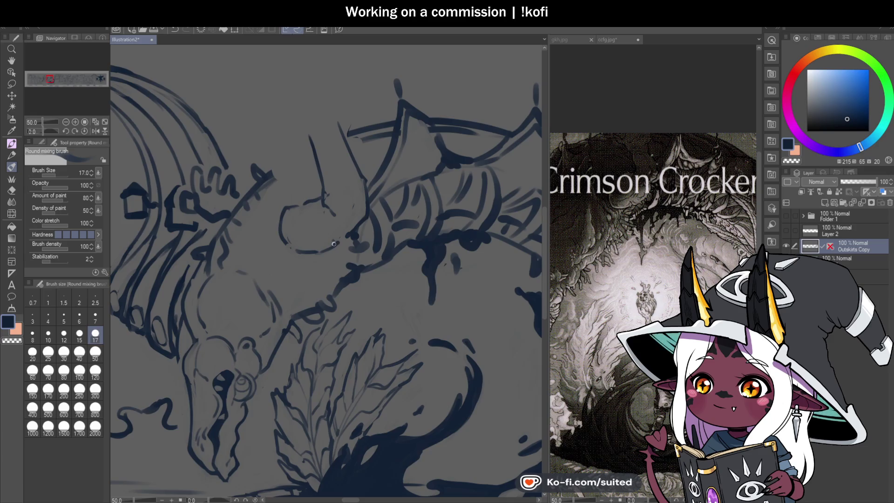
scroll(323, 210, "down", 1)
scroll(323, 210, "up", 2)
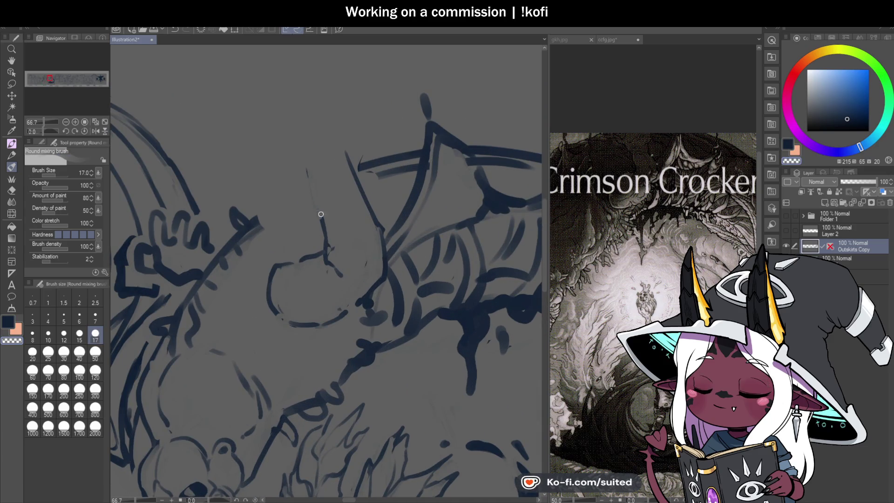
mouse_move(317, 212)
left_mouse_down()
mouse_move(313, 179)
mouse_move(339, 150)
left_mouse_up()
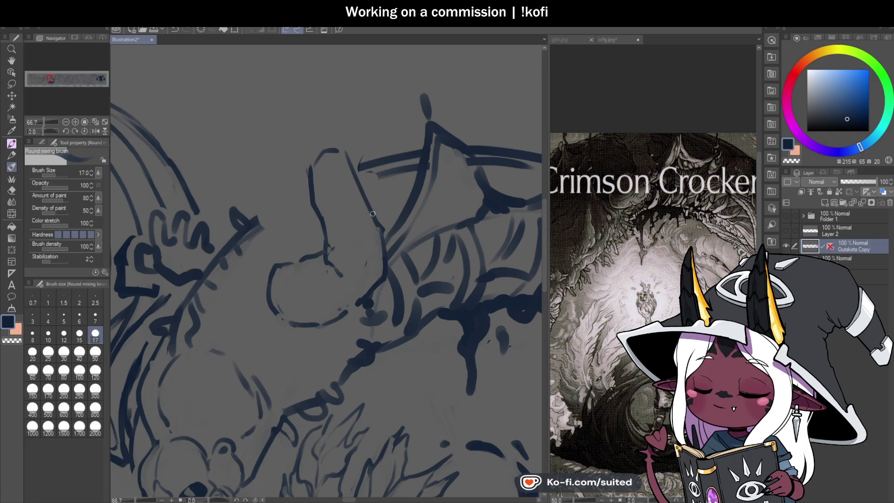
scroll(462, 208, "down", 2)
scroll(461, 208, "down", 1)
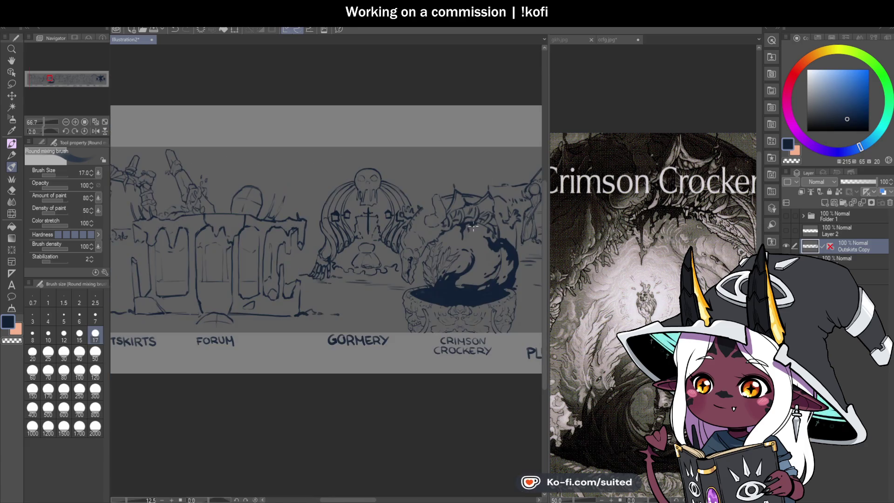
scroll(459, 208, "up", 1)
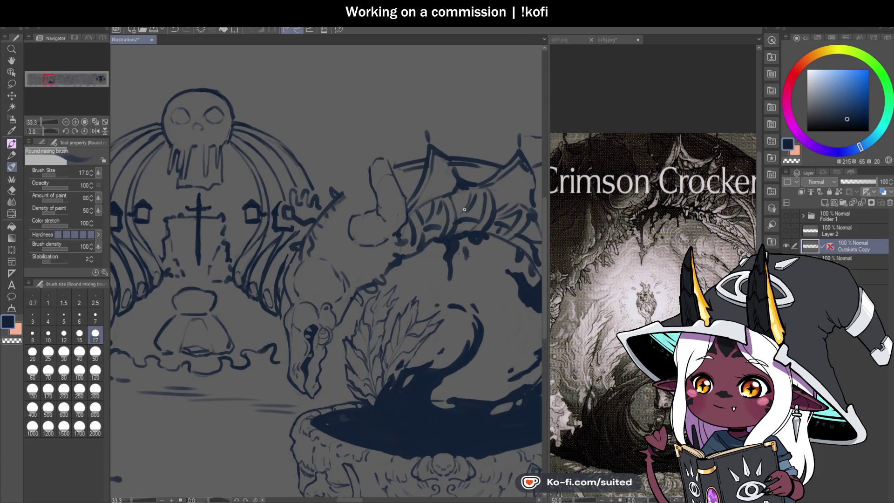
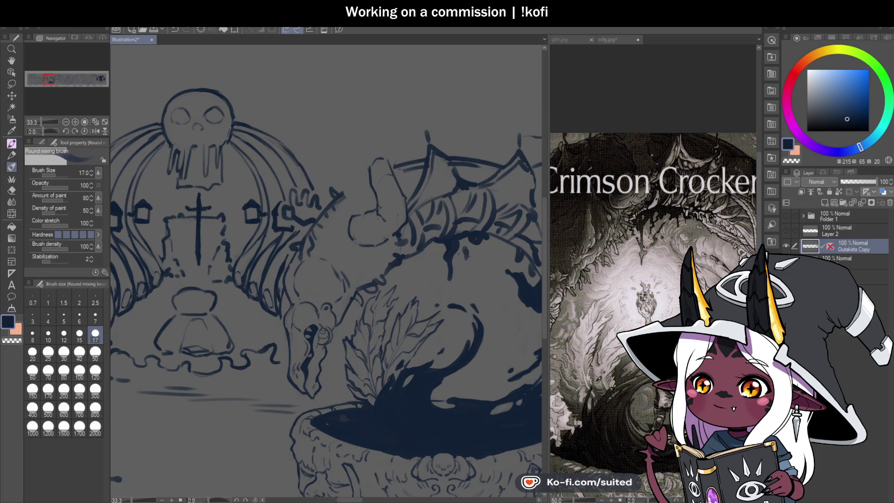
Extend the neck line upward into a hooked tip with three short strokes
scroll(355, 267, "down", 1)
scroll(368, 241, "up", 4)
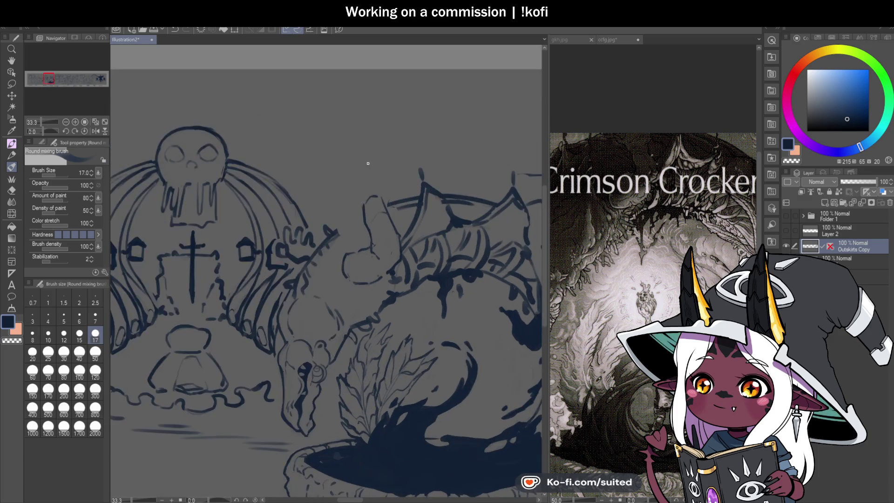
left_click_drag(367, 235, 336, 213)
left_click_drag(420, 207, 420, 174)
mouse_move(339, 214)
left_mouse_down()
mouse_move(310, 203)
mouse_move(298, 182)
mouse_move(342, 191)
left_mouse_up()
Compare the sketch against the ccfg.jpg reference, flipping between it and Illustration2
scroll(415, 206, "down", 2)
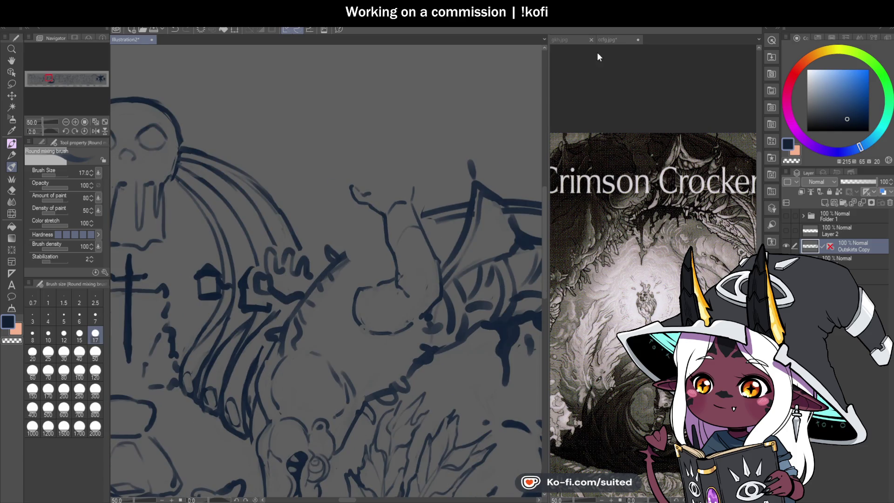
left_click(606, 40)
scroll(652, 317, "down", 1)
scroll(652, 317, "up", 2)
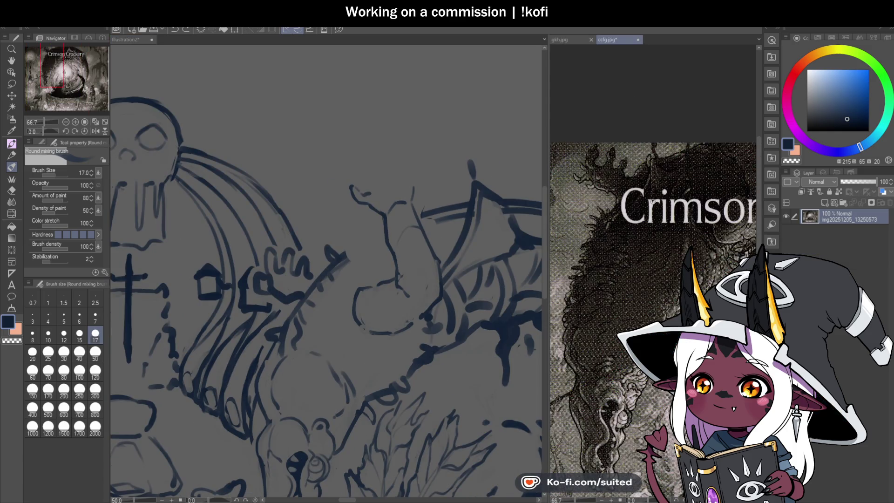
scroll(651, 218, "down", 1)
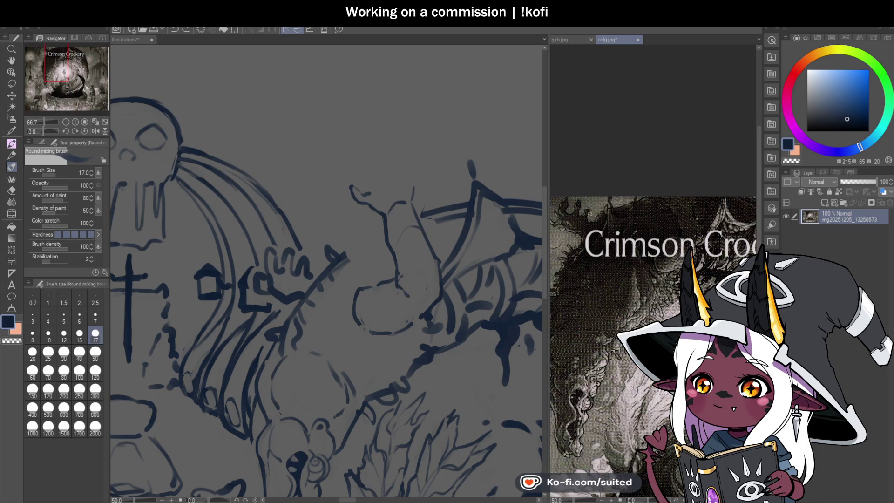
scroll(703, 212, "up", 2)
left_click(133, 40)
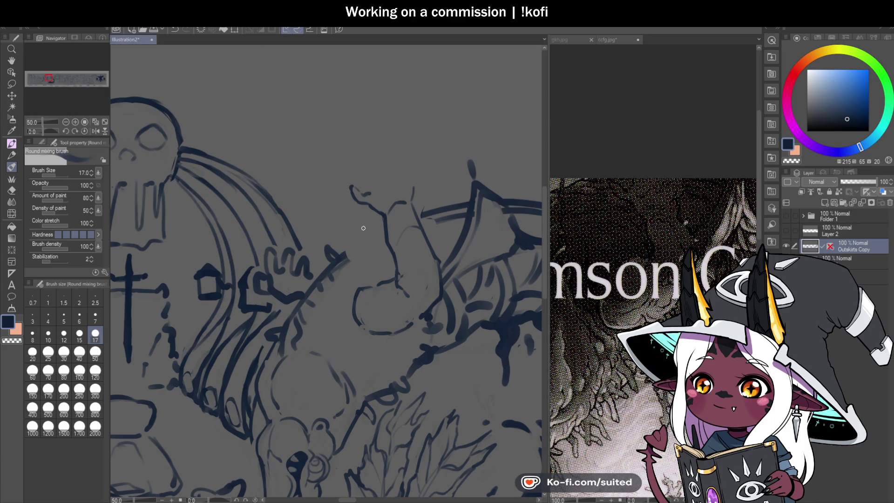
scroll(363, 228, "down", 1)
left_click(615, 63)
scroll(668, 180, "down", 1)
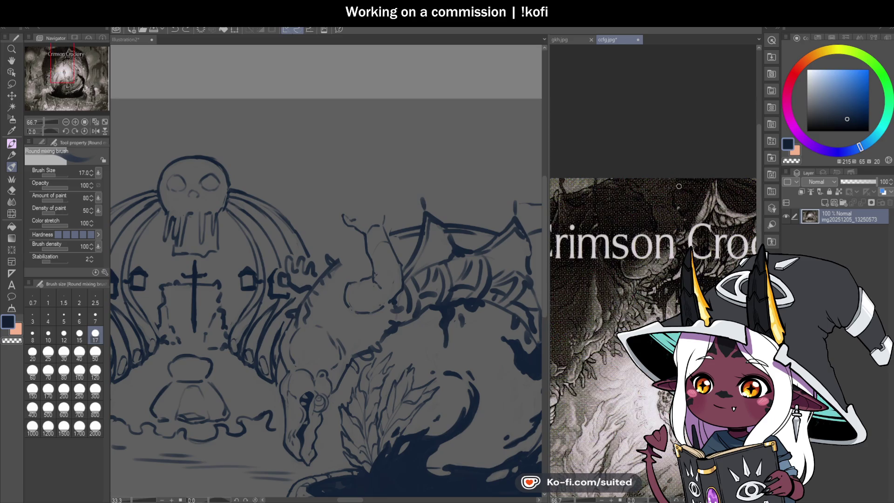
scroll(679, 186, "down", 1)
left_click(133, 40)
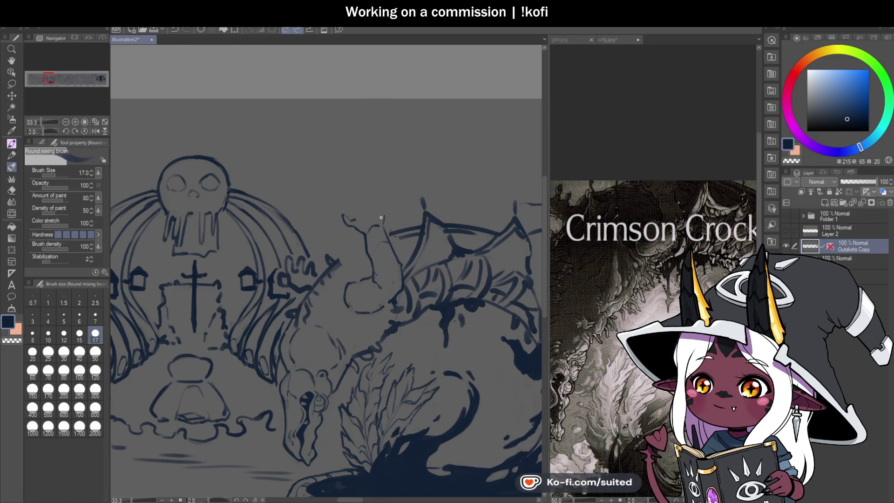
scroll(332, 214, "up", 2)
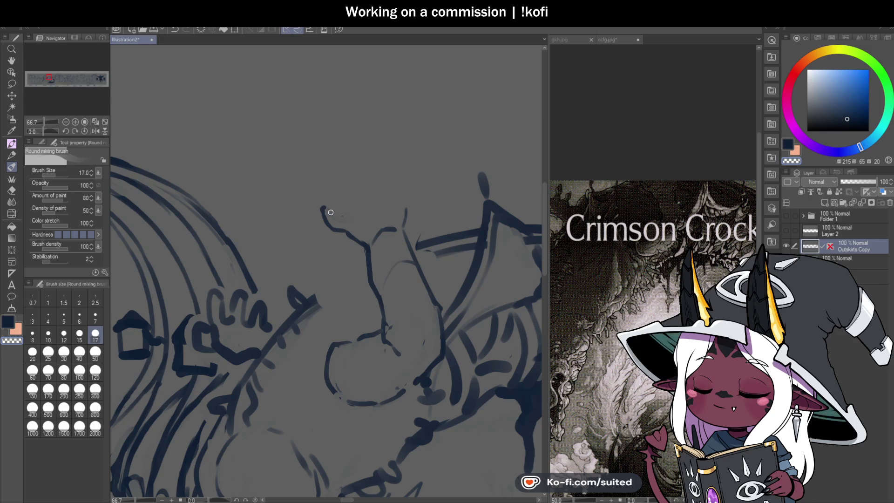
Draw a first pass of the raised hand, then undo the unsatisfactory finger strokes
scroll(332, 217, "up", 2)
left_click_drag(334, 219, 373, 221)
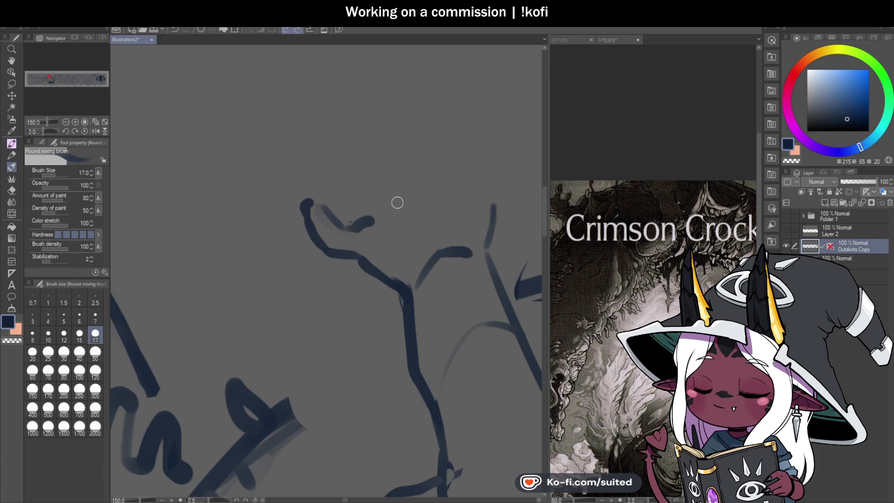
mouse_move(369, 222)
left_mouse_down()
mouse_move(367, 177)
mouse_move(349, 164)
left_mouse_up()
mouse_move(336, 145)
left_mouse_down()
mouse_move(332, 124)
mouse_move(385, 136)
mouse_move(400, 153)
left_mouse_up()
scroll(442, 223, "down", 2)
scroll(445, 205, "up", 2)
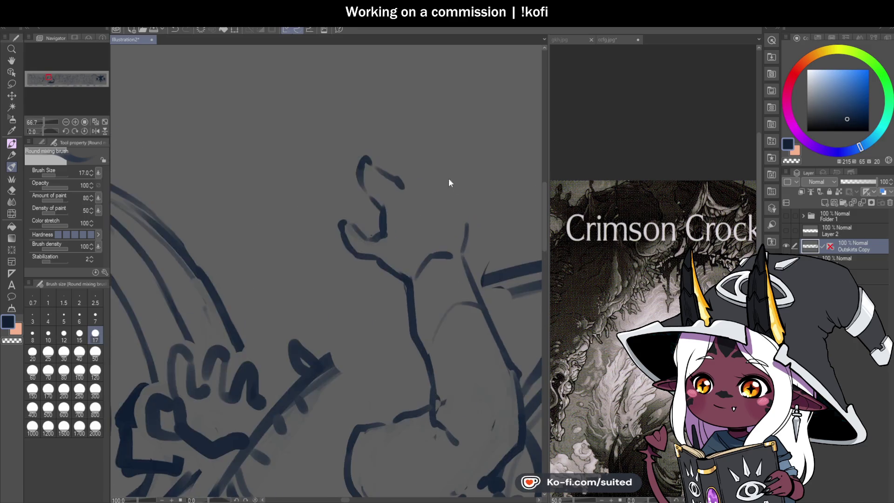
mouse_move(322, 151)
left_mouse_down()
mouse_move(380, 198)
mouse_move(371, 116)
mouse_move(385, 124)
mouse_move(419, 191)
mouse_move(375, 159)
mouse_move(380, 122)
mouse_move(420, 184)
left_mouse_up()
key("ctrl+z")
key("ctrl+z")
key("ctrl+z")
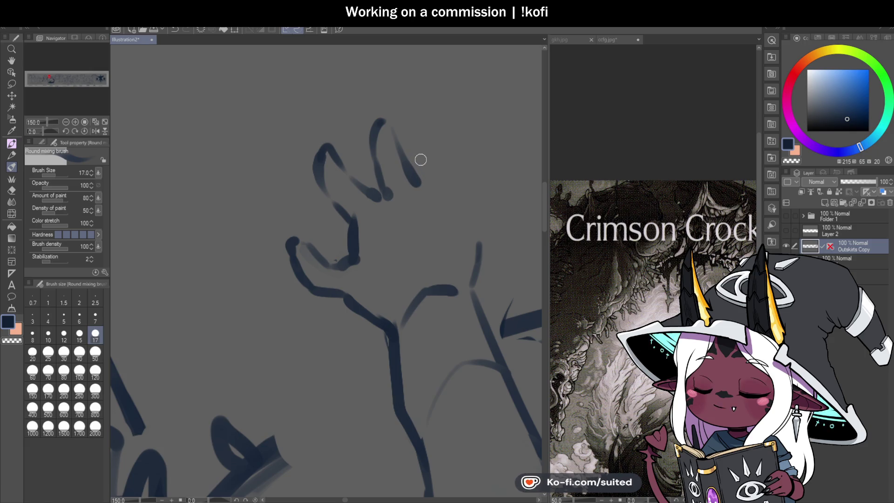
key("ctrl+z")
key("ctrl+z")
key("ctrl+z")
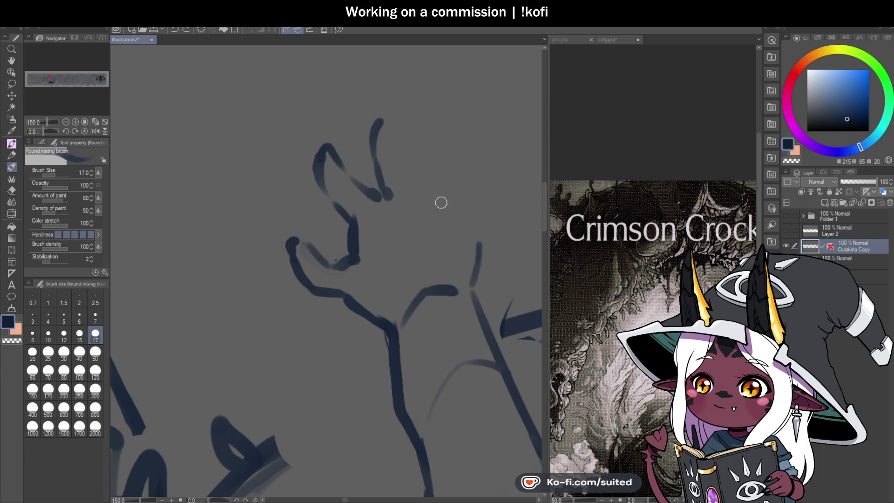
key("ctrl+z")
key("ctrl+z")
Redraw the curving wrist line and the long finger strokes of the open hand
mouse_move(307, 241)
left_mouse_down()
mouse_move(289, 249)
mouse_move(299, 270)
mouse_move(387, 315)
left_mouse_up()
left_click_drag(320, 289, 377, 321)
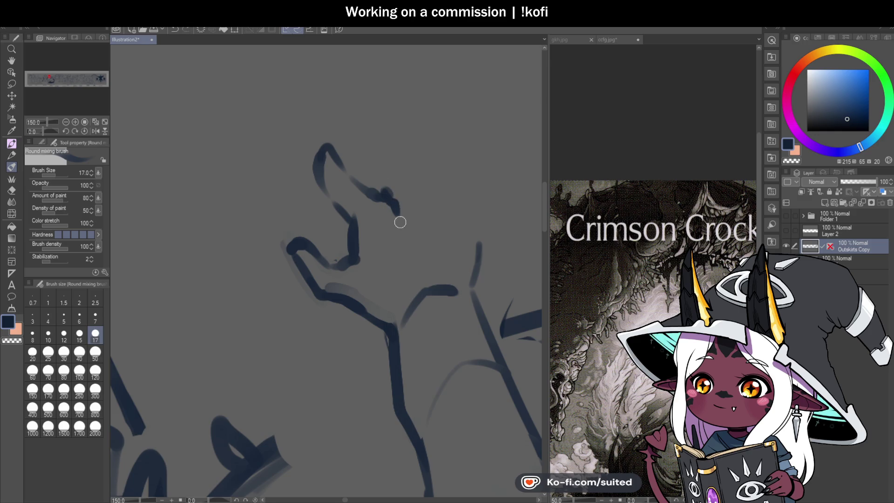
mouse_move(377, 179)
left_mouse_down()
mouse_move(370, 186)
mouse_move(377, 183)
mouse_move(369, 163)
mouse_move(375, 124)
mouse_move(453, 207)
mouse_move(466, 160)
left_mouse_up()
key("ctrl+z")
mouse_move(477, 255)
left_mouse_down()
mouse_move(472, 148)
mouse_move(451, 170)
mouse_move(453, 200)
left_mouse_up()
scroll(453, 197, "down", 4)
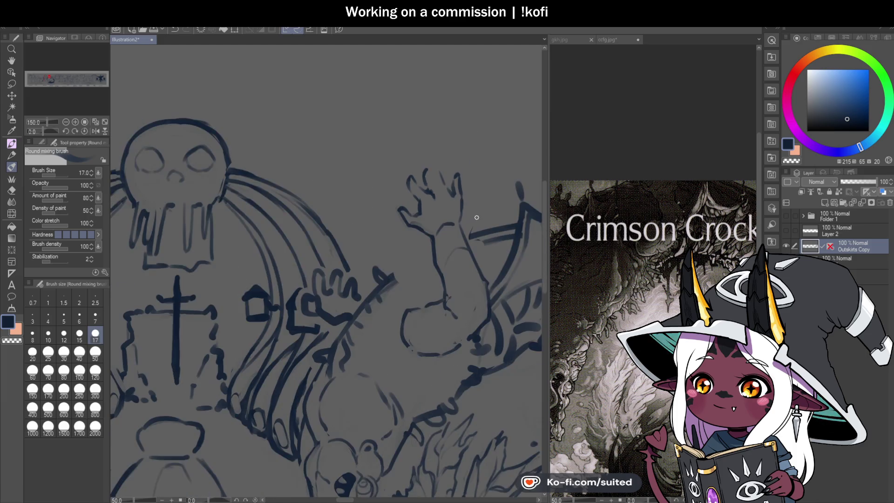
scroll(477, 217, "up", 4)
mouse_move(380, 130)
left_mouse_down()
mouse_move(398, 176)
mouse_move(427, 210)
left_mouse_up()
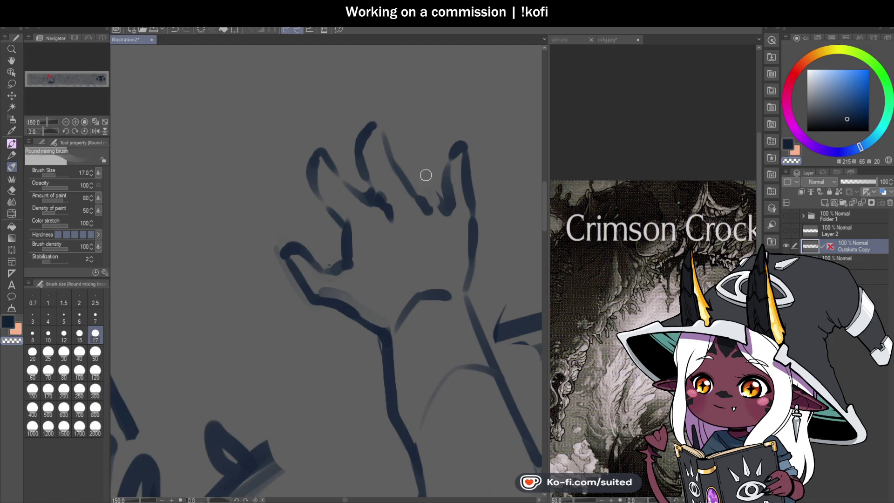
key("ctrl+z")
left_click_drag(447, 209, 421, 143)
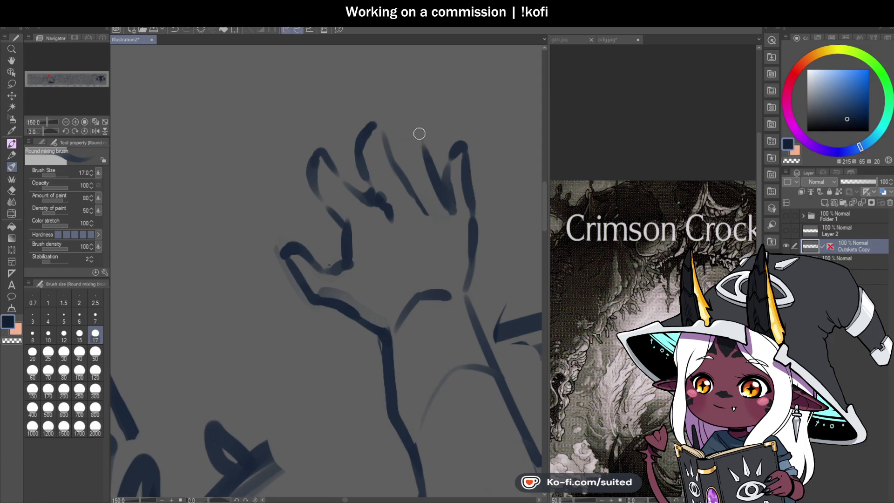
Mirror the canvas view horizontally to check the hand, then restore normal orientation
scroll(473, 214, "down", 4)
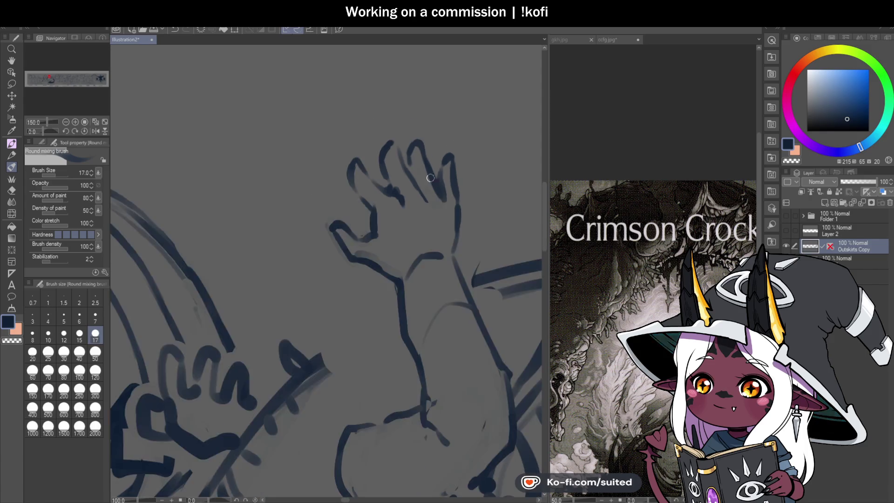
left_click(96, 131)
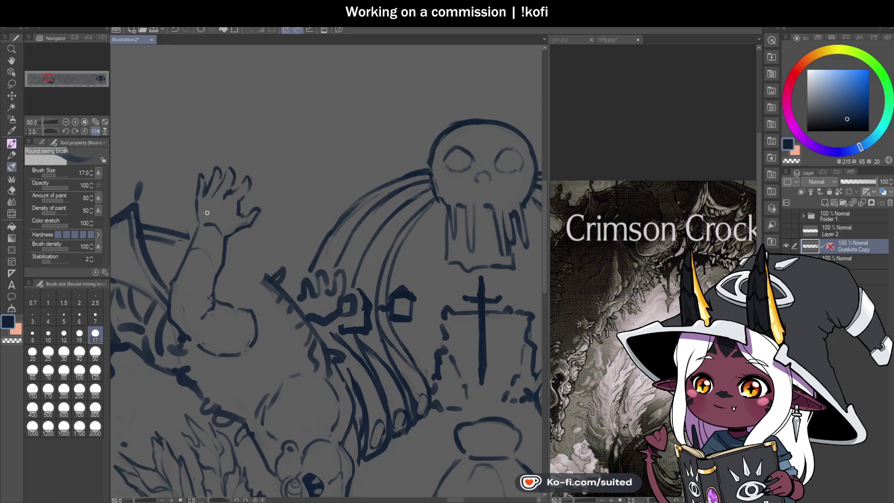
scroll(207, 213, "up", 4)
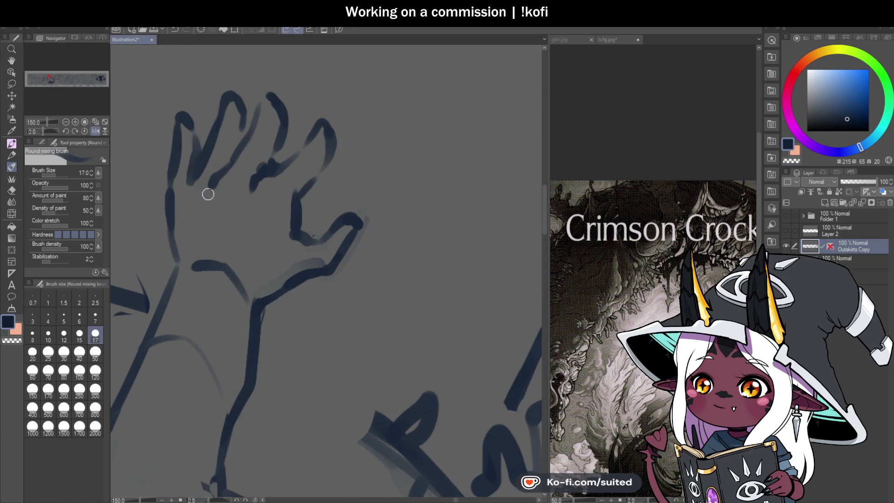
scroll(208, 194, "down", 4)
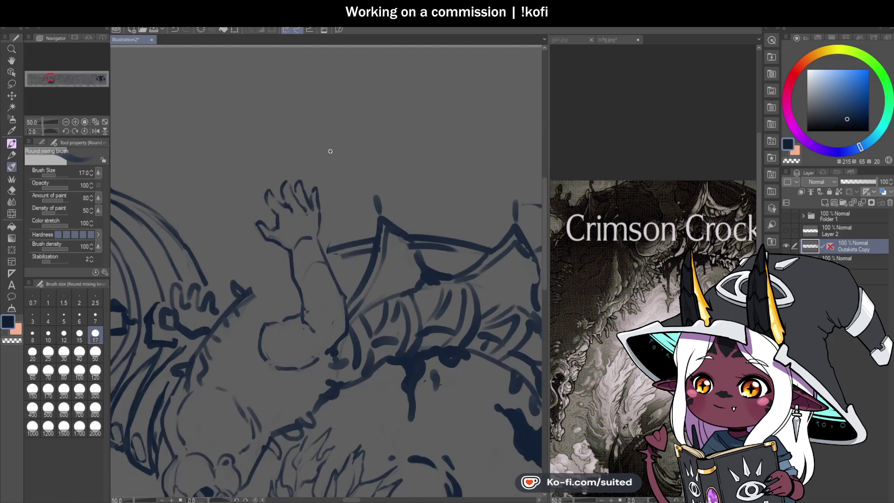
left_click(96, 131)
scroll(394, 228, "up", 1)
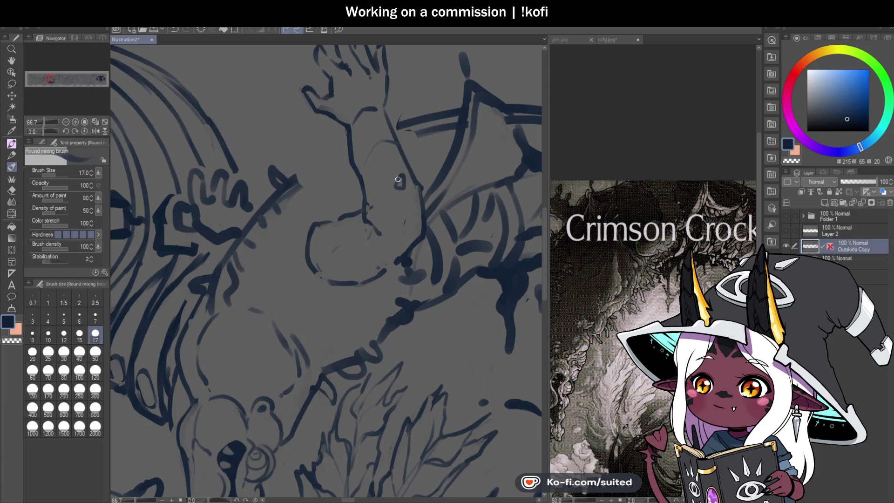
scroll(398, 179, "down", 3)
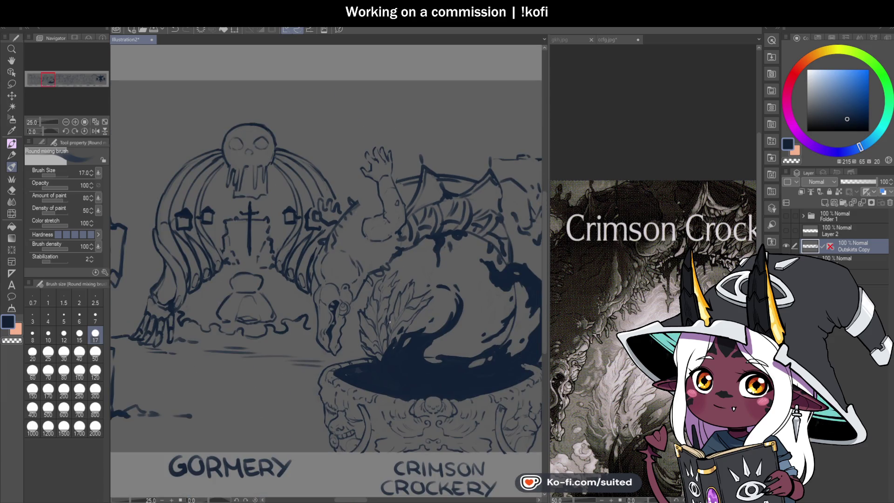
Check the ccfg.jpg reference and return to the Illustration2 sketch
scroll(390, 321, "up", 1)
left_click(610, 39)
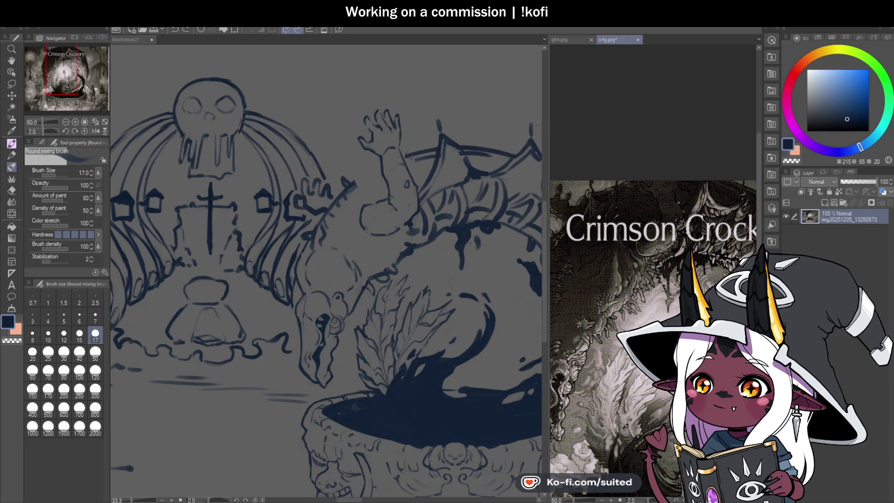
scroll(658, 276, "down", 1)
scroll(658, 276, "up", 2)
left_click(386, 271)
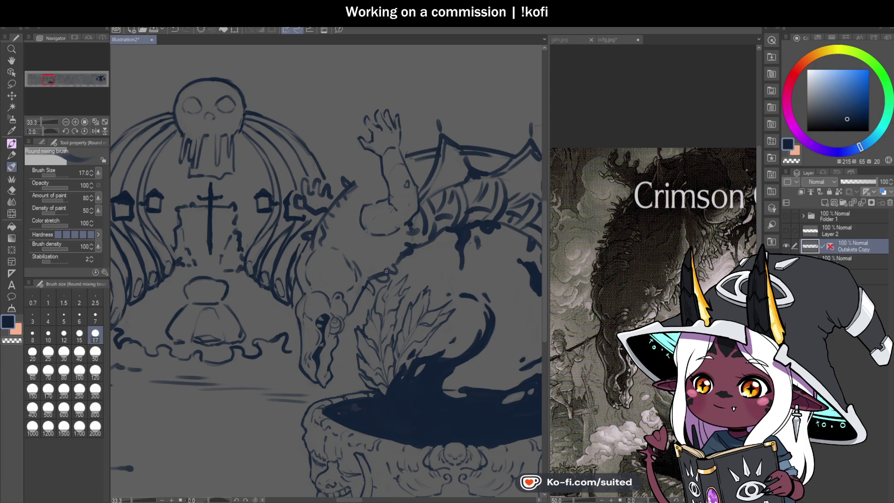
Smudge away the dark diagonal stroke at brush size 50, then return to size 12 and save
scroll(386, 271, "up", 1)
left_click(96, 358)
mouse_move(305, 172)
left_mouse_down()
mouse_move(299, 146)
mouse_move(317, 170)
mouse_move(346, 153)
left_mouse_up()
mouse_move(384, 122)
left_mouse_down()
mouse_move(347, 184)
mouse_move(312, 204)
left_mouse_up()
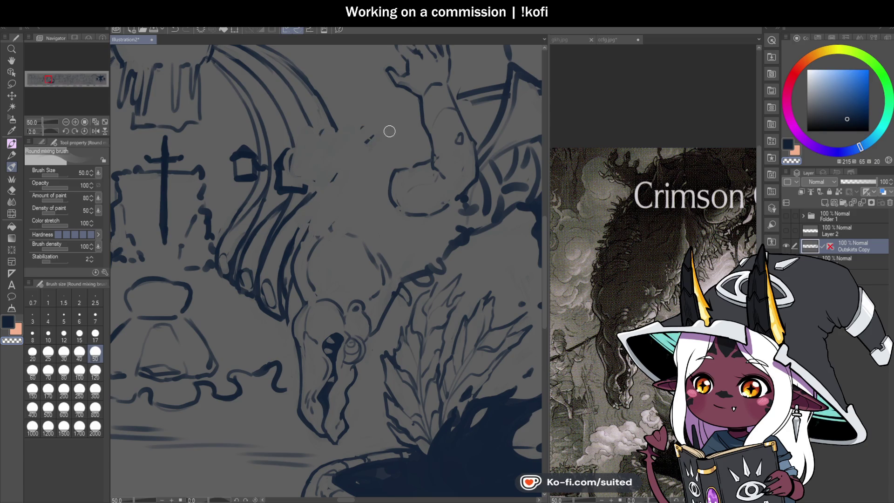
left_click(64, 333)
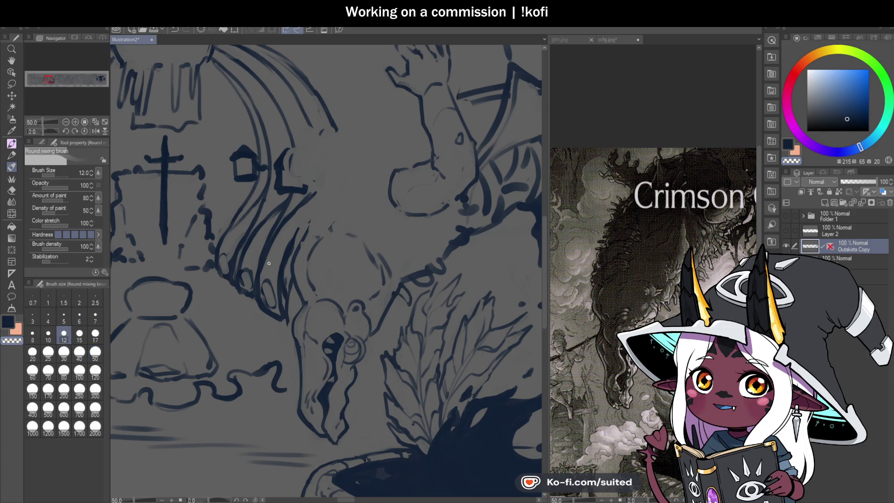
key("ctrl+s")
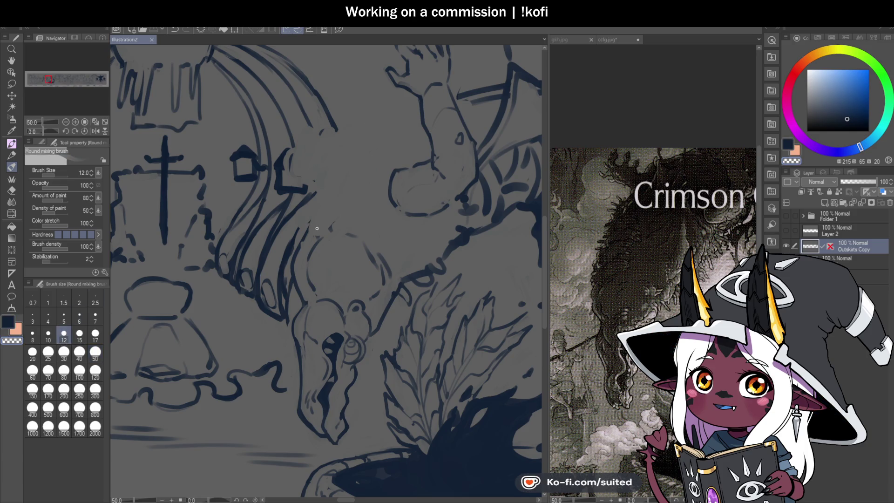
Draw a new back contour from the creature's body up toward the raised arm
left_click_drag(310, 220, 301, 239)
mouse_move(311, 204)
left_mouse_down()
mouse_move(340, 159)
mouse_move(389, 115)
left_mouse_up()
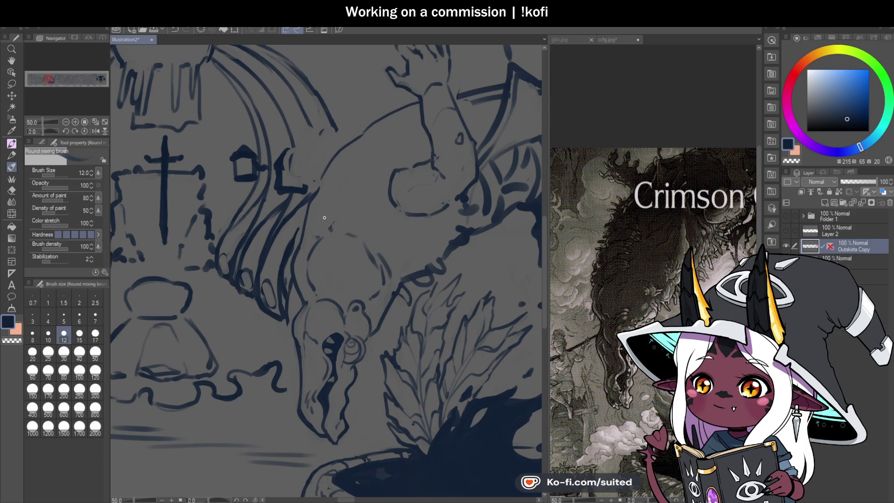
scroll(328, 220, "down", 2)
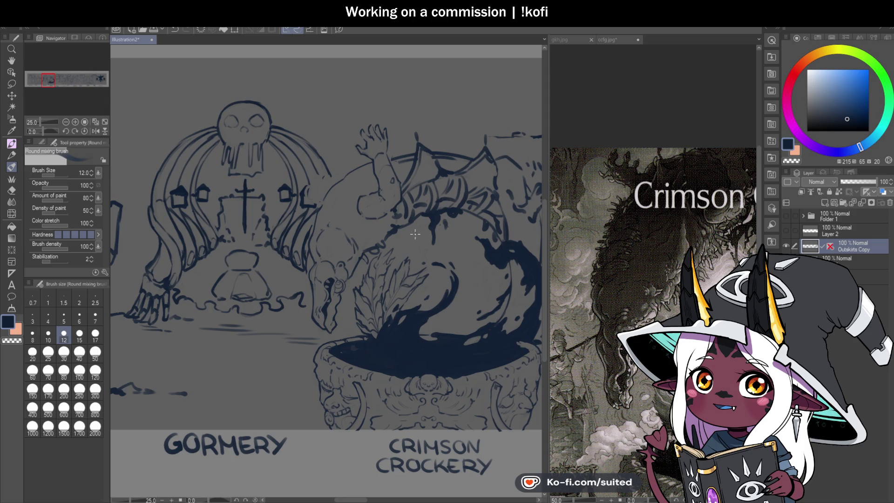
scroll(368, 209, "up", 2)
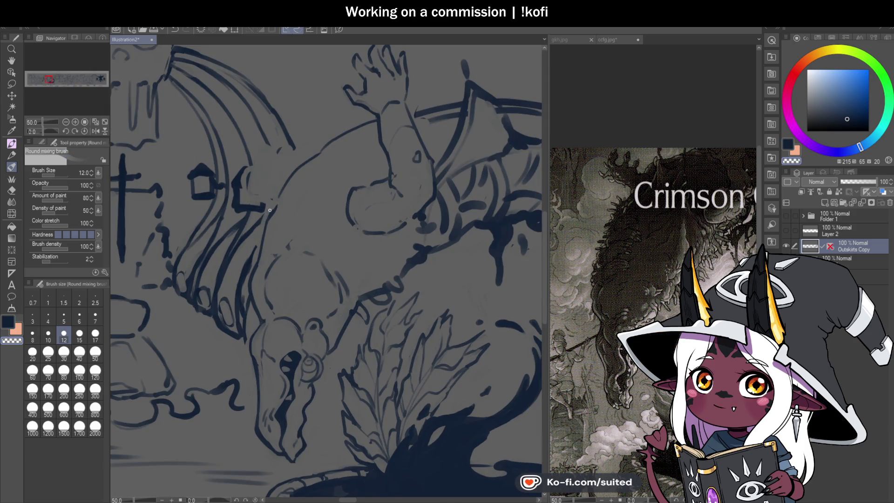
scroll(377, 266, "down", 2)
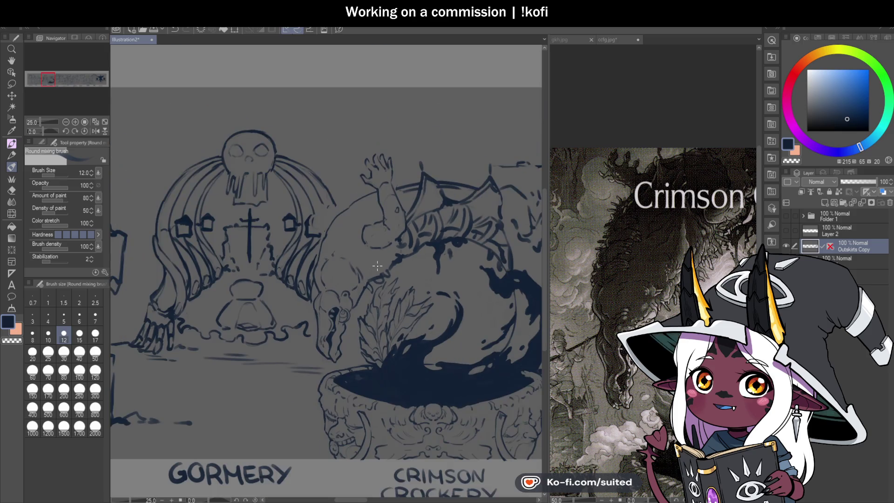
scroll(377, 266, "down", 5)
scroll(334, 147, "up", 8)
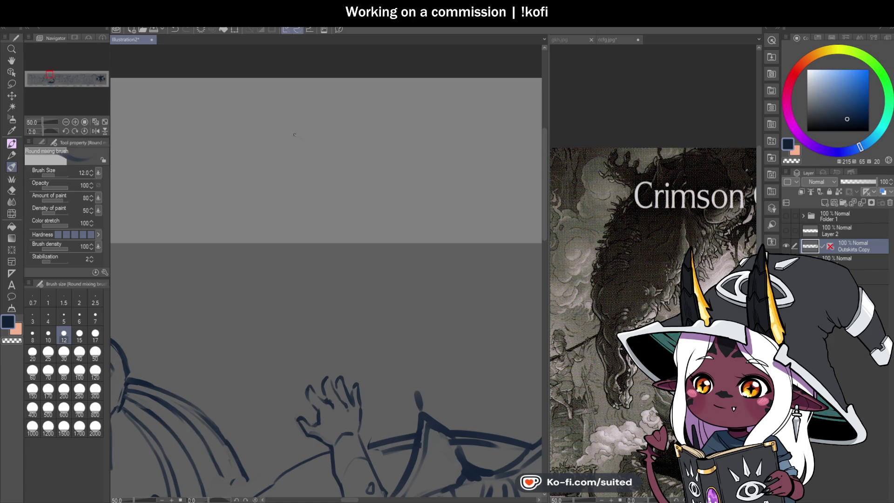
left_click_drag(236, 134, 266, 147)
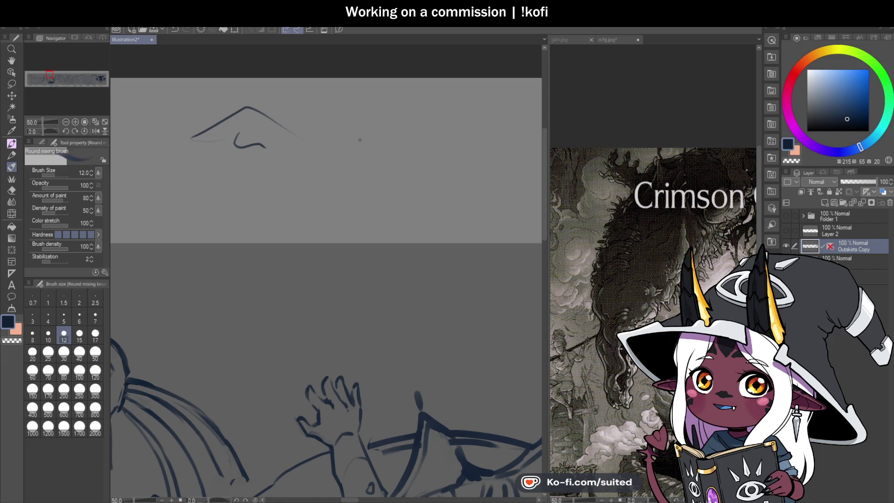
left_click_drag(301, 92, 315, 90)
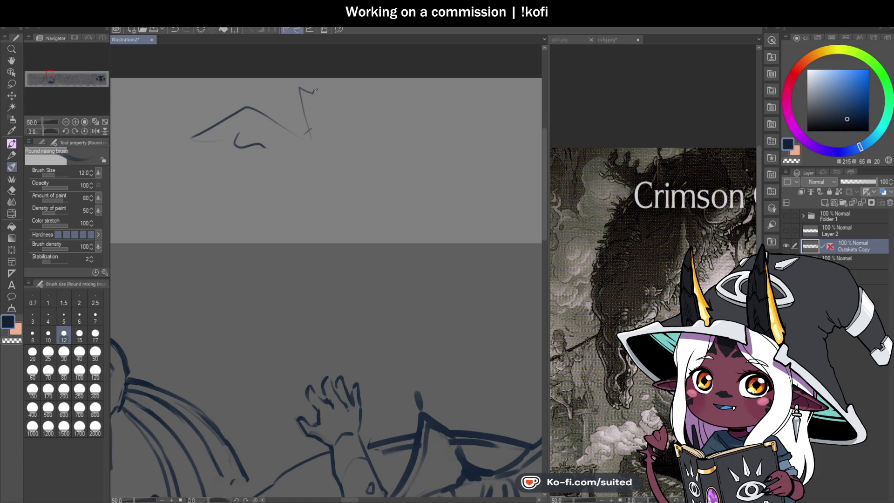
mouse_move(379, 140)
left_mouse_down()
mouse_move(449, 116)
mouse_move(475, 135)
left_mouse_up()
left_click_drag(482, 147, 459, 142)
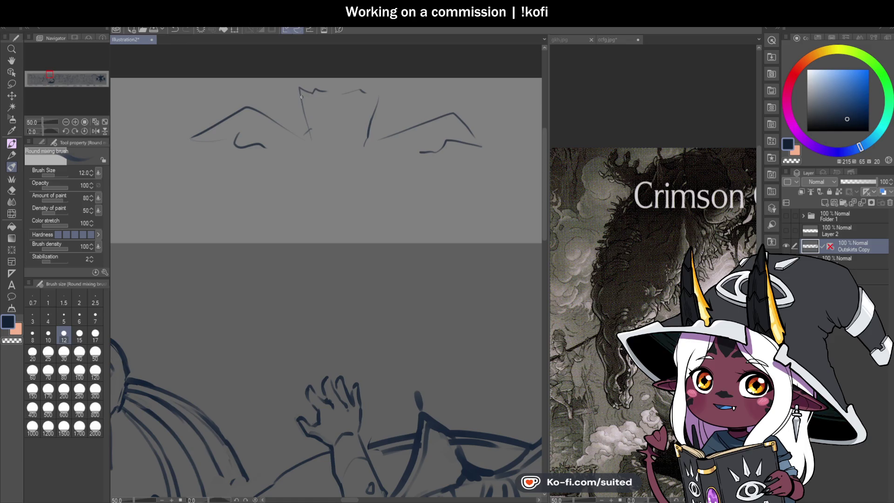
scroll(334, 149, "up", 1)
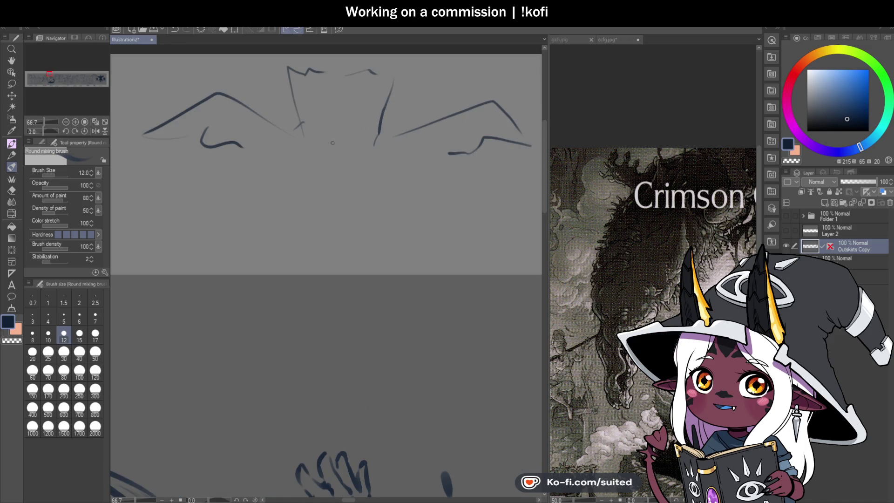
mouse_move(340, 173)
left_mouse_down()
mouse_move(355, 163)
mouse_move(341, 143)
mouse_move(298, 122)
left_mouse_up()
scroll(342, 139, "up", 3)
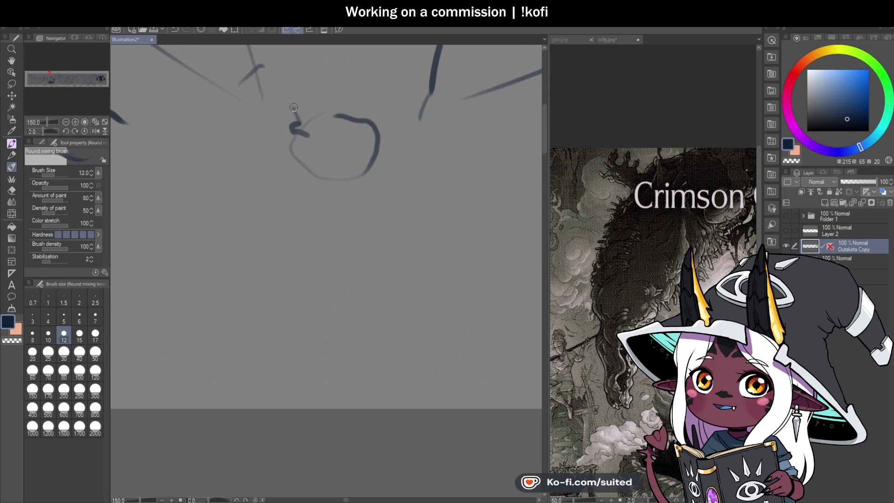
mouse_move(362, 118)
left_mouse_down()
mouse_move(352, 124)
mouse_move(372, 93)
mouse_move(385, 116)
mouse_move(370, 136)
left_mouse_up()
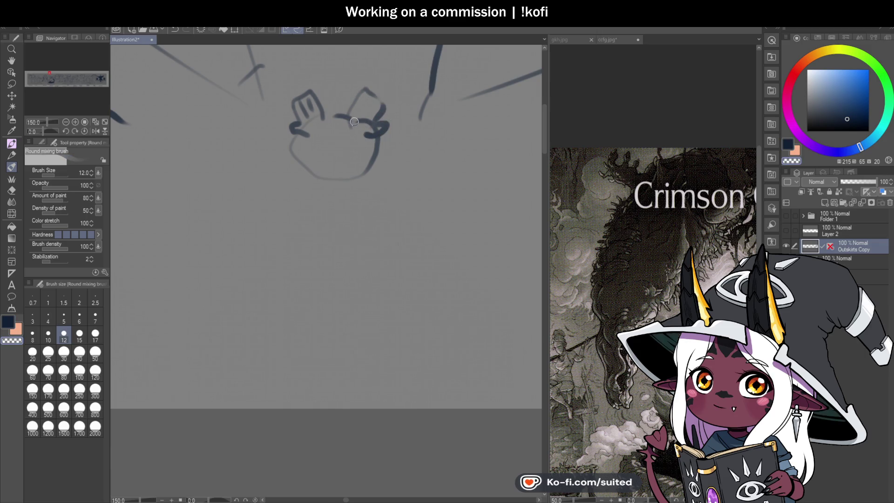
left_click_drag(368, 93, 355, 119)
left_click_drag(375, 98, 362, 120)
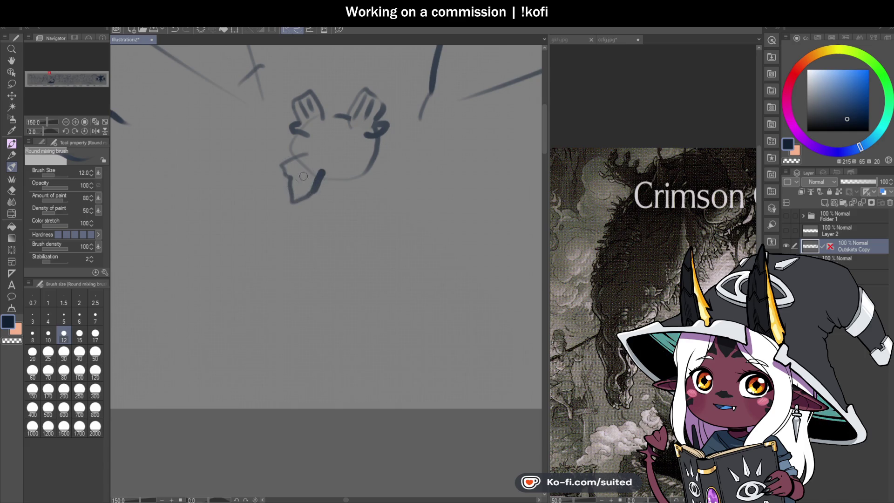
left_click_drag(291, 187, 305, 167)
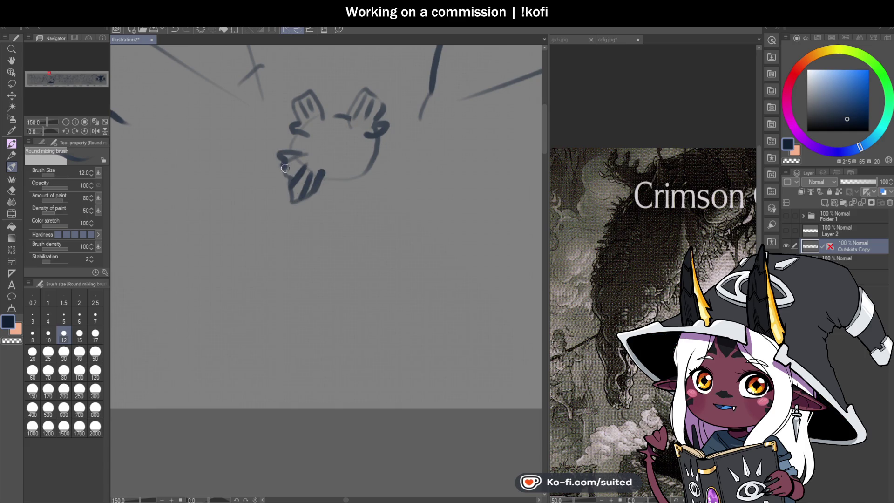
scroll(395, 240, "down", 3)
scroll(396, 240, "up", 2)
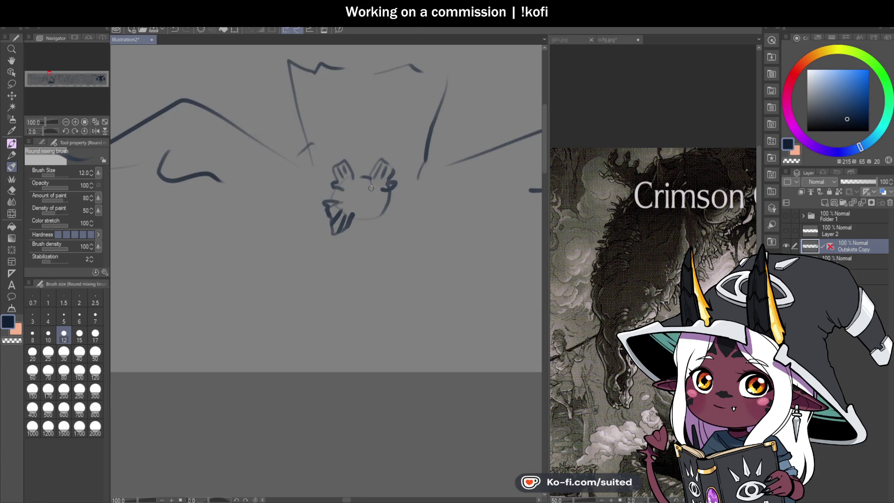
scroll(372, 188, "up", 1)
scroll(304, 225, "down", 2)
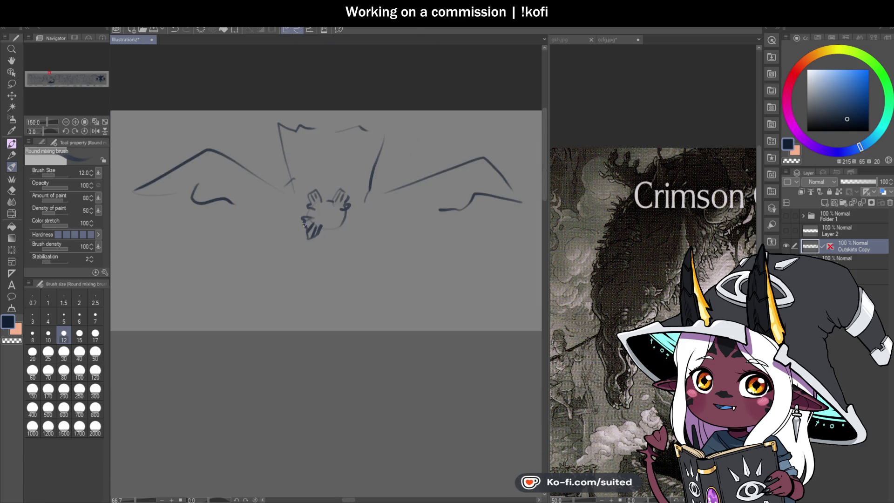
scroll(376, 191, "down", 1)
key("m")
mouse_move(325, 110)
left_mouse_down()
mouse_move(144, 190)
mouse_move(513, 213)
mouse_move(423, 120)
left_mouse_up()
key("Delete")
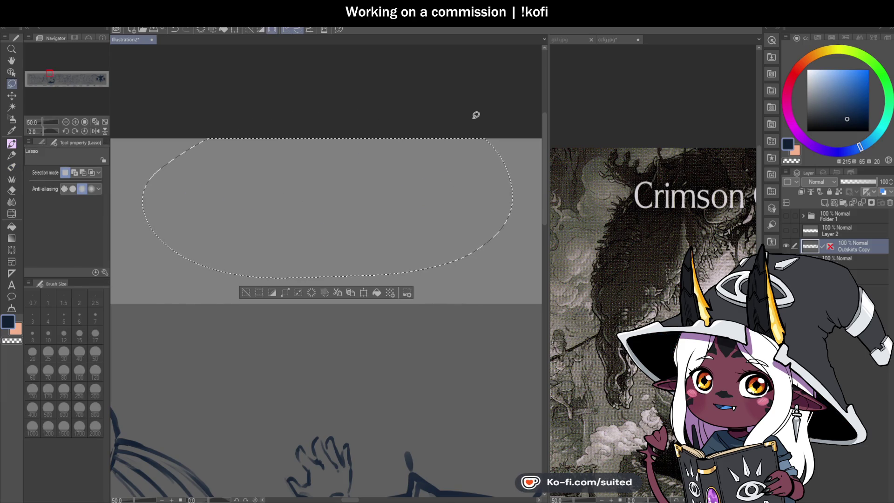
key("ctrl+d")
key("b")
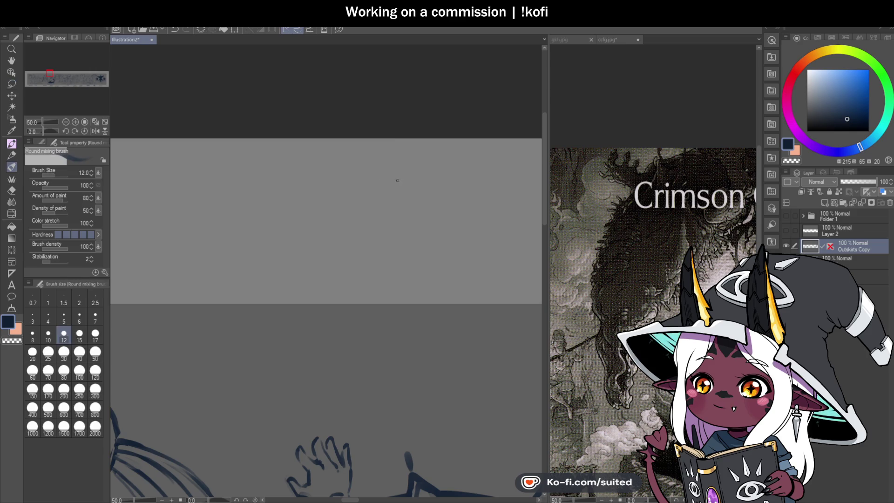
scroll(411, 142, "down", 1)
scroll(385, 263, "up", 1)
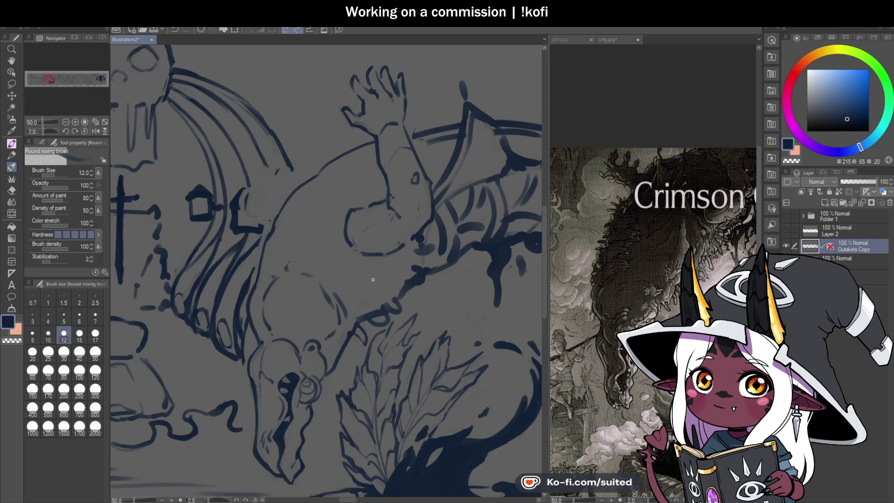
Save the illustration with Ctrl+S
scroll(373, 279, "down", 1)
scroll(292, 259, "up", 2)
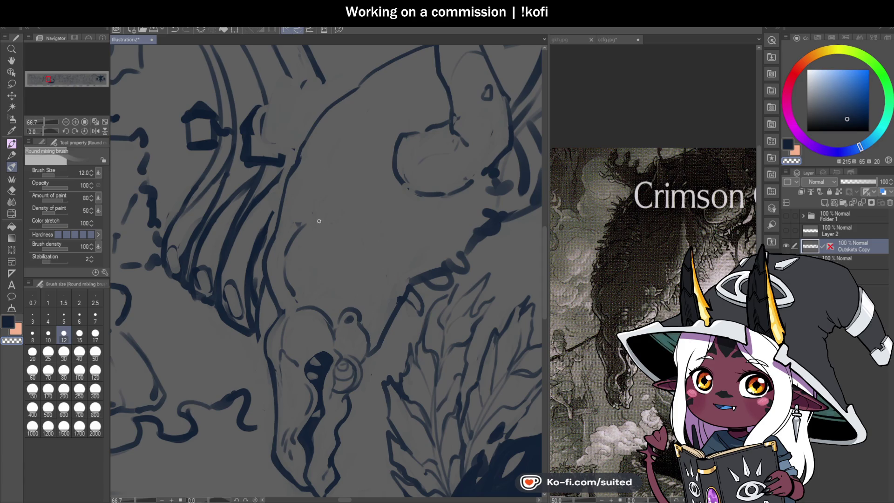
key("ctrl+s")
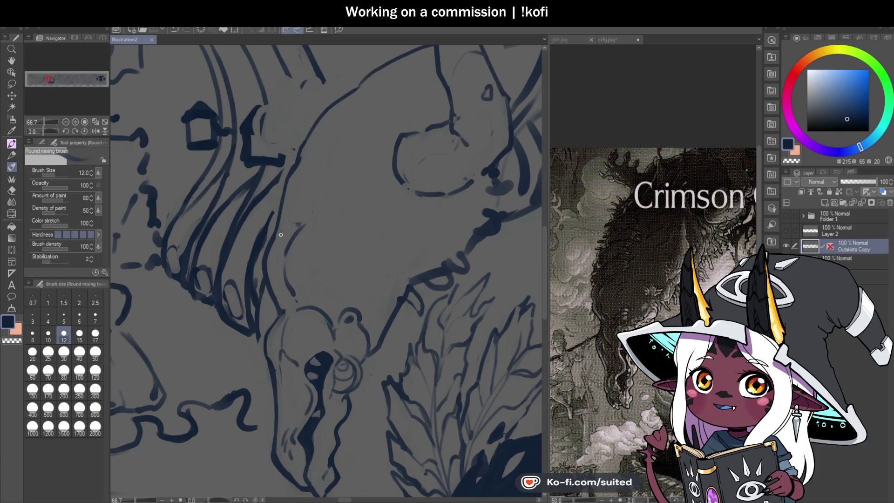
Add short hatch strokes above the head and a curved line beside the head arc
scroll(322, 290, "up", 1)
mouse_move(328, 279)
left_mouse_down()
mouse_move(298, 288)
mouse_move(300, 297)
left_mouse_up()
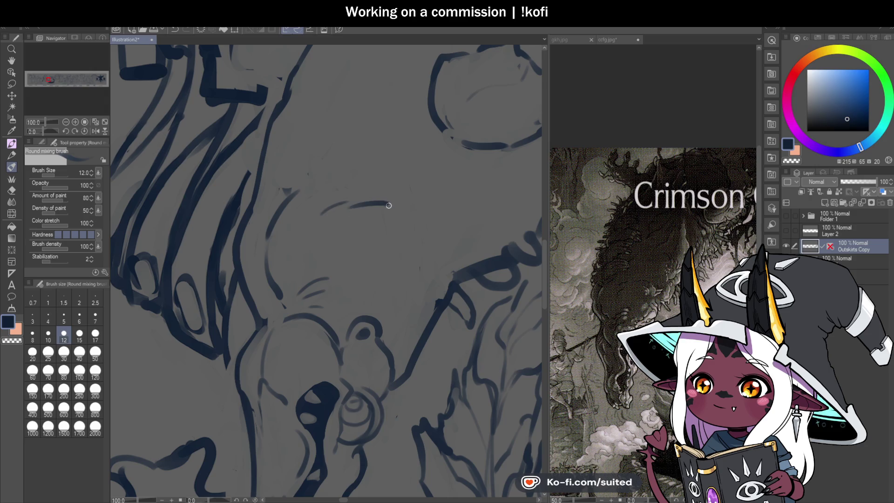
mouse_move(428, 231)
left_mouse_down()
mouse_move(438, 254)
mouse_move(426, 275)
left_mouse_up()
scroll(410, 219, "down", 1)
scroll(410, 219, "down", 1)
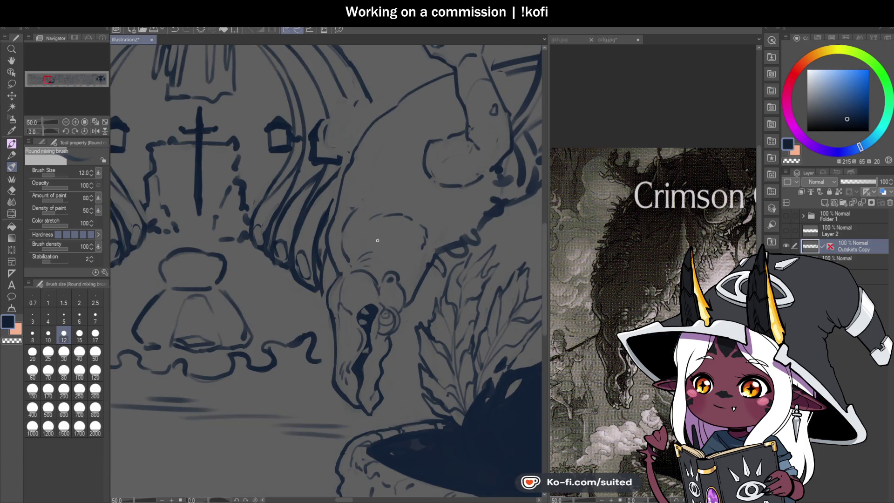
scroll(448, 231, "down", 2)
scroll(399, 202, "up", 4)
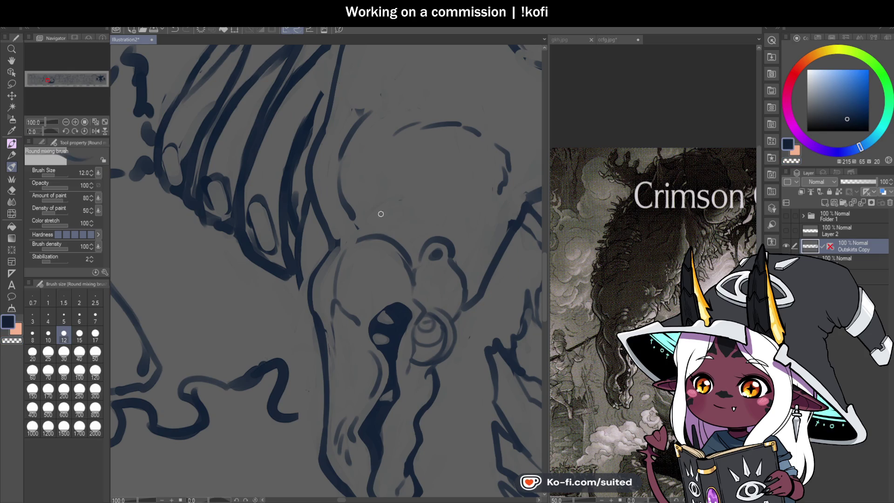
Draw arcs across the top of the creature's head and a faint brow curve, rotating the canvas to about 96.5°
left_click_drag(377, 208, 425, 210)
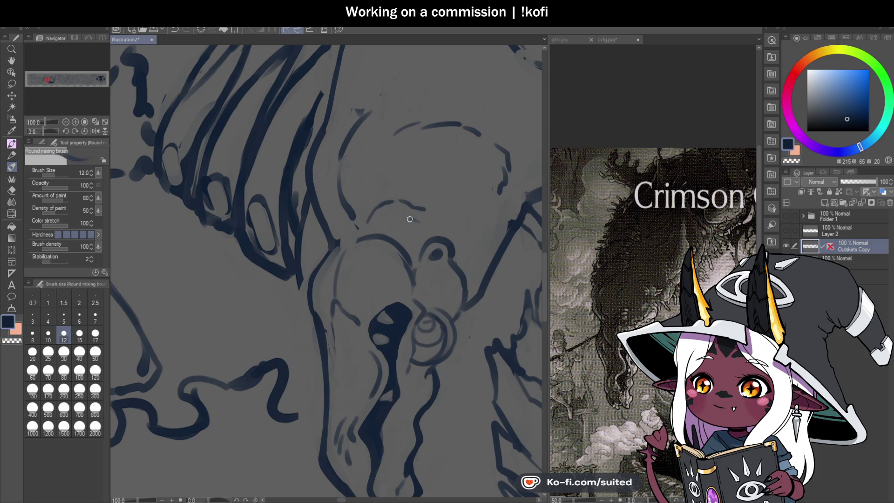
scroll(402, 238, "down", 3)
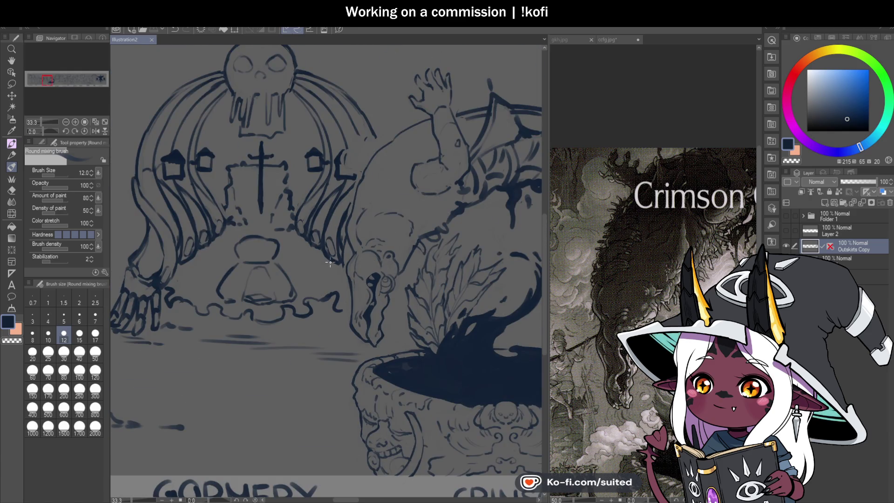
scroll(347, 255, "up", 3)
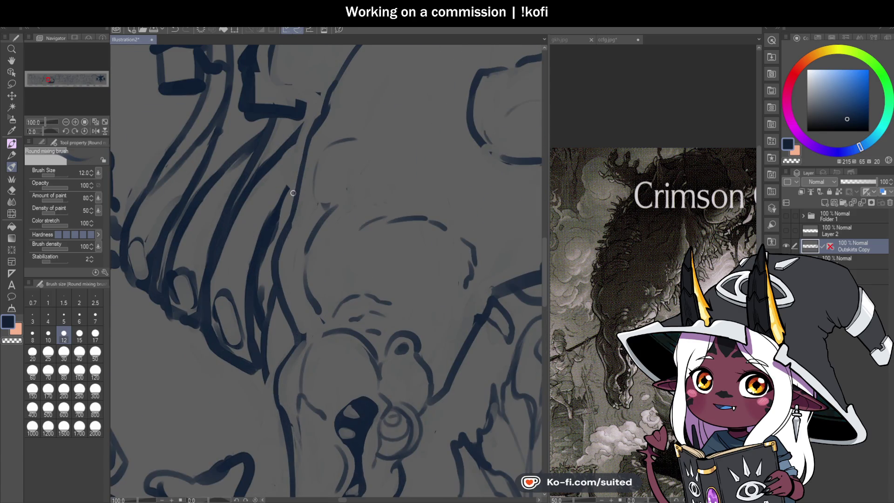
mouse_move(316, 185)
left_mouse_down()
mouse_move(337, 157)
mouse_move(380, 163)
mouse_move(386, 192)
left_mouse_up()
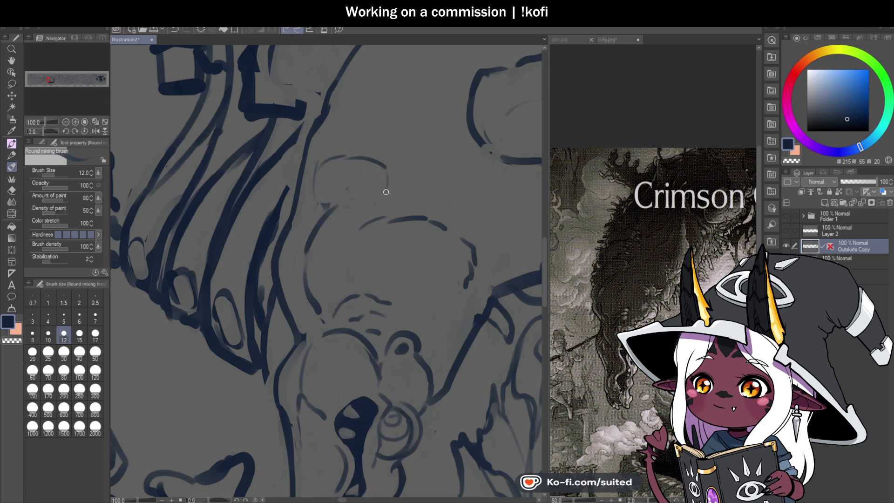
scroll(336, 205, "up", 1)
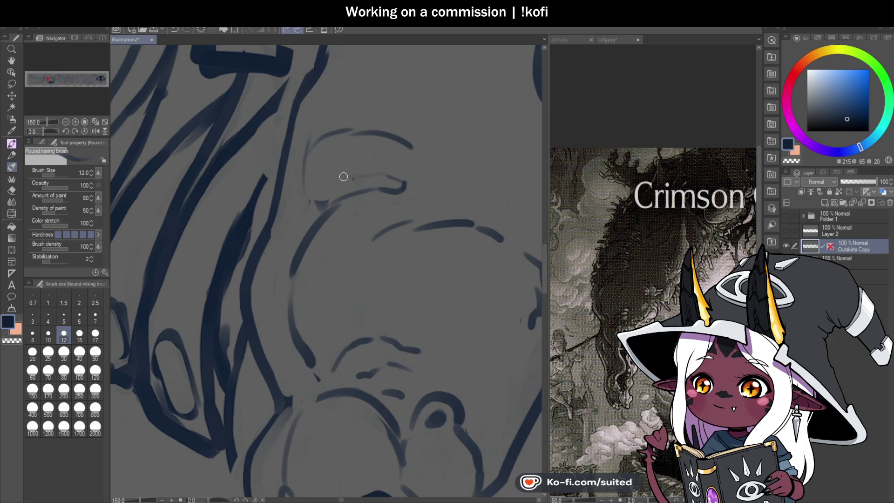
mouse_move(353, 162)
left_mouse_down()
mouse_move(392, 160)
mouse_move(409, 172)
left_mouse_up()
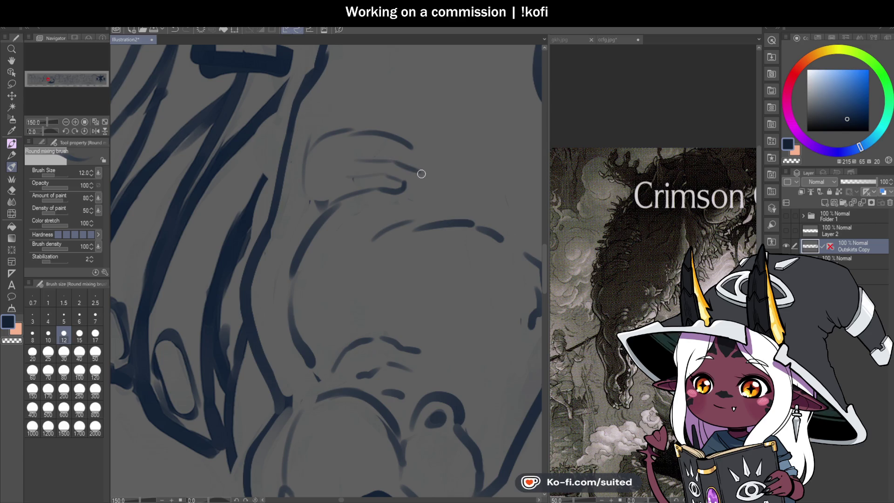
scroll(355, 197, "down", 3)
left_click_drag(45, 131, 51, 130)
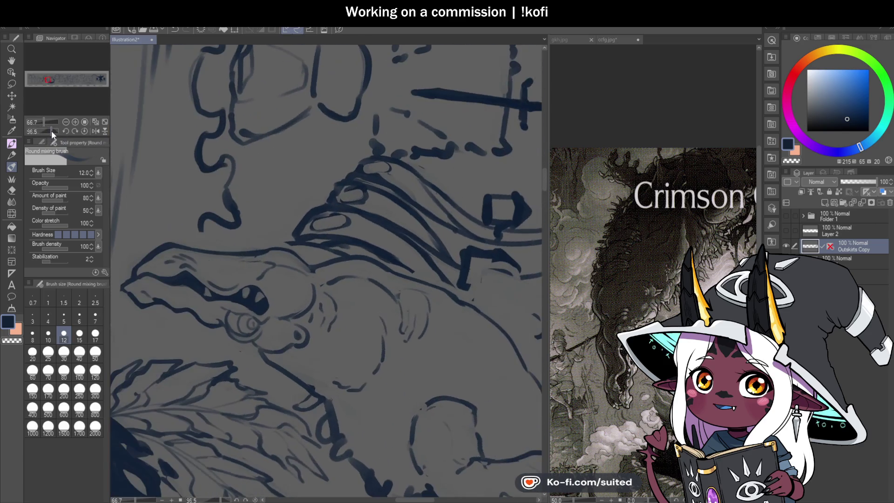
Add and extend finger lines on the gripping hand, then reset the canvas rotation upright
scroll(416, 367, "up", 2)
scroll(415, 367, "up", 2)
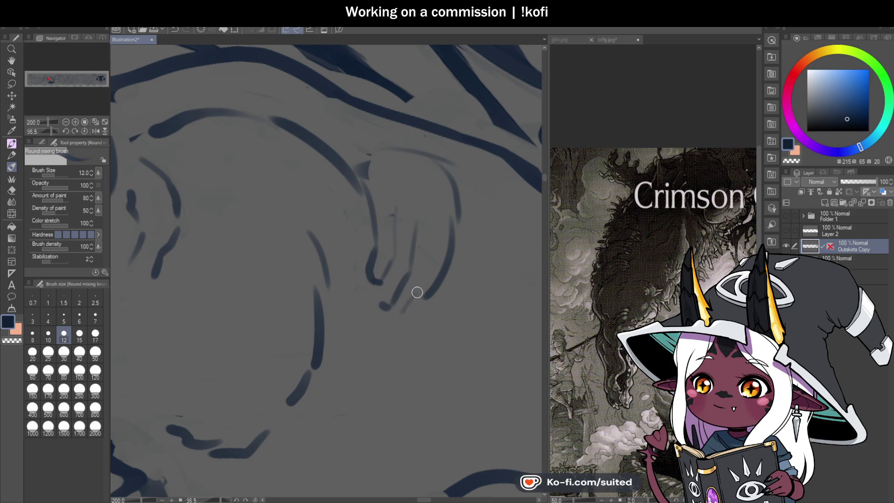
left_click_drag(434, 221, 434, 236)
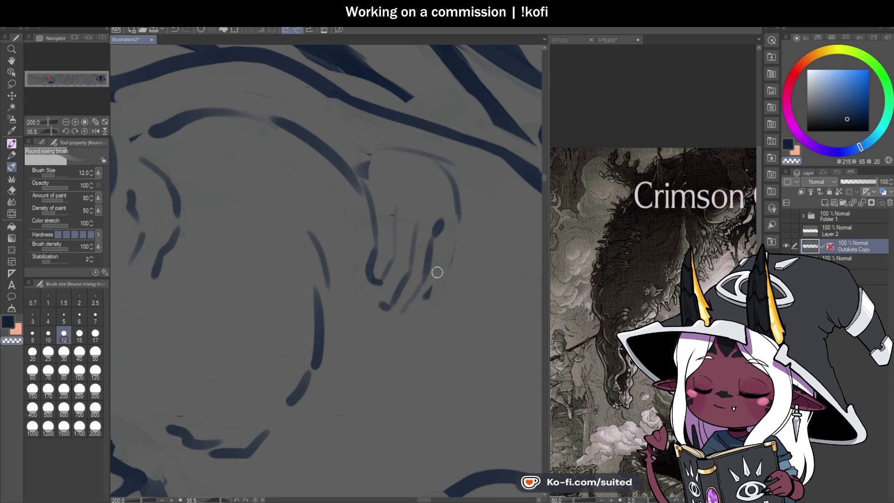
left_click_drag(458, 200, 453, 241)
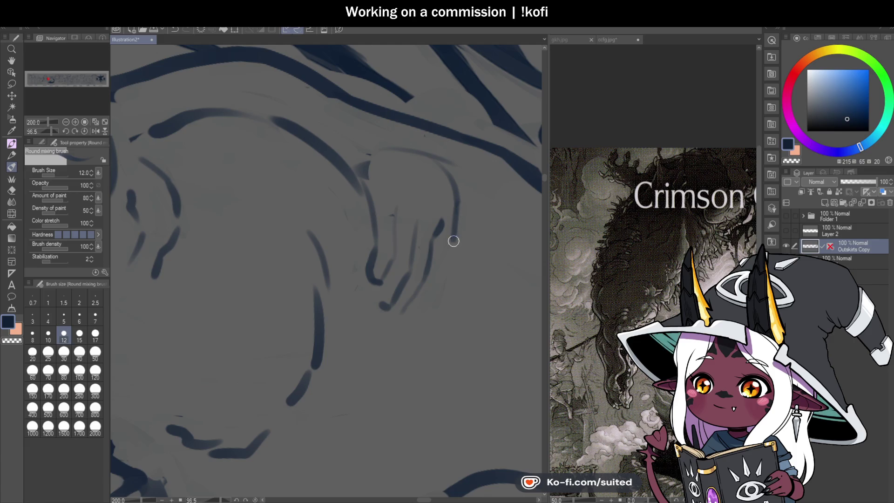
left_click_drag(435, 293, 413, 311)
scroll(471, 229, "down", 1)
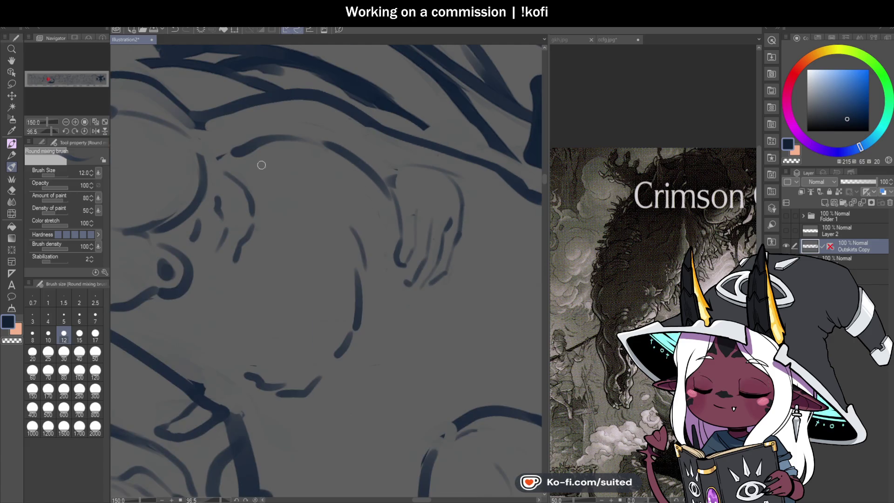
left_click(85, 131)
scroll(482, 202, "down", 2)
scroll(358, 154, "up", 3)
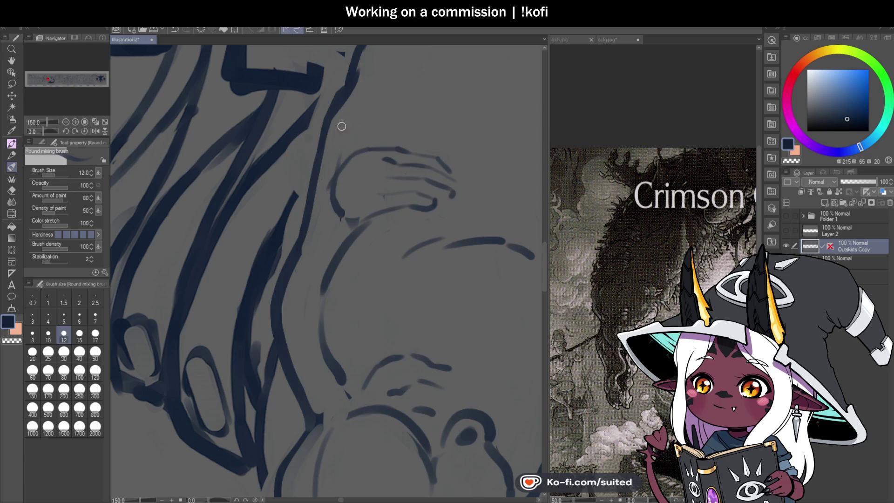
Undo a stray line above the hand, then draw thin finger lines and outline the rightmost finger
left_click_drag(349, 121, 413, 89)
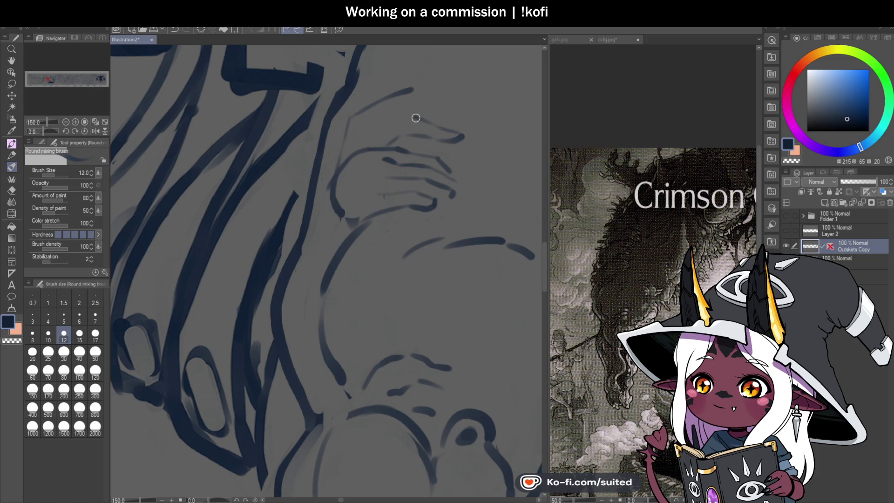
left_click_drag(416, 119, 403, 115)
key("ctrl+z")
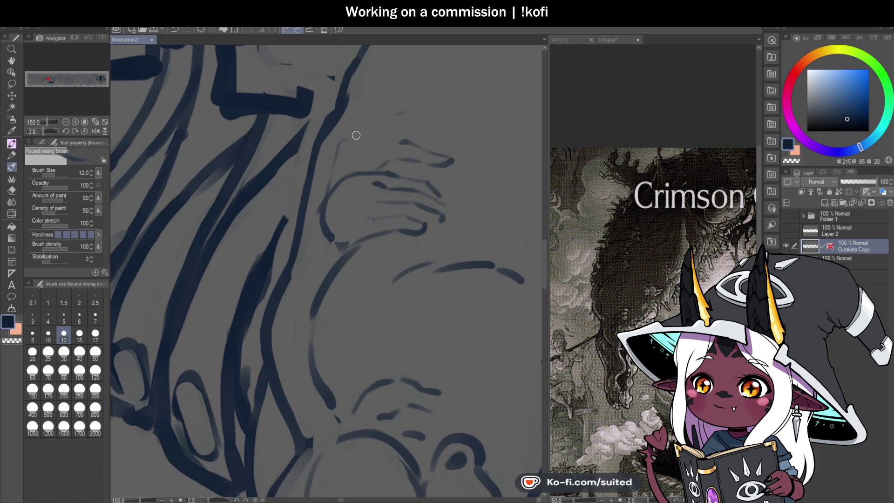
scroll(362, 214, "down", 3)
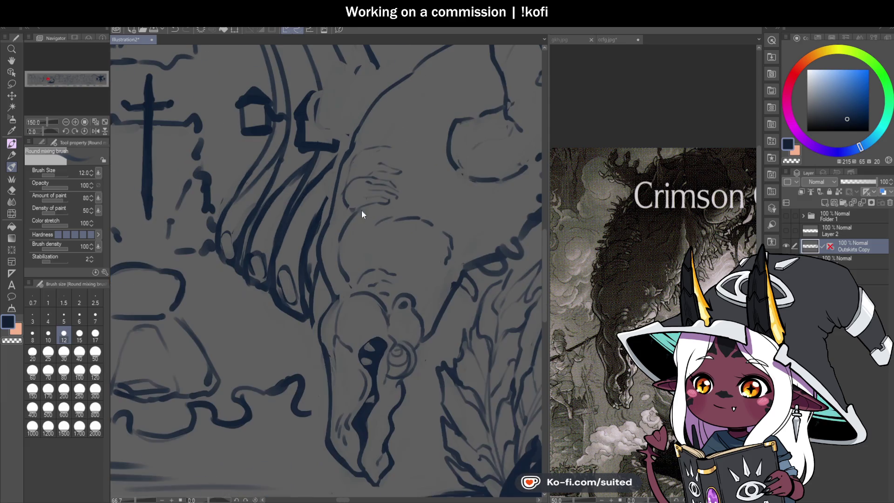
left_click_drag(48, 130, 52, 130)
scroll(395, 243, "up", 4)
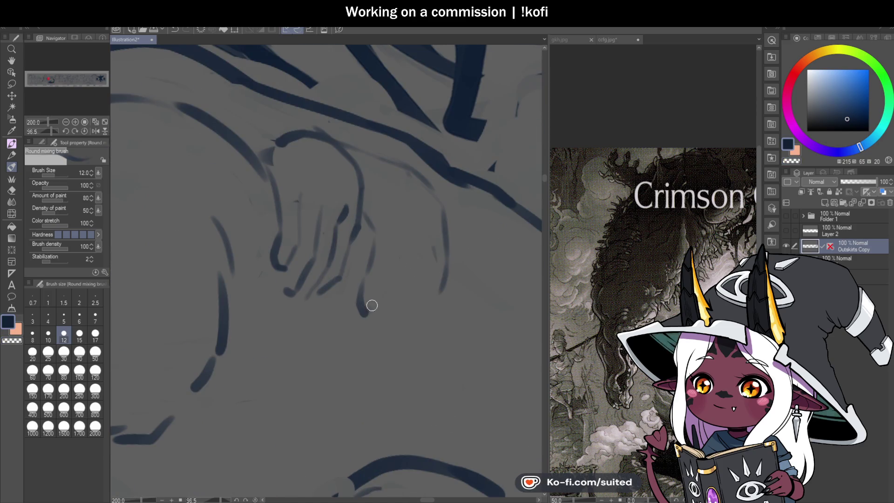
mouse_move(394, 242)
left_mouse_down()
mouse_move(400, 230)
mouse_move(387, 328)
left_mouse_up()
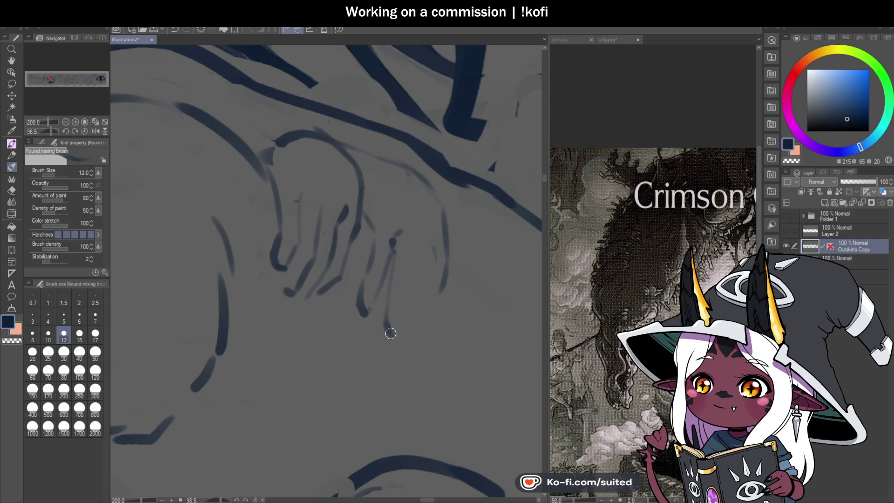
mouse_move(405, 291)
left_mouse_down()
mouse_move(416, 252)
mouse_move(416, 327)
left_mouse_up()
key("c")
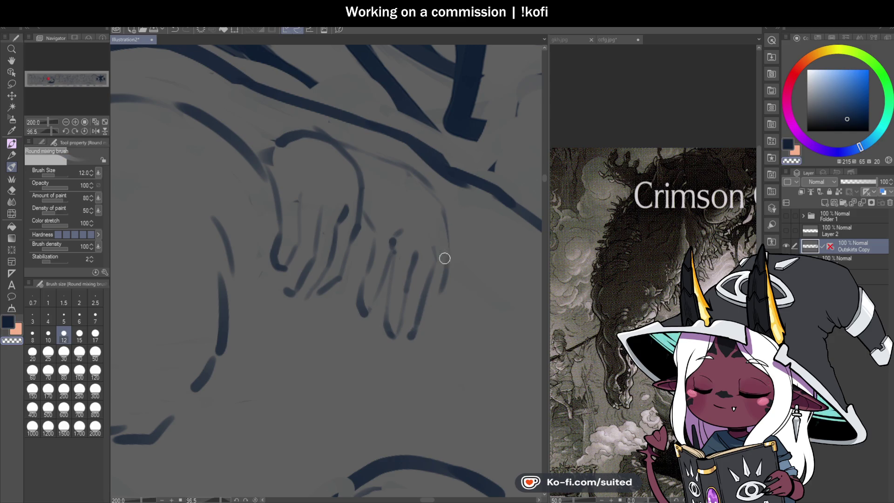
left_click_drag(439, 253, 438, 261)
mouse_move(450, 223)
left_mouse_down()
mouse_move(449, 266)
mouse_move(420, 326)
left_mouse_up()
Reset the view rotation, zoom out, and repaint the wrist outline beneath the fingers
key("ctrl+@")
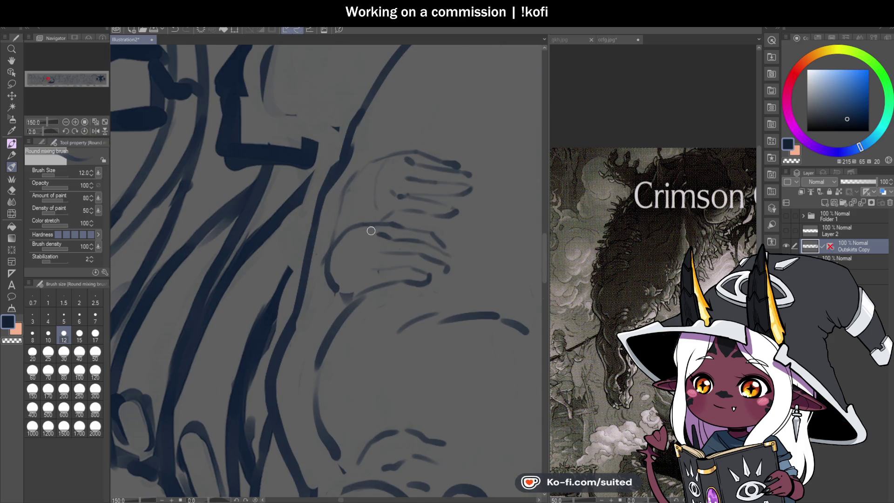
key("ctrl+minus")
key("ctrl+minus")
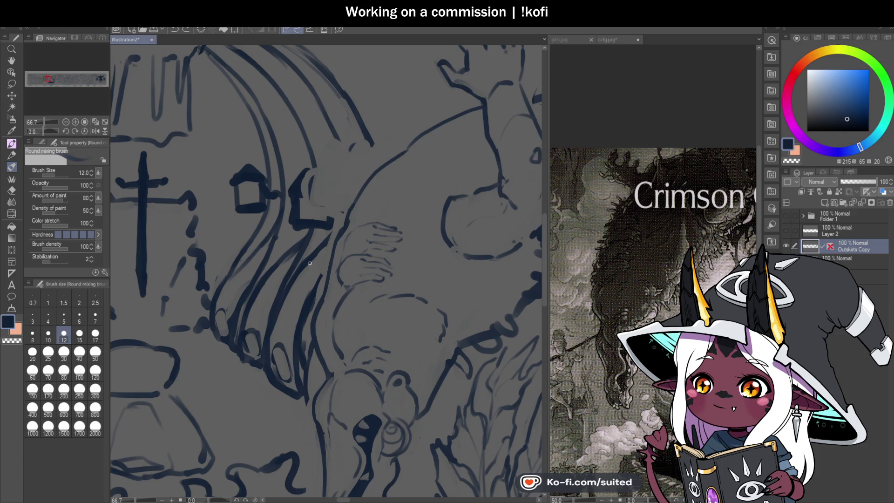
scroll(402, 246, "down", 2)
scroll(354, 271, "up", 4)
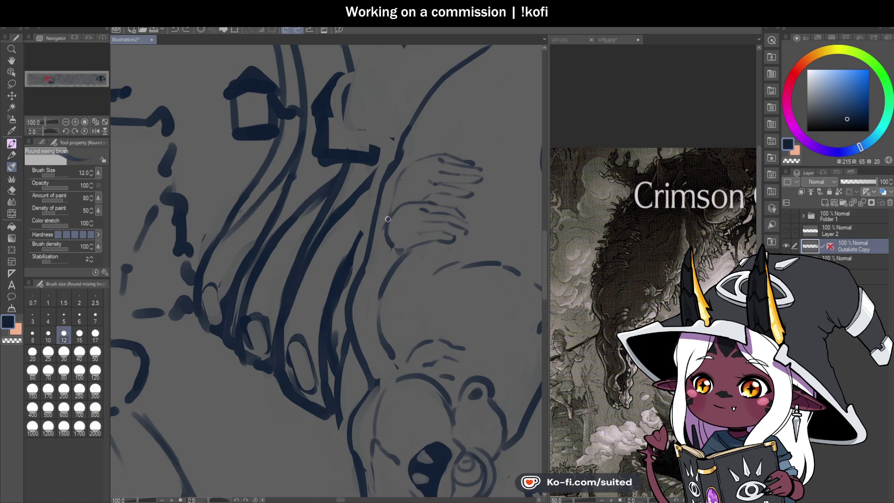
mouse_move(368, 238)
left_mouse_down()
mouse_move(364, 257)
mouse_move(386, 252)
mouse_move(368, 249)
left_mouse_up()
mouse_move(376, 214)
left_mouse_down()
mouse_move(366, 254)
mouse_move(361, 233)
mouse_move(365, 256)
left_mouse_up()
mouse_move(378, 164)
left_mouse_down()
mouse_move(372, 208)
mouse_move(386, 176)
left_mouse_up()
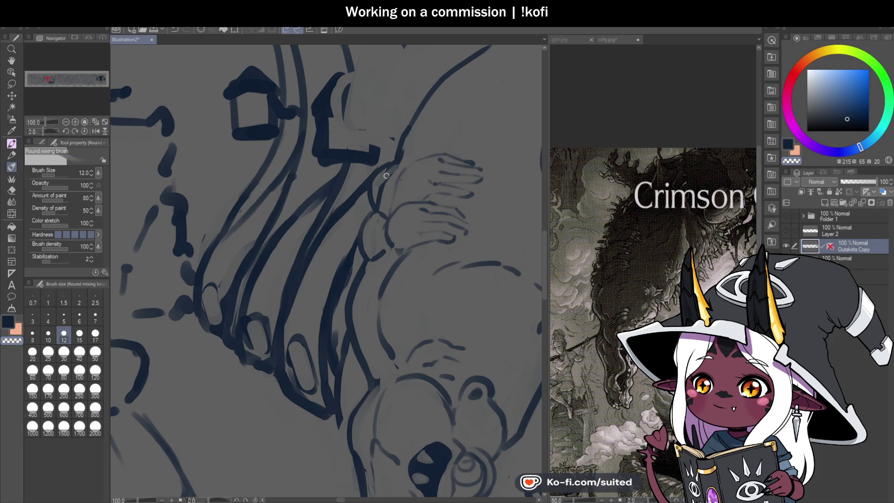
scroll(470, 225, "down", 4)
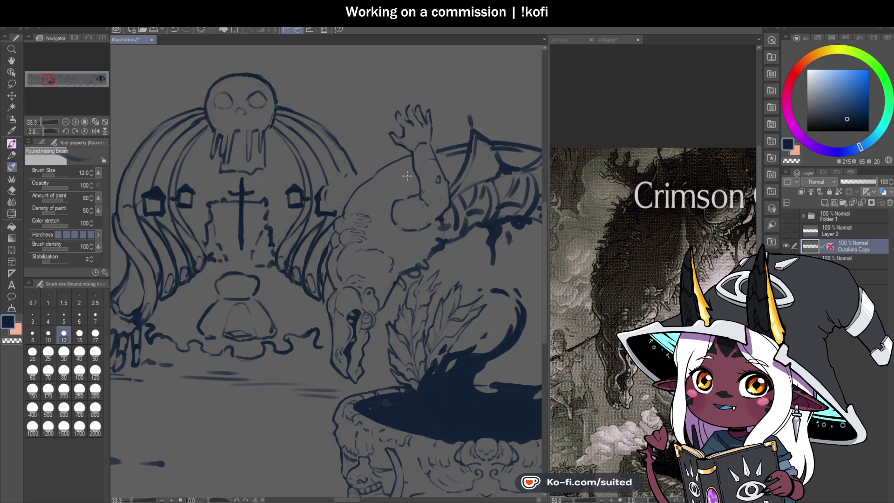
Extend the line above the fingers and erase its overlong tip with the transparent colour
scroll(405, 187, "up", 2)
scroll(345, 244, "up", 1)
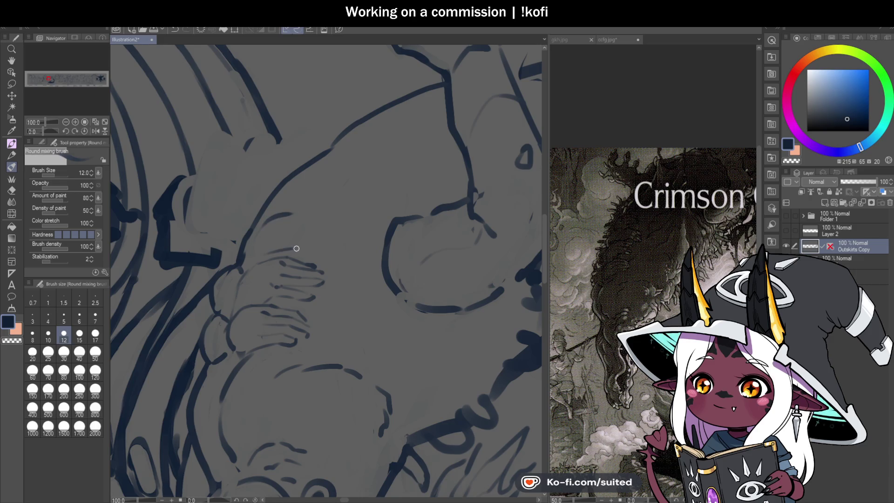
scroll(295, 250, "up", 2)
mouse_move(261, 249)
left_mouse_down()
mouse_move(319, 264)
mouse_move(272, 231)
left_mouse_up()
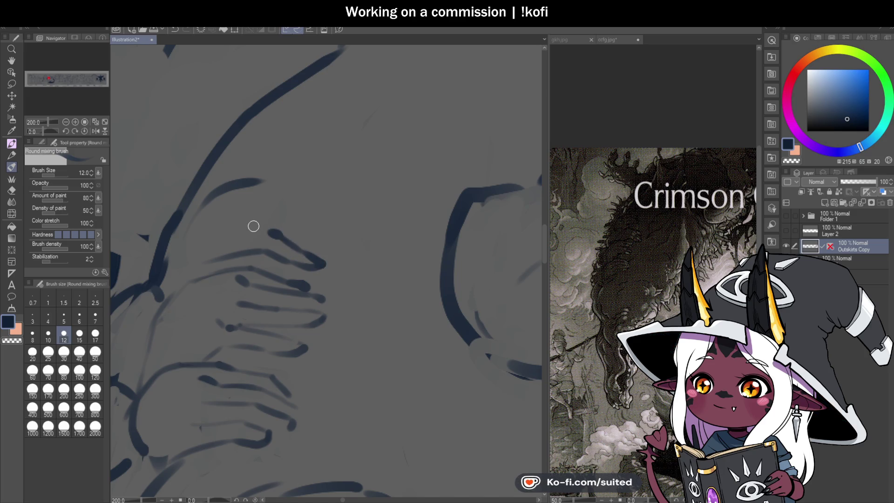
key("c")
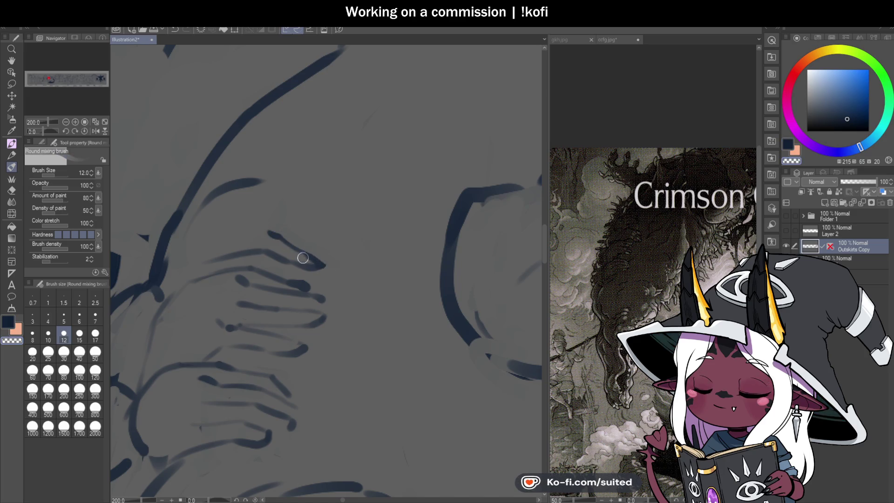
key("c")
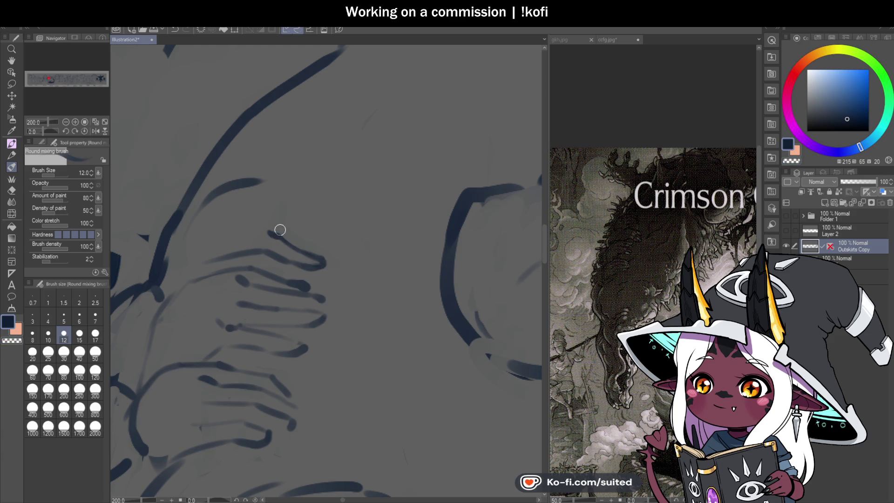
key("c")
left_click_drag(269, 231, 279, 237)
key("c")
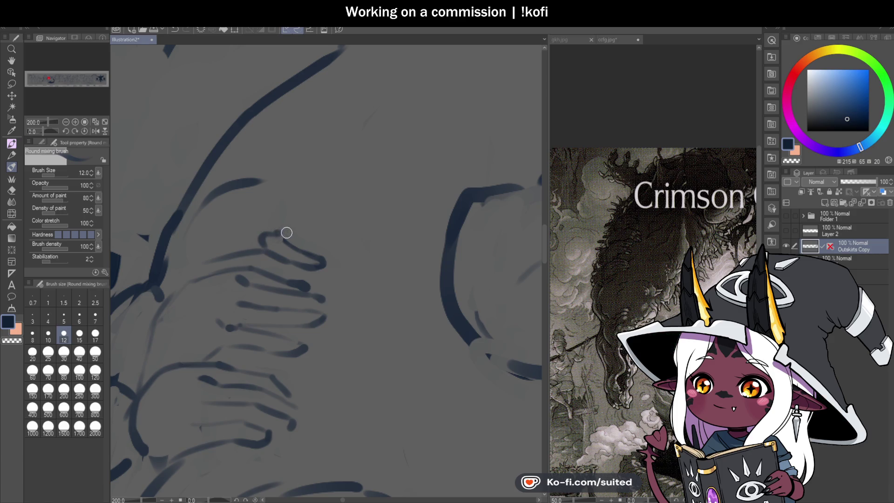
Lengthen the upper hand stroke and add faint lines above it
left_click_drag(320, 247, 347, 252)
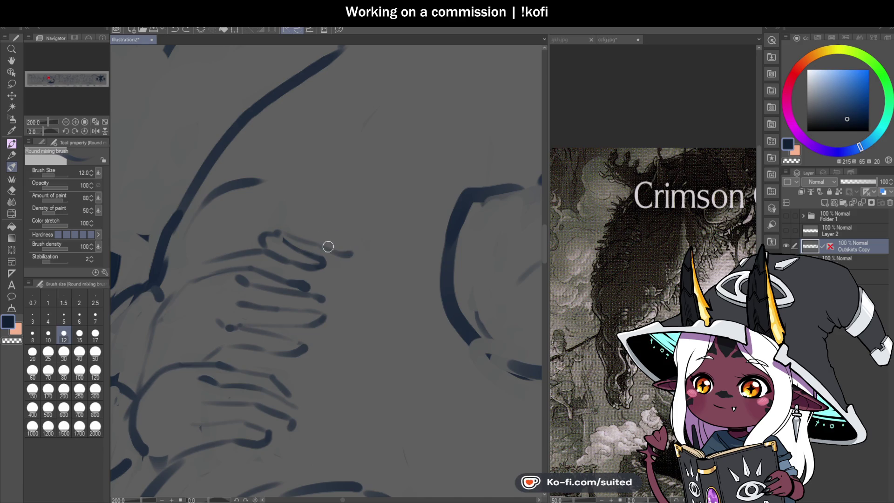
mouse_move(310, 226)
left_mouse_down()
mouse_move(259, 202)
mouse_move(308, 209)
left_mouse_up()
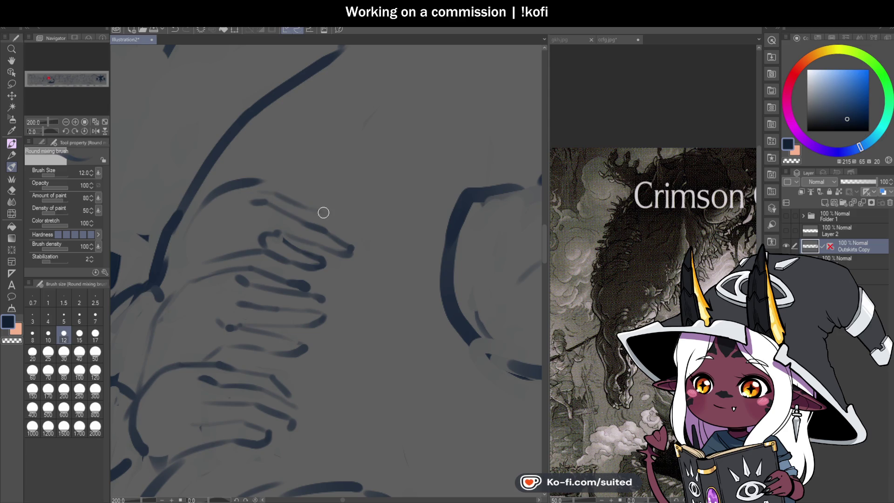
key("ctrl+minus")
key("ctrl+minus")
left_click_drag(43, 132, 36, 132)
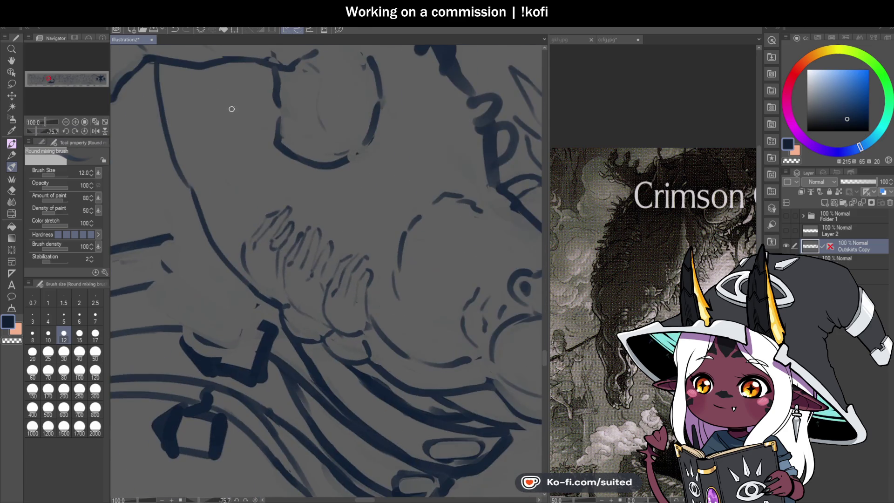
Draw and blend the top finger lines, then soften the arm outline beside the hand
left_click_drag(224, 221, 246, 193)
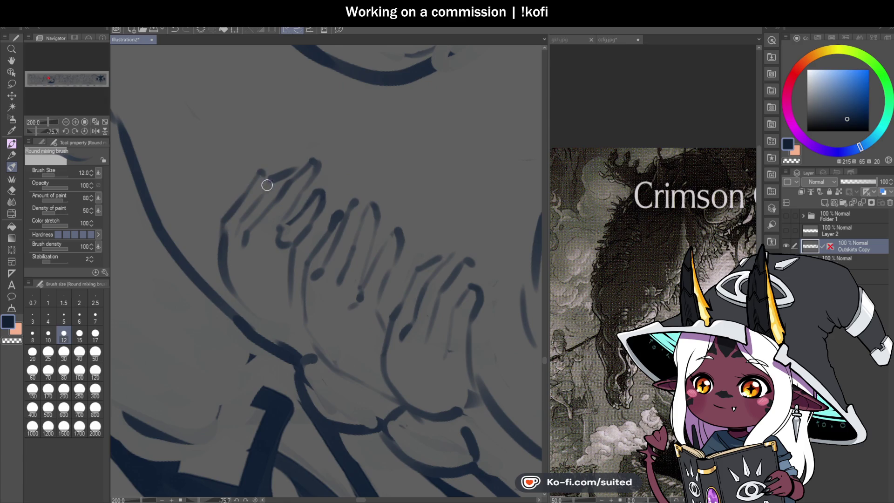
scroll(393, 212, "down", 2)
scroll(333, 184, "up", 2)
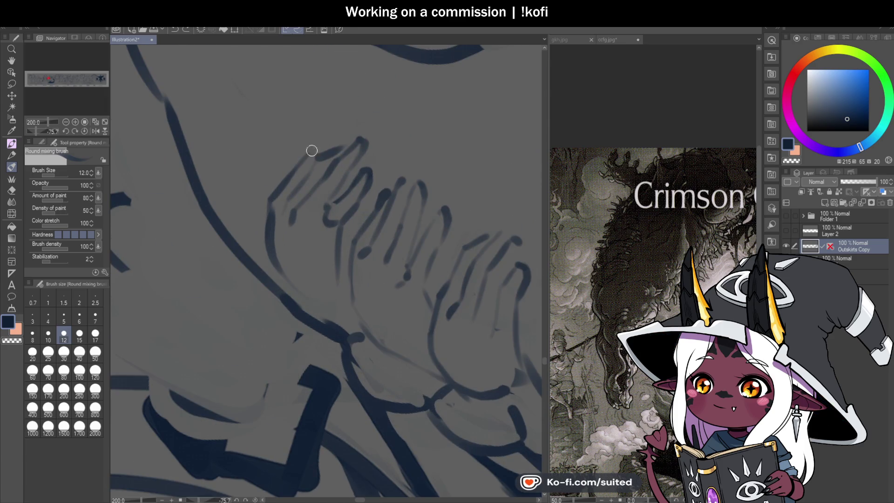
mouse_move(282, 190)
left_mouse_down()
mouse_move(326, 146)
mouse_move(372, 136)
left_mouse_up()
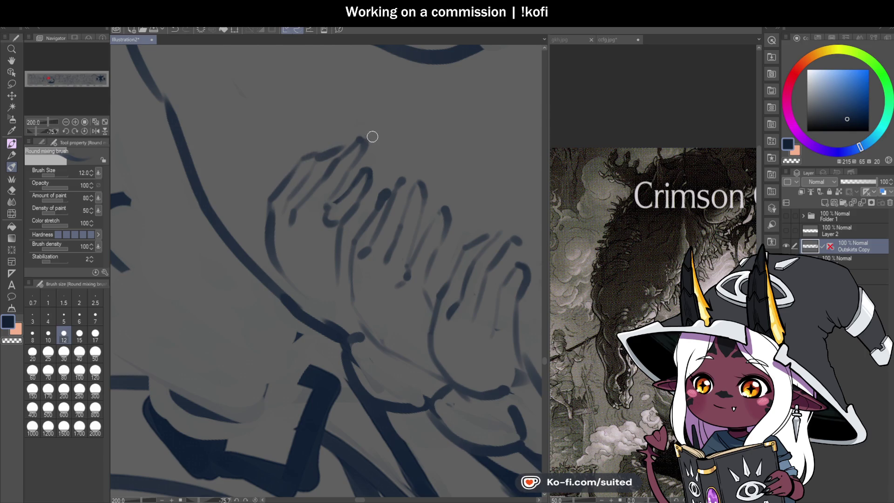
mouse_move(298, 153)
left_mouse_down()
mouse_move(380, 134)
mouse_move(381, 223)
left_mouse_up()
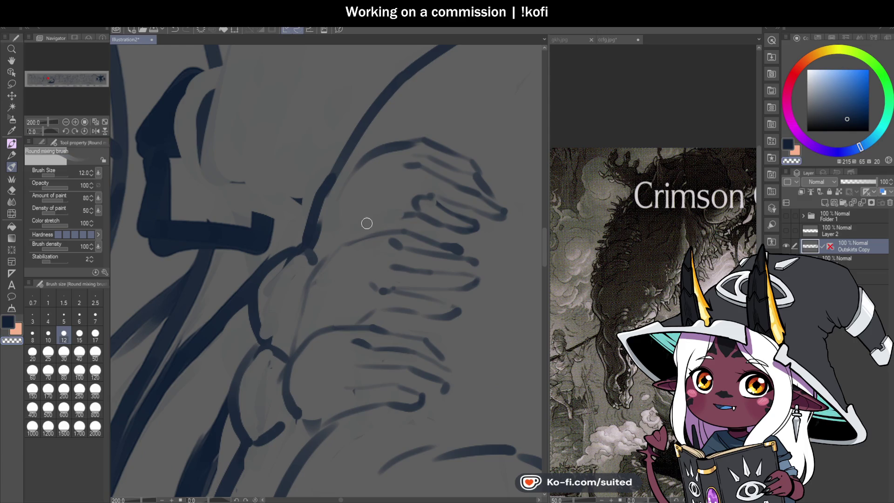
mouse_move(359, 167)
left_mouse_down()
mouse_move(328, 221)
mouse_move(340, 186)
mouse_move(290, 210)
mouse_move(300, 259)
left_mouse_up()
scroll(337, 238, "up", 2)
mouse_move(330, 182)
left_mouse_down()
mouse_move(309, 254)
mouse_move(325, 191)
mouse_move(308, 249)
mouse_move(316, 245)
left_mouse_up()
scroll(315, 245, "down", 5)
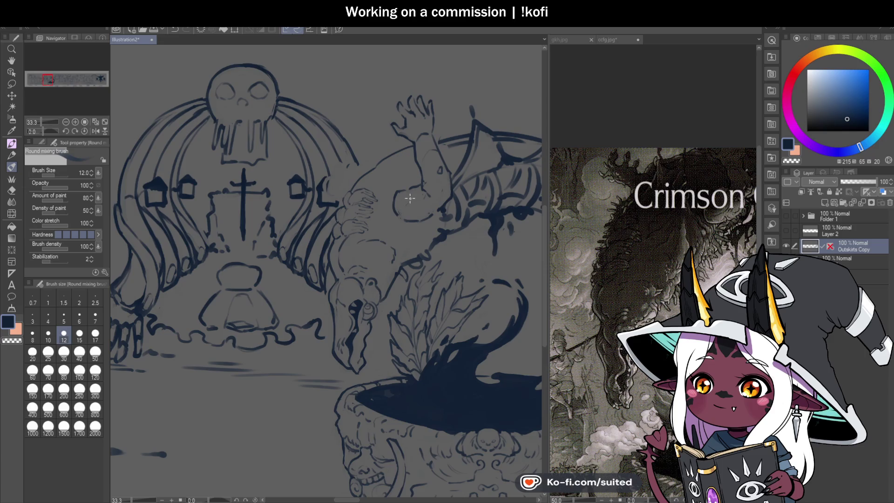
Zoom in on the hand and undo a faint hooked stroke added near it
scroll(410, 198, "up", 2)
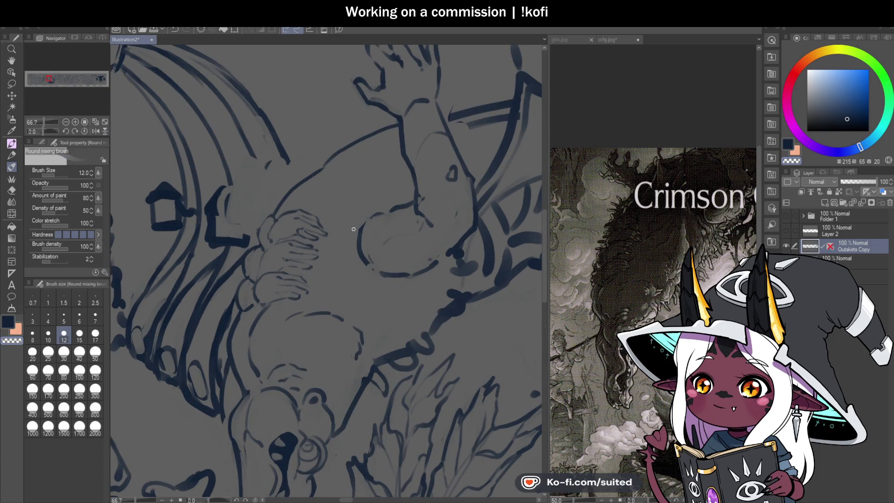
scroll(364, 228, "down", 3)
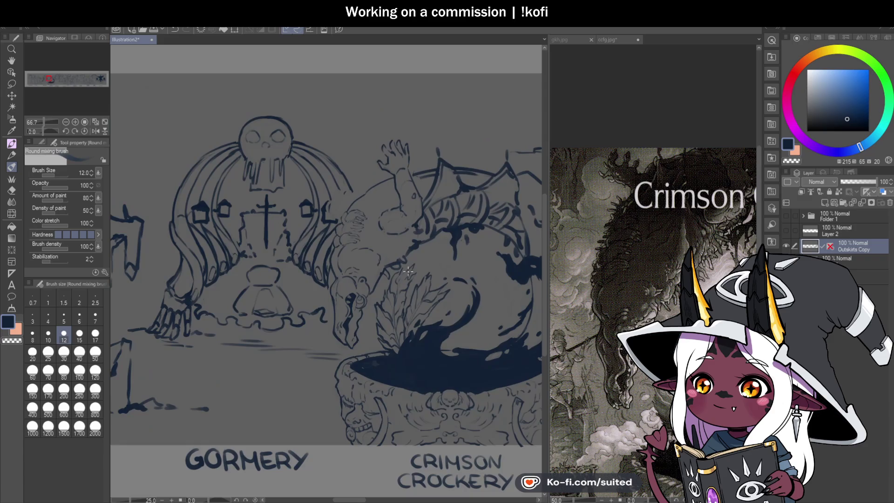
scroll(333, 286, "up", 2)
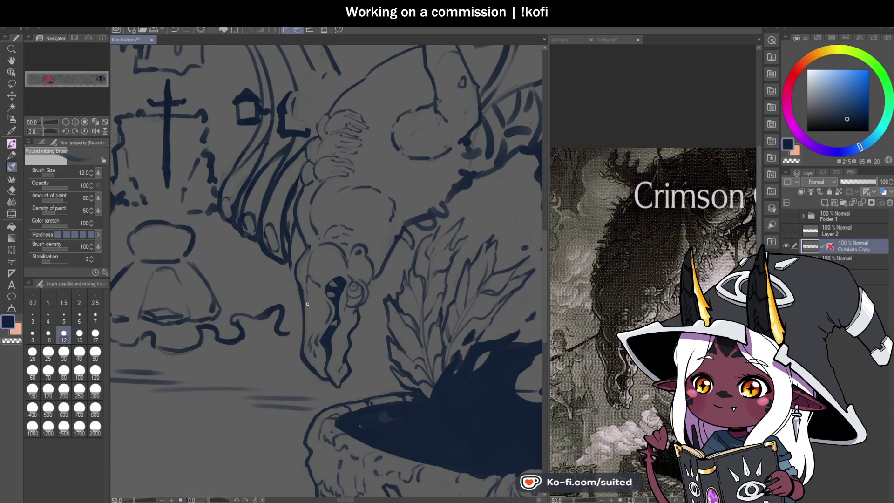
scroll(408, 173, "up", 1)
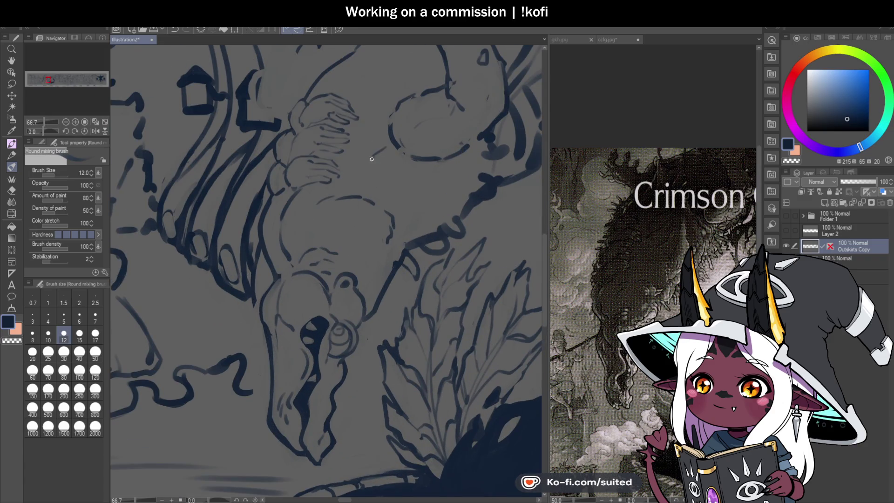
scroll(308, 245, "down", 3)
scroll(303, 213, "up", 3)
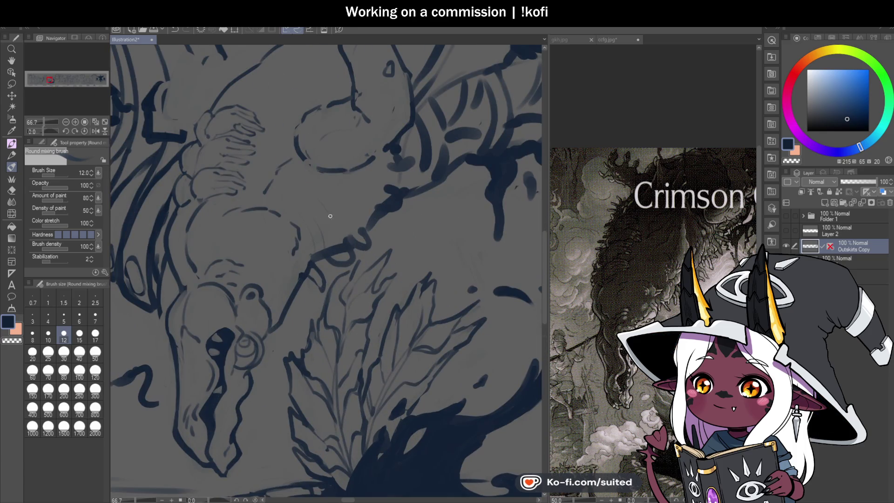
scroll(347, 186, "down", 3)
scroll(393, 243, "up", 2)
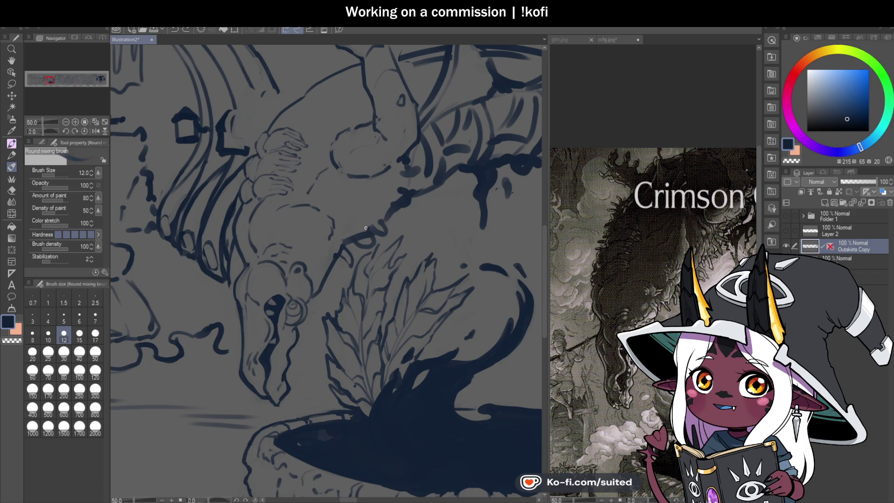
scroll(255, 180, "up", 2)
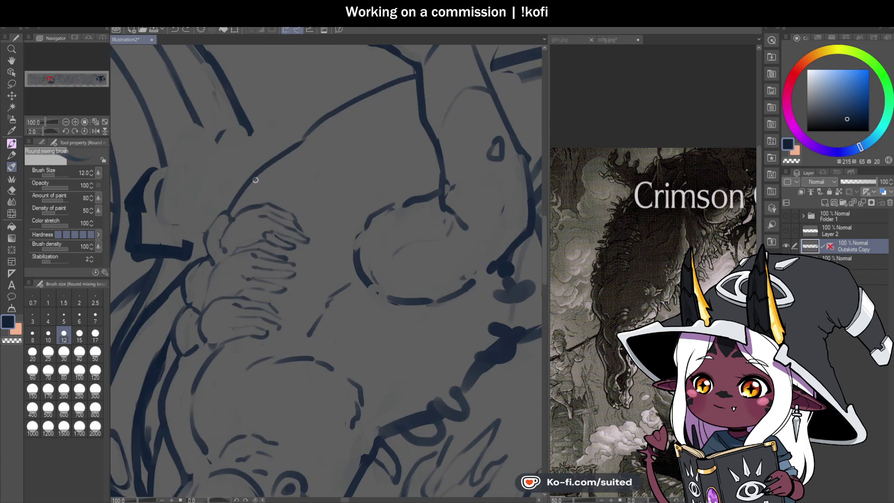
scroll(251, 207, "up", 1)
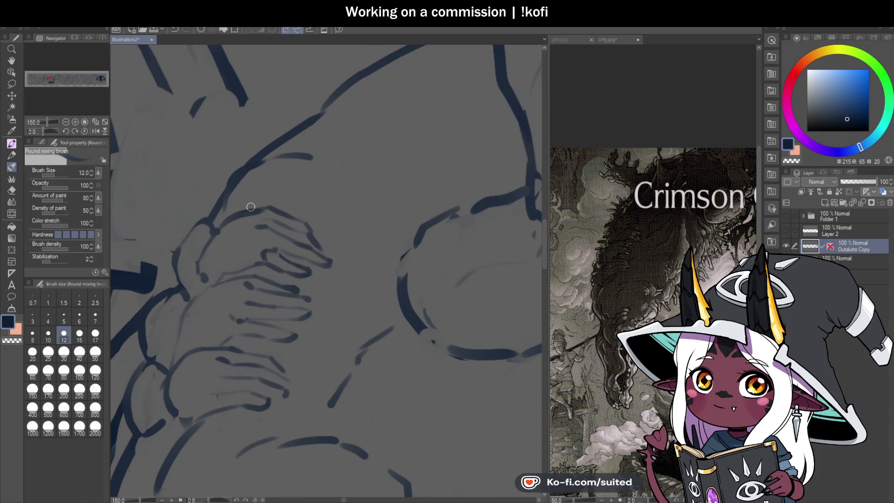
scroll(296, 205, "up", 1)
mouse_move(295, 202)
left_mouse_down()
mouse_move(320, 202)
mouse_move(281, 180)
mouse_move(335, 186)
left_mouse_up()
key("ctrl+z")
Rotate the canvas to angle the hand and draw finger strokes, undoing the last one
left_click_drag(41, 130, 48, 131)
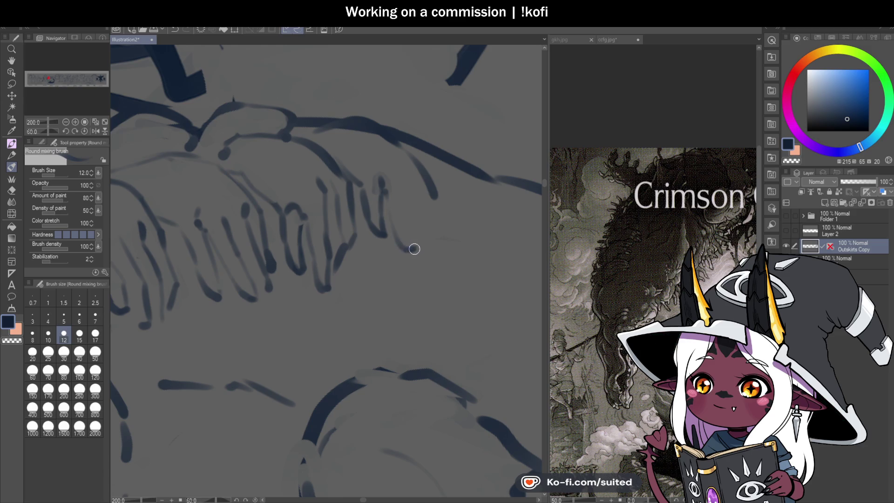
left_click_drag(410, 240, 409, 171)
mouse_move(419, 201)
left_mouse_down()
mouse_move(424, 243)
mouse_move(413, 154)
mouse_move(439, 199)
left_mouse_up()
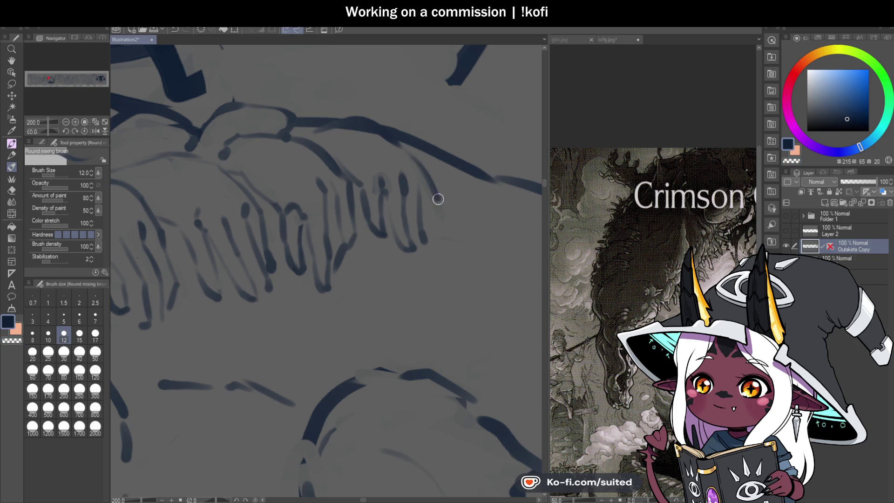
key("ctrl+z")
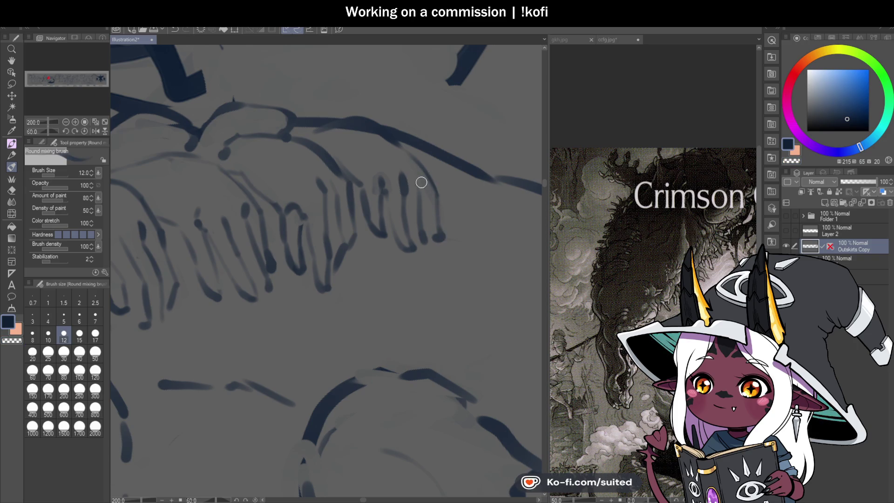
Blend one dark finger line lighter and redraw the curved finger outline in dark navy
scroll(434, 194, "down", 4)
left_click_drag(48, 132, 41, 134)
scroll(217, 191, "up", 2)
mouse_move(226, 159)
left_mouse_down()
mouse_move(204, 194)
mouse_move(211, 168)
mouse_move(204, 226)
left_mouse_up()
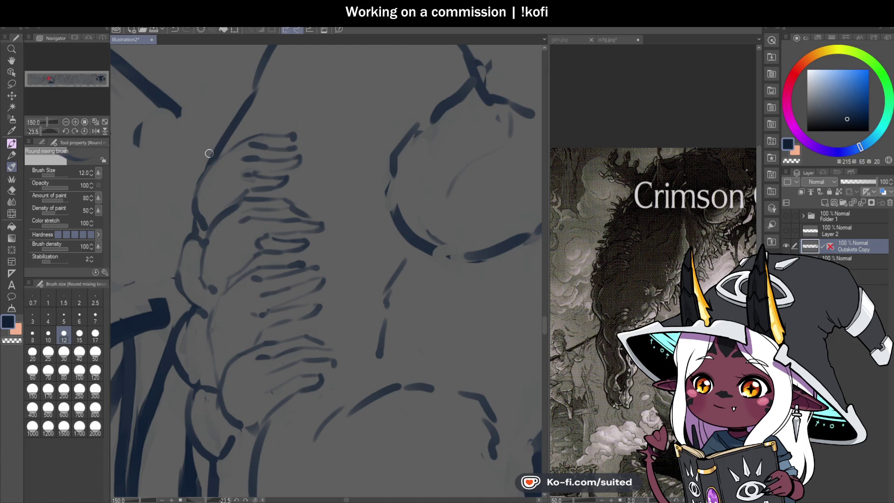
mouse_move(184, 187)
left_mouse_down()
mouse_move(183, 230)
mouse_move(189, 208)
mouse_move(191, 235)
left_mouse_up()
scroll(308, 256, "down", 5)
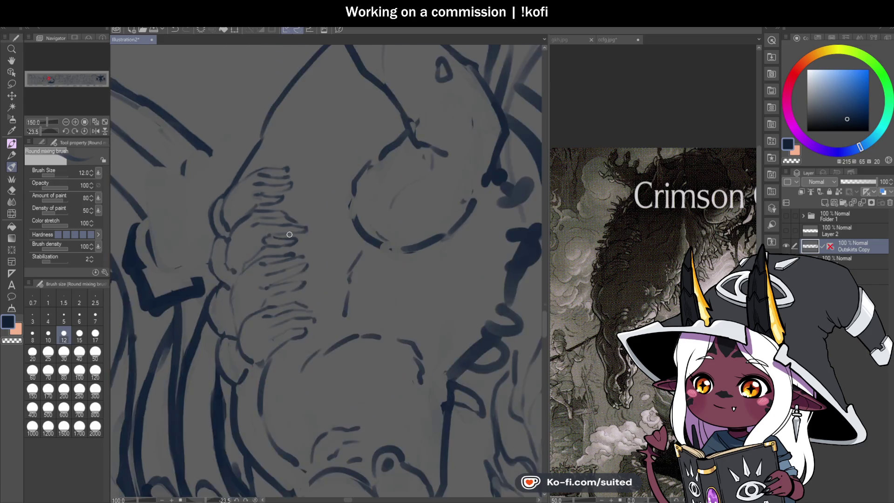
scroll(303, 254, "down", 2)
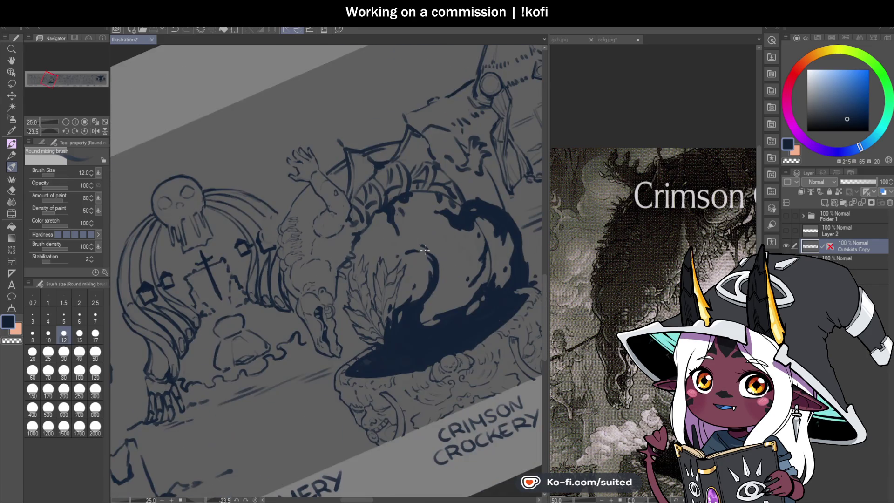
Straighten the canvas rotation back to upright and add a short stroke to the hand
left_click(83, 132)
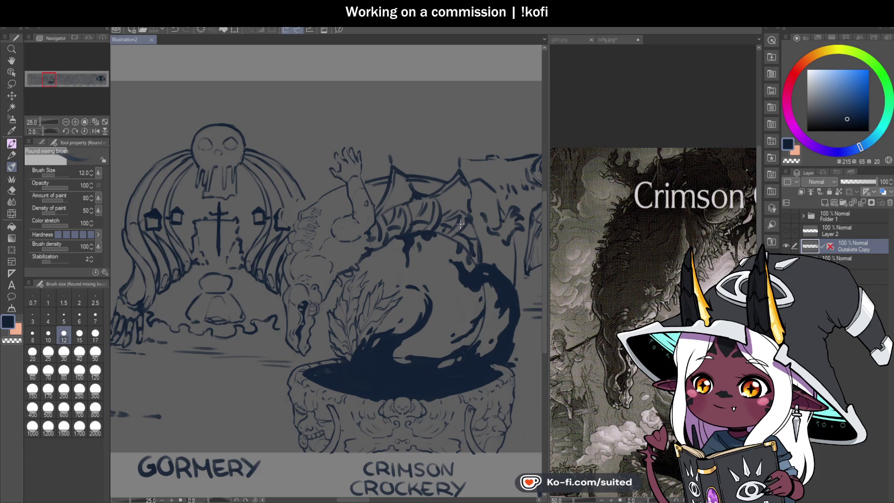
scroll(334, 214, "up", 7)
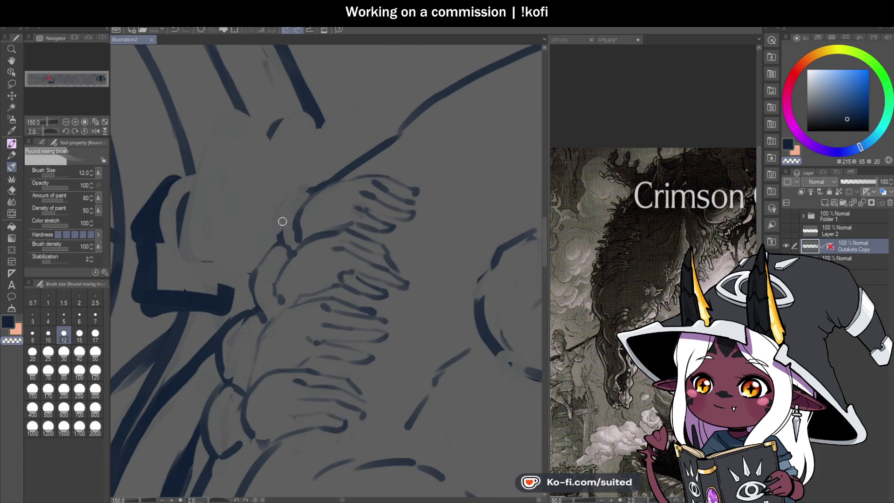
mouse_move(283, 208)
left_mouse_down()
mouse_move(303, 194)
mouse_move(279, 244)
left_mouse_up()
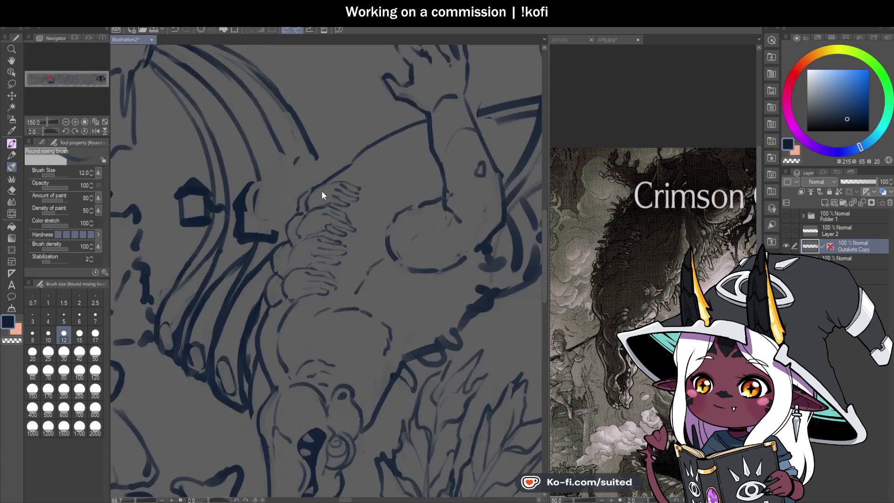
scroll(321, 196, "down", 6)
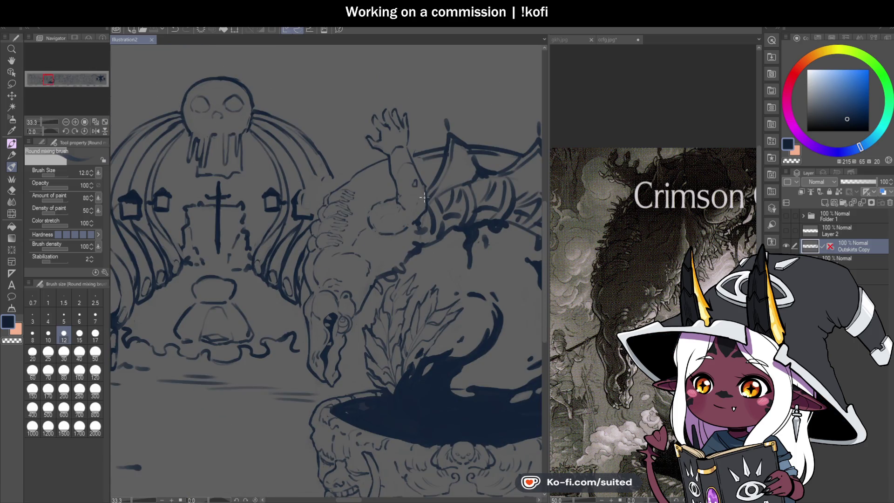
scroll(423, 197, "up", 2)
scroll(282, 192, "up", 3)
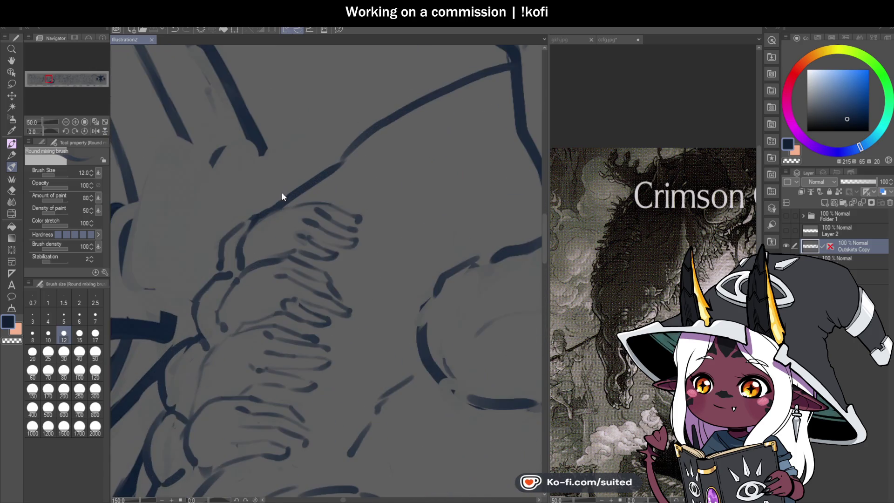
Blend the finger lines lighter and add a new curved finger stroke with dark joint marks
left_click_drag(238, 203, 217, 262)
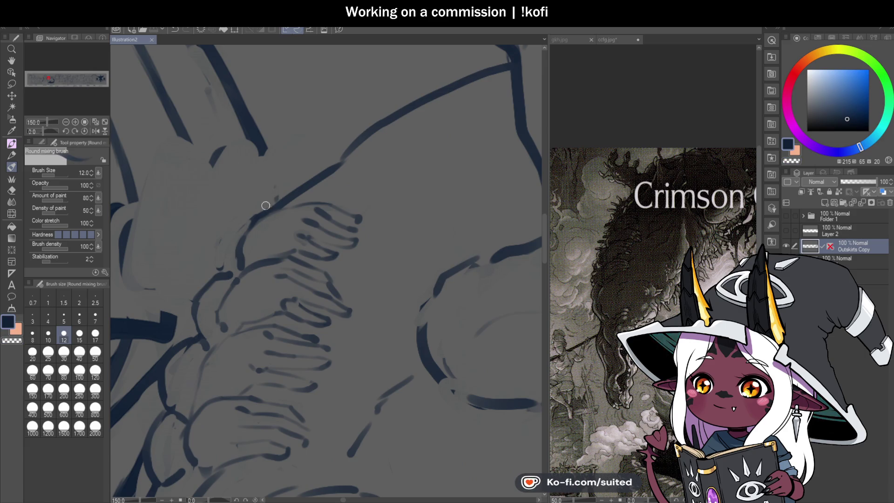
left_click_drag(261, 199, 249, 215)
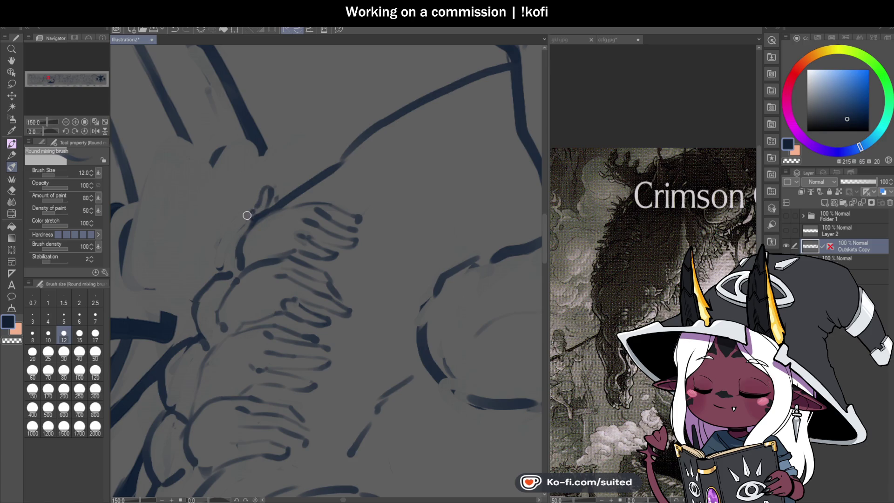
left_click_drag(233, 177, 242, 197)
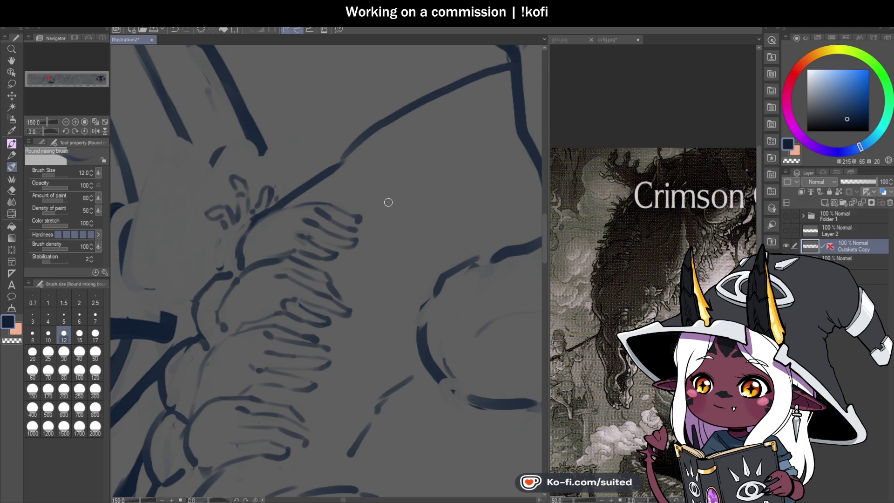
scroll(280, 242, "up", 1)
mouse_move(274, 200)
left_mouse_down()
mouse_move(273, 180)
mouse_move(272, 188)
left_mouse_up()
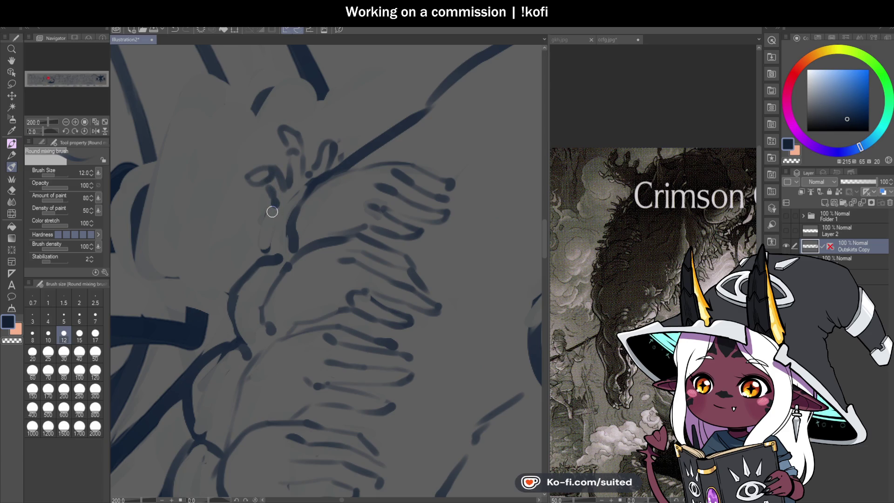
mouse_move(272, 189)
left_mouse_down()
mouse_move(244, 183)
mouse_move(282, 174)
mouse_move(267, 248)
left_mouse_up()
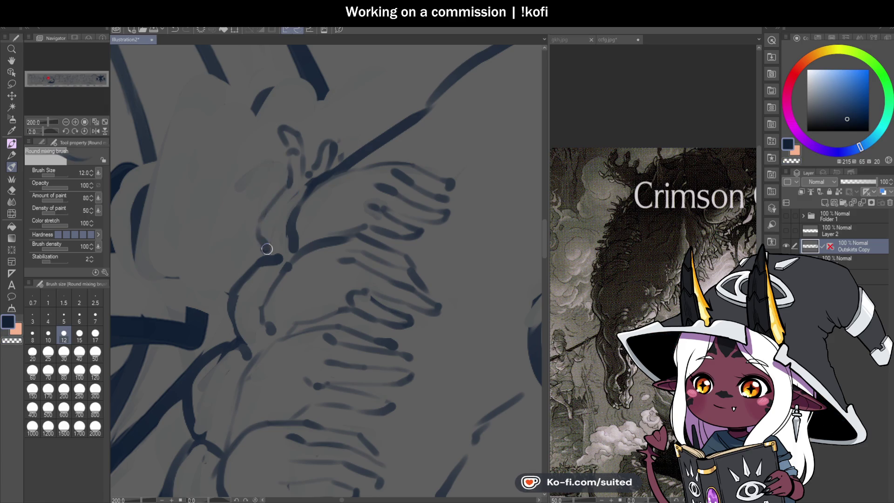
left_click_drag(267, 204, 284, 178)
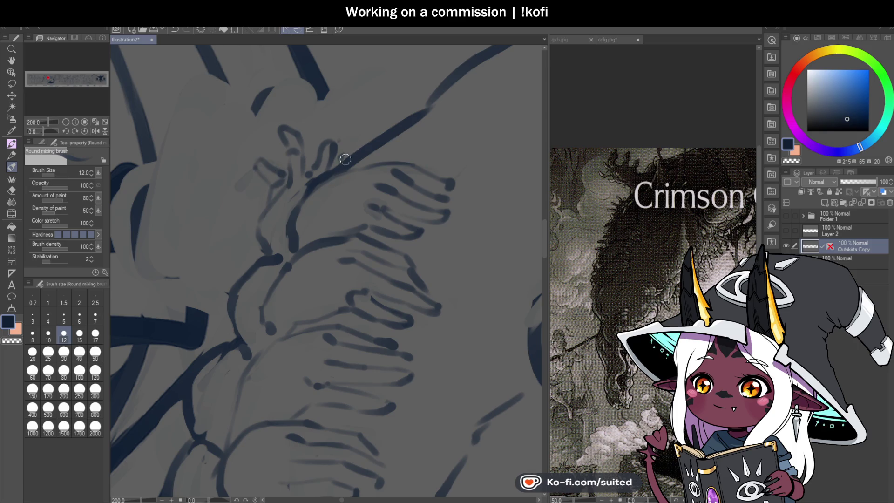
Shape the knuckles, lower hand and hand edge with dark finger strokes
scroll(281, 194, "up", 2)
mouse_move(295, 212)
left_mouse_down()
mouse_move(274, 186)
mouse_move(242, 191)
mouse_move(285, 216)
mouse_move(278, 217)
left_mouse_up()
mouse_move(263, 254)
left_mouse_down()
mouse_move(228, 263)
mouse_move(274, 274)
mouse_move(223, 265)
mouse_move(255, 255)
left_mouse_up()
scroll(353, 209, "down", 5)
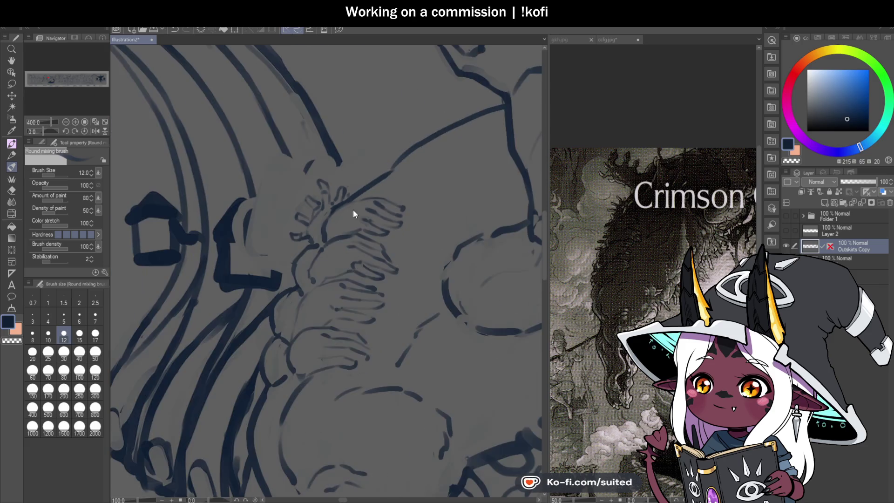
scroll(322, 250, "down", 2)
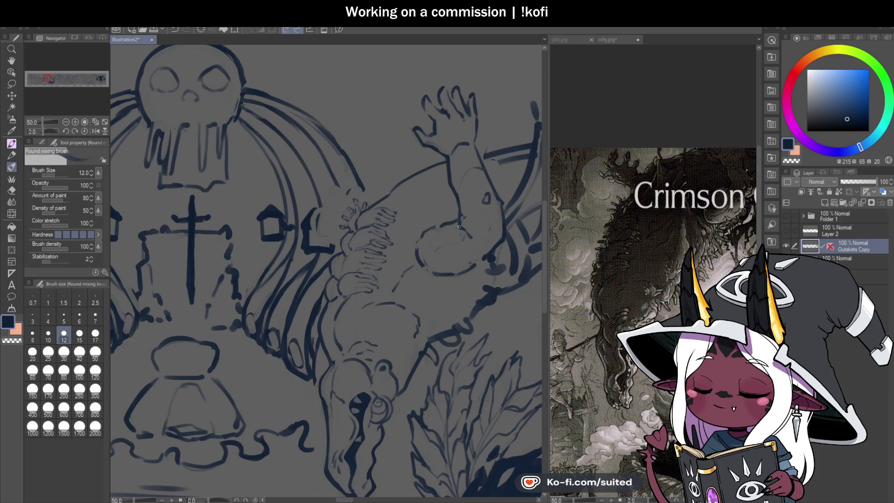
scroll(308, 272, "up", 2)
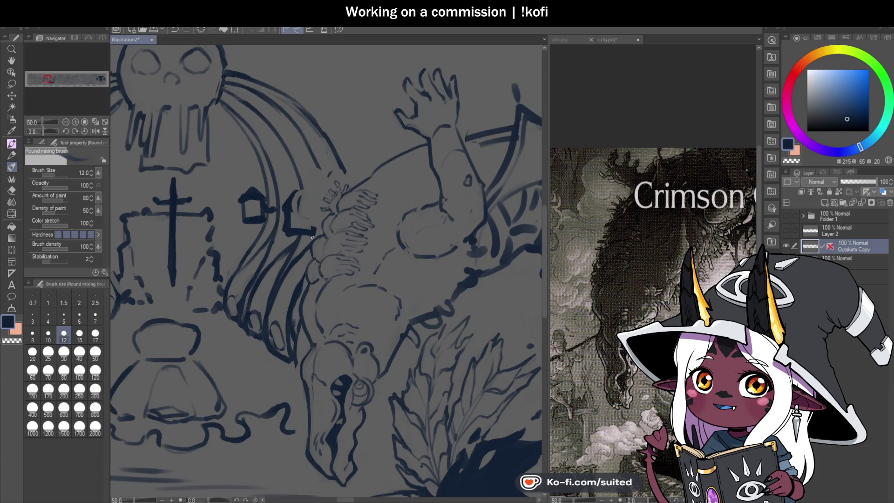
scroll(317, 206, "up", 3)
left_click_drag(317, 206, 294, 227)
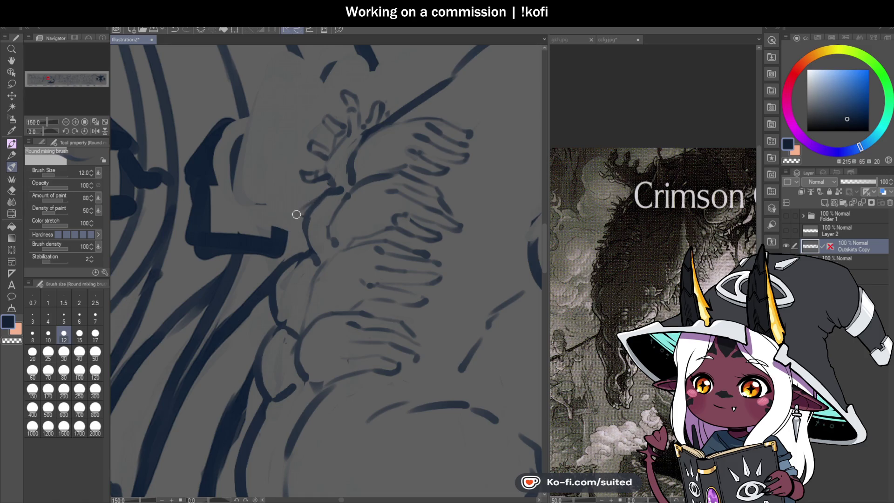
mouse_move(281, 222)
left_mouse_down()
mouse_move(305, 210)
mouse_move(282, 246)
mouse_move(267, 242)
mouse_move(296, 210)
mouse_move(303, 223)
left_mouse_up()
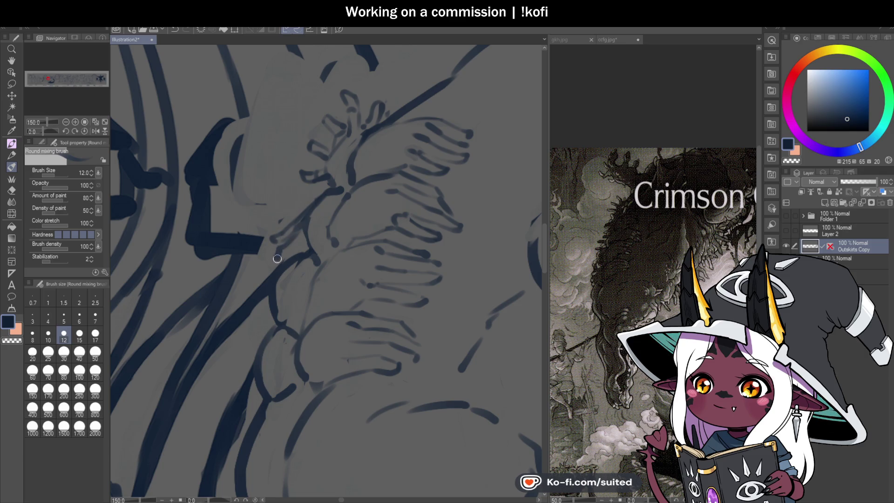
Add small dark strokes at the fingertips, undo the arc stroke's tail, and save
scroll(289, 251, "down", 4)
scroll(297, 253, "up", 5)
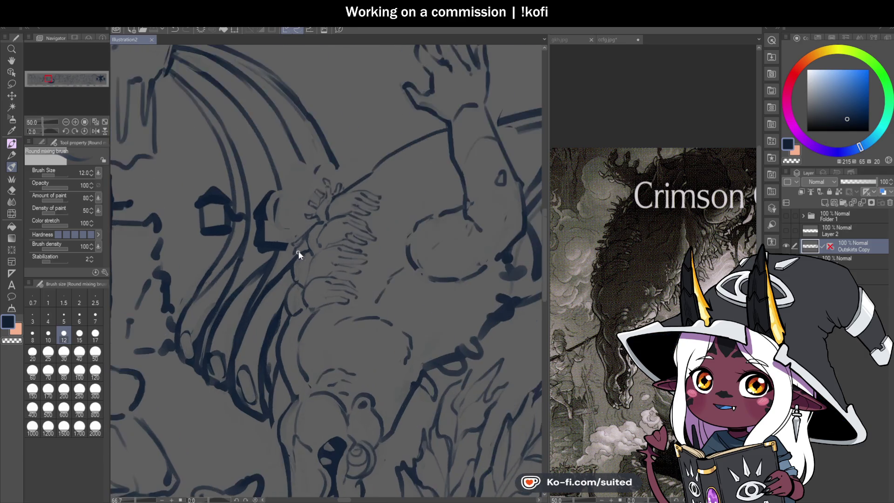
mouse_move(300, 250)
left_mouse_down()
mouse_move(309, 244)
mouse_move(296, 257)
left_mouse_up()
scroll(296, 256, "down", 5)
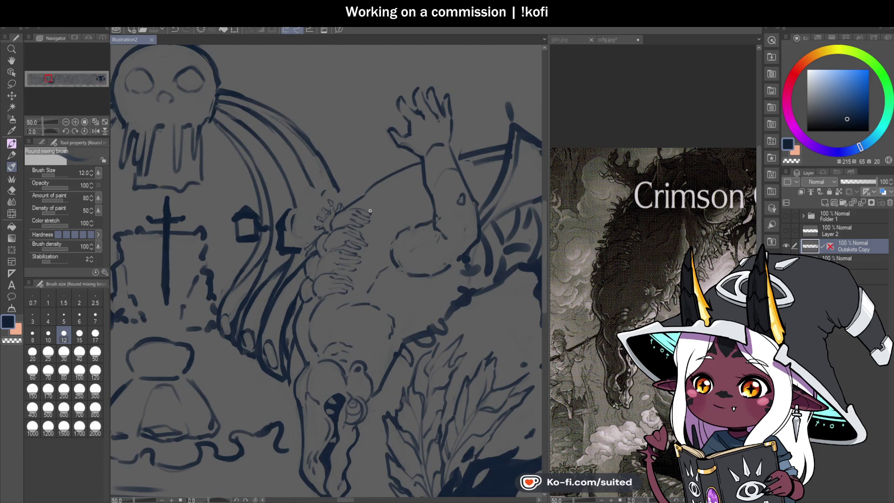
scroll(252, 235, "down", 1)
key("ctrl+s")
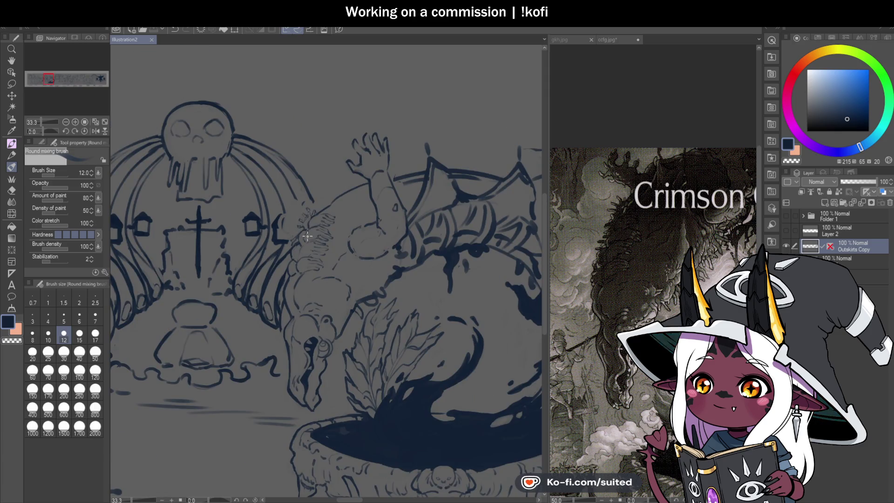
scroll(365, 191, "up", 2)
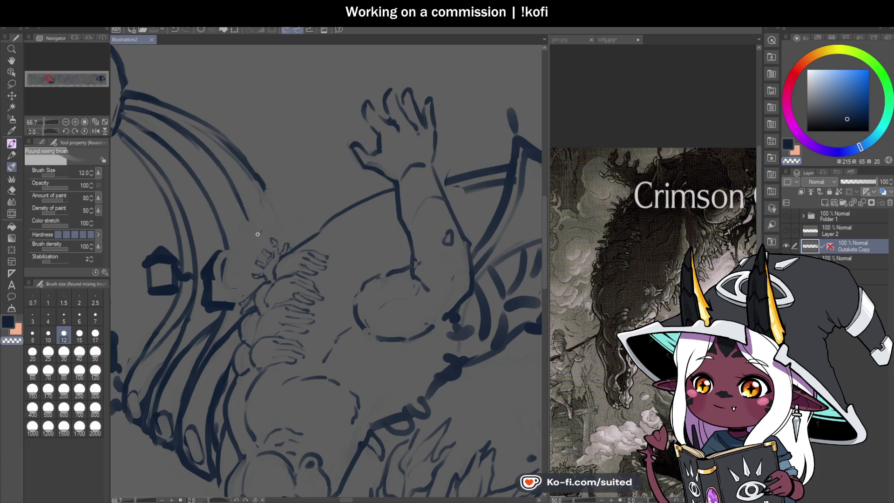
key("ctrl+z")
key("ctrl+z")
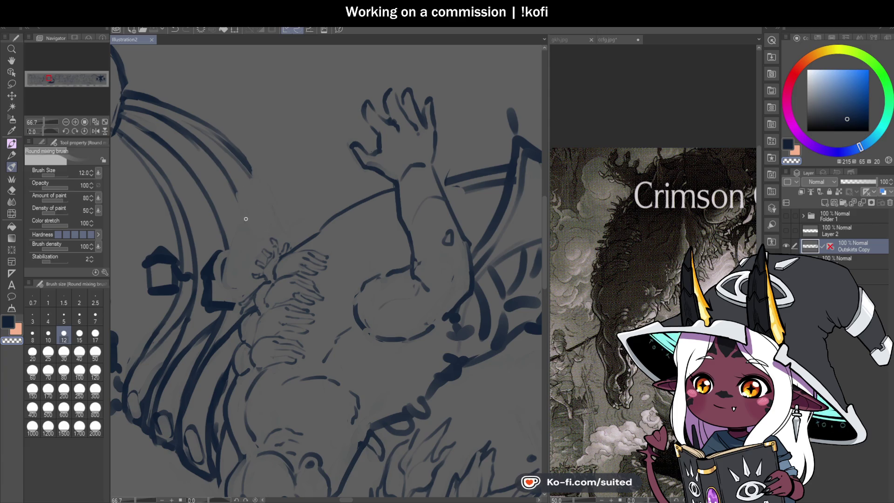
key("ctrl+s")
Blend dark lines lighter near the hand and head, saving, then draw a new curved claw stroke
scroll(276, 256, "up", 2)
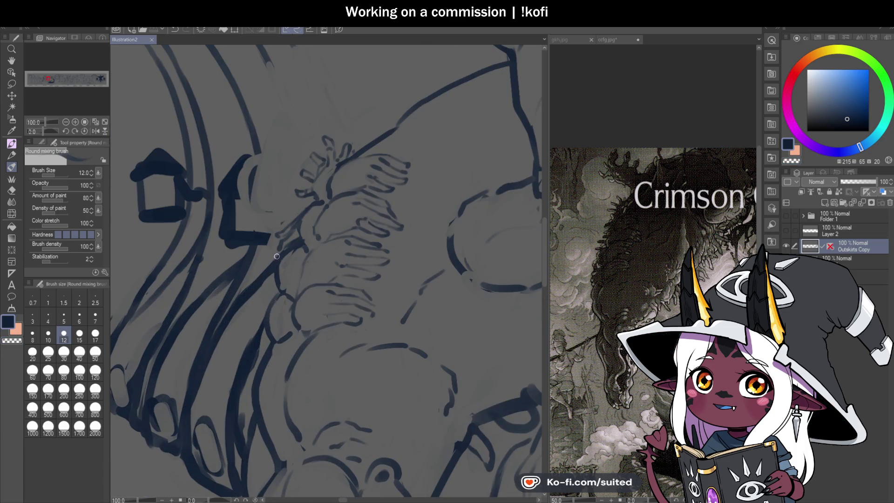
left_click_drag(272, 262, 264, 280)
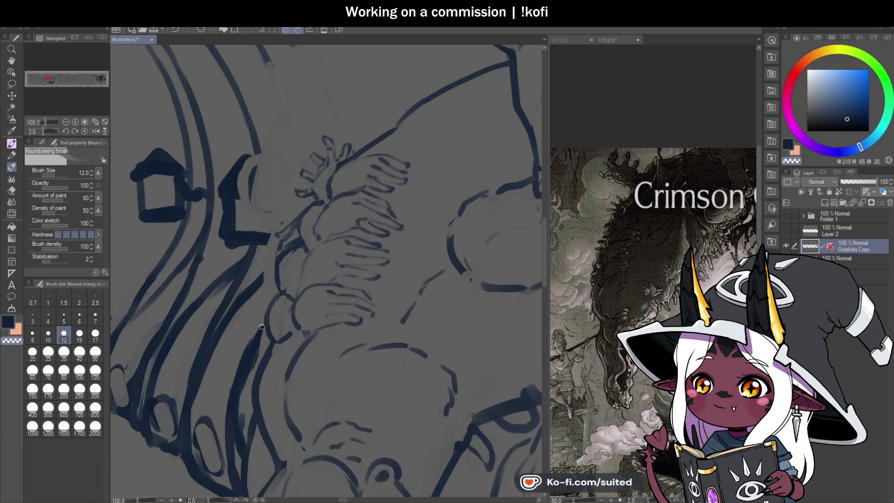
scroll(355, 236, "down", 3)
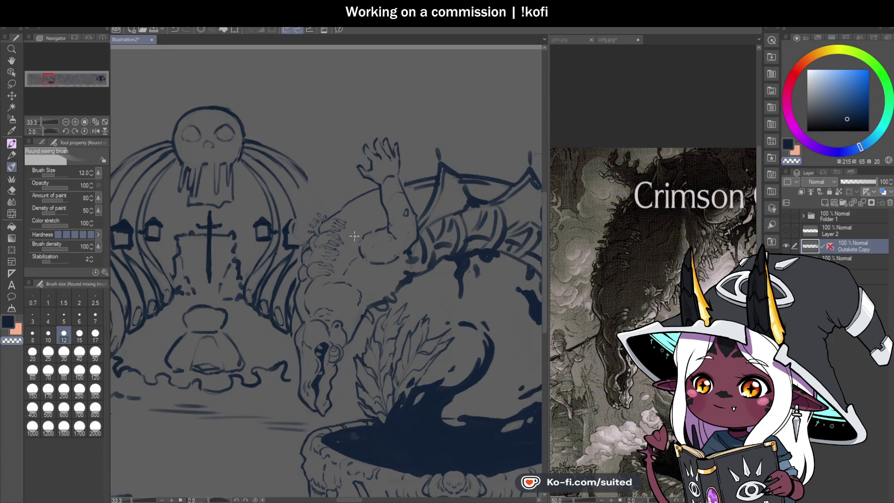
key("ctrl+s")
scroll(323, 355, "up", 2)
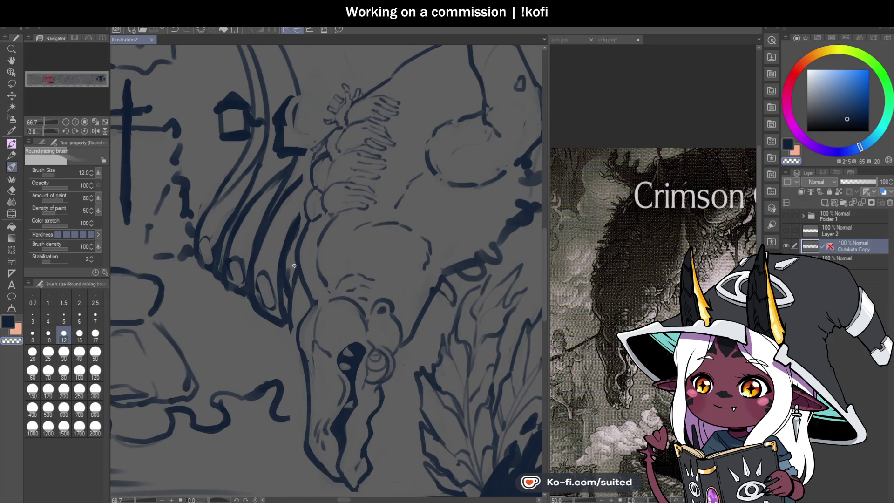
left_click_drag(295, 250, 297, 222)
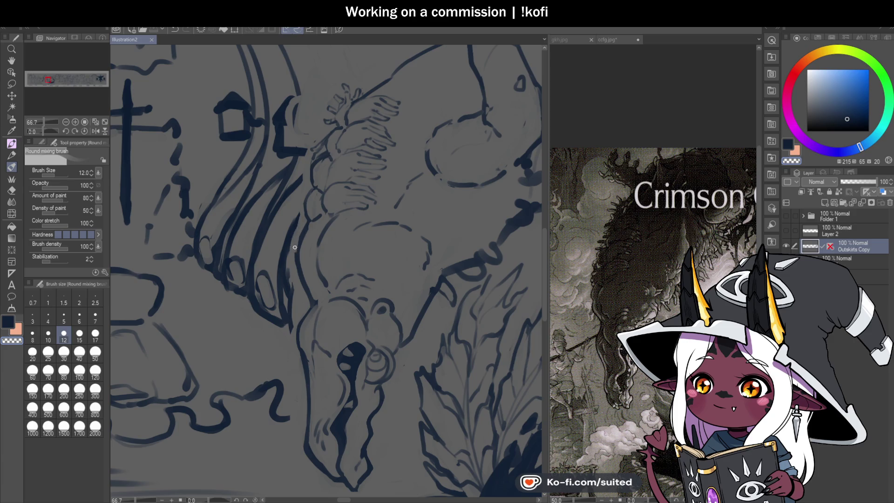
scroll(443, 281, "down", 3)
key("ctrl+s")
scroll(303, 201, "up", 6)
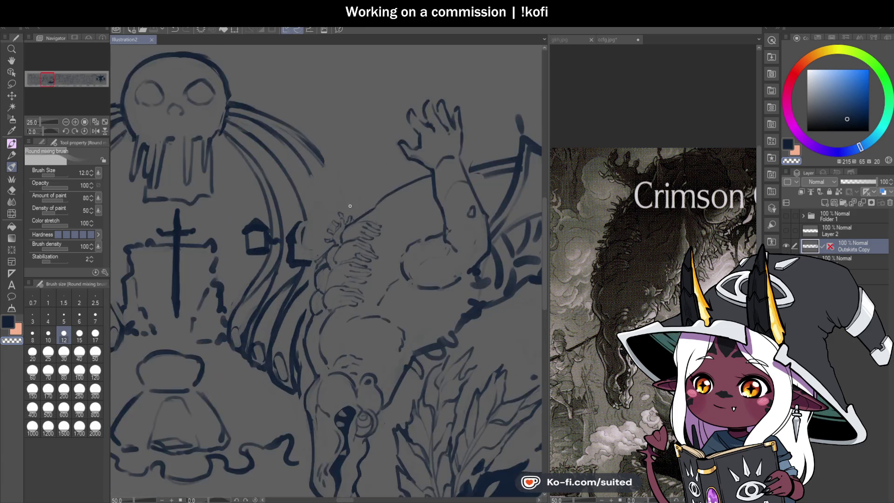
mouse_move(303, 201)
left_mouse_down()
mouse_move(310, 225)
mouse_move(327, 217)
left_mouse_up()
scroll(261, 253, "down", 4)
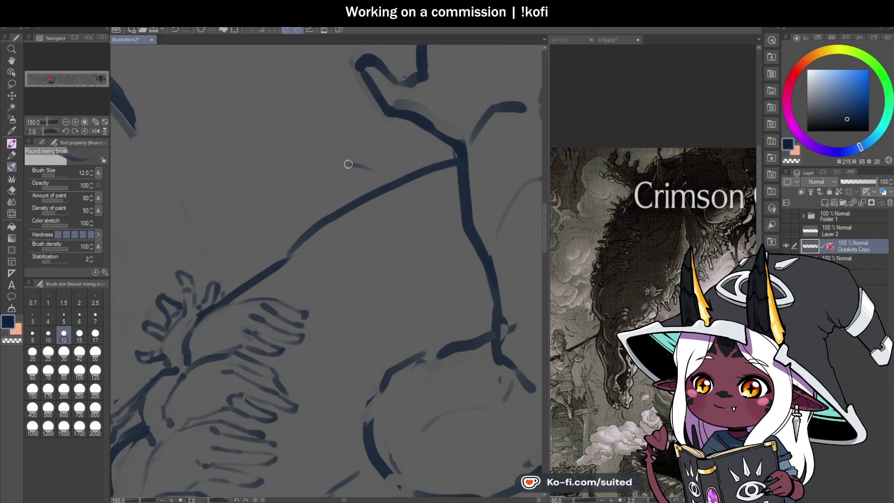
Sketch the raised arm's stroke running up toward the rope, redrawing it once
key("ctrl+z")
mouse_move(240, 212)
left_mouse_down()
mouse_move(306, 229)
mouse_move(348, 159)
mouse_move(433, 144)
left_mouse_up()
key("ctrl+z")
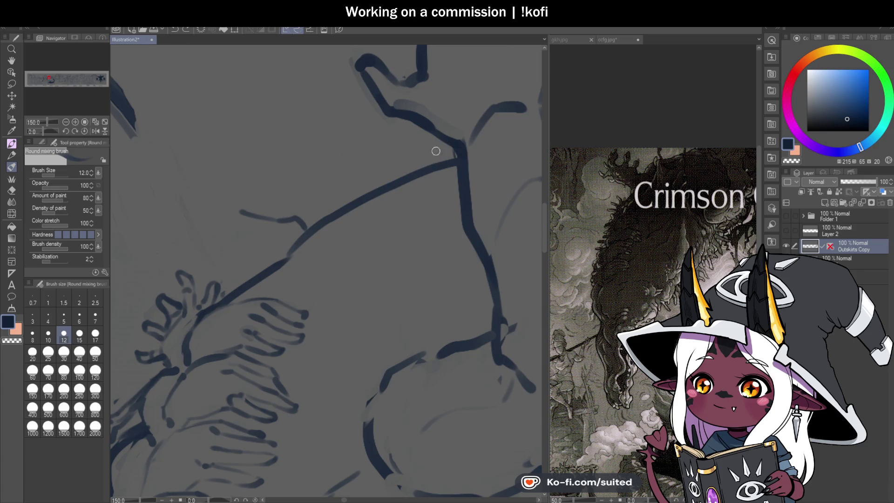
mouse_move(281, 219)
left_mouse_down()
mouse_move(335, 140)
mouse_move(366, 112)
mouse_move(390, 106)
left_mouse_up()
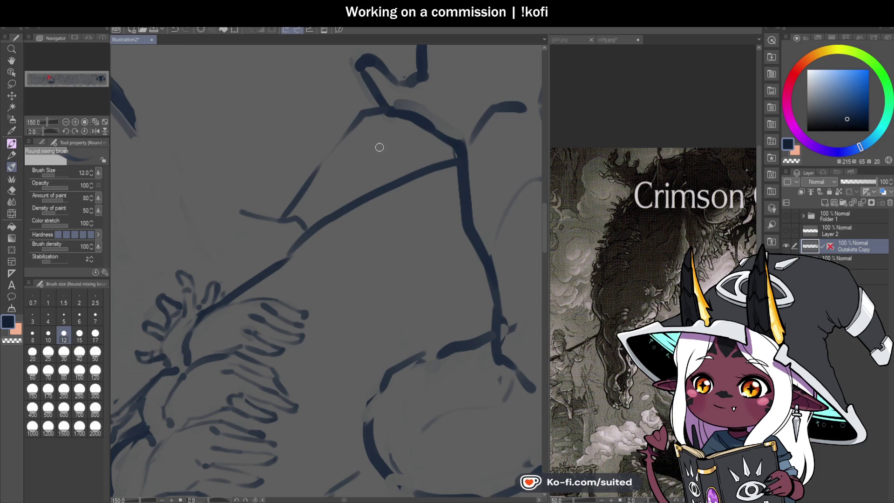
scroll(390, 198, "down", 1)
scroll(392, 198, "down", 1)
scroll(376, 147, "up", 2)
Try short and curved head strokes, then join a dark stroke to the diagonal rope line
mouse_move(365, 160)
left_mouse_down()
mouse_move(338, 171)
mouse_move(362, 164)
left_mouse_up()
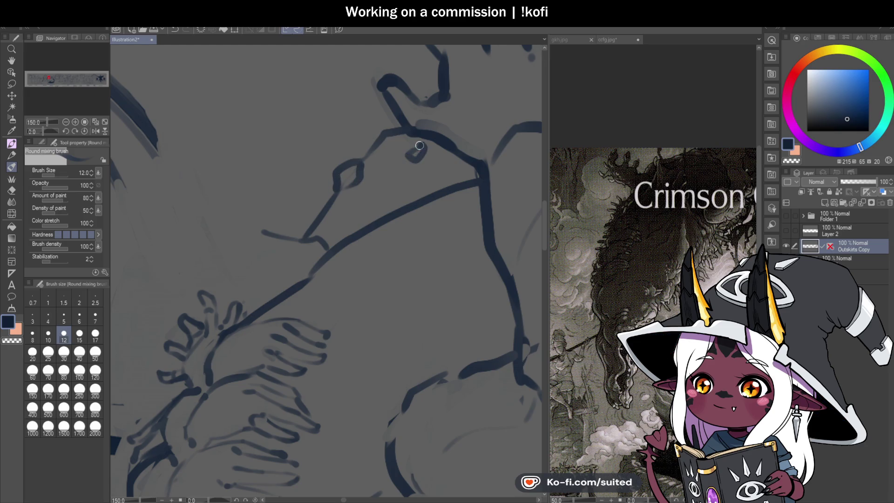
scroll(370, 213, "down", 2)
scroll(330, 216, "up", 3)
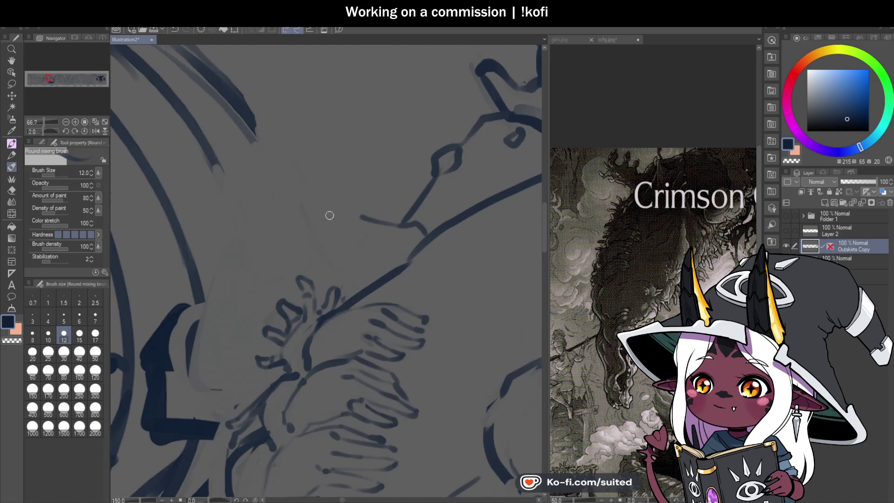
key("ctrl+z")
left_click_drag(359, 215, 384, 236)
key("ctrl+z")
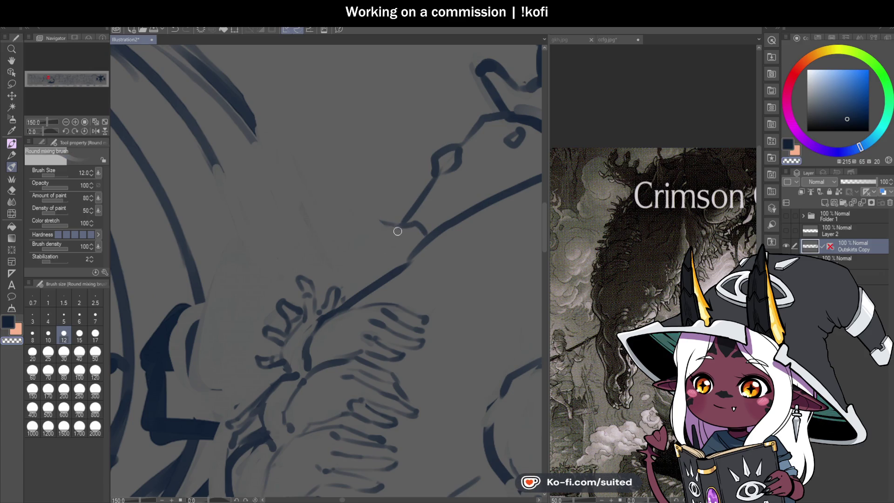
mouse_move(406, 224)
left_mouse_down()
mouse_move(365, 220)
mouse_move(352, 196)
mouse_move(359, 185)
mouse_move(343, 174)
mouse_move(337, 187)
mouse_move(320, 188)
mouse_move(309, 140)
mouse_move(299, 138)
mouse_move(302, 196)
left_mouse_up()
Sketch an arc beside the hand and a curve beneath the raised hand
scroll(399, 238, "down", 1)
scroll(399, 238, "down", 2)
scroll(393, 215, "up", 4)
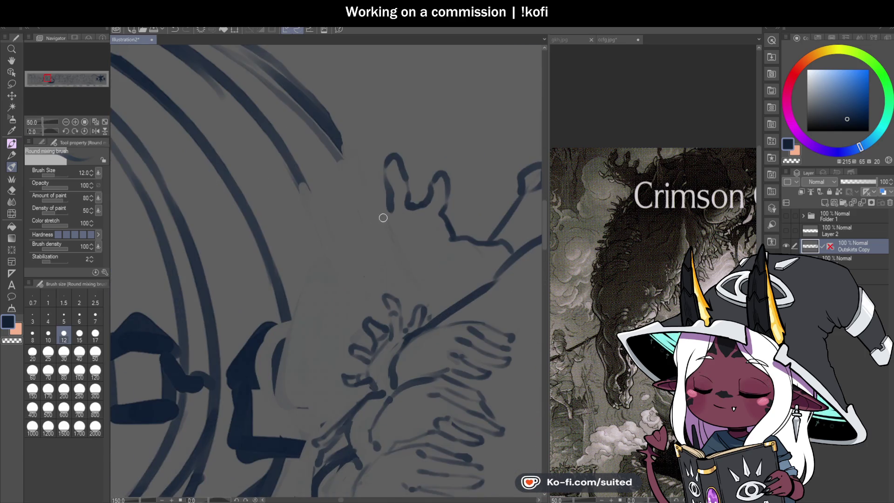
mouse_move(367, 187)
left_mouse_down()
mouse_move(365, 160)
mouse_move(352, 159)
mouse_move(348, 228)
left_mouse_up()
key("ctrl+z")
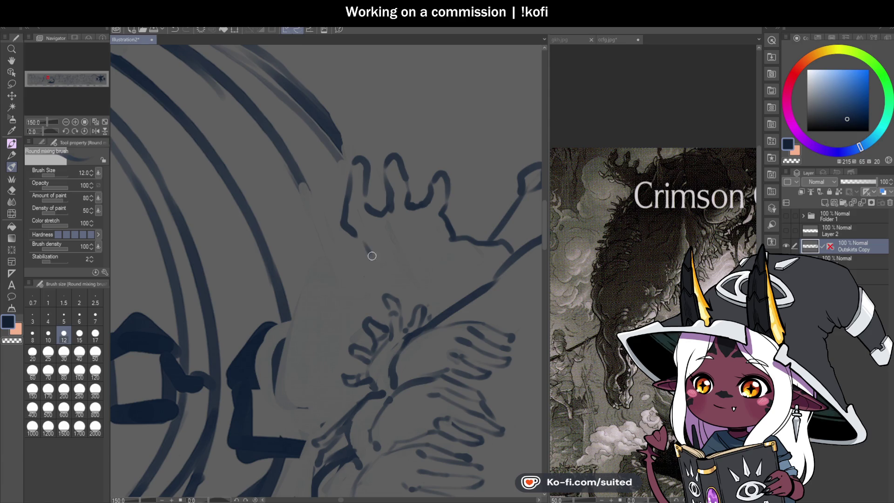
left_click_drag(372, 255, 414, 276)
scroll(396, 158, "down", 3)
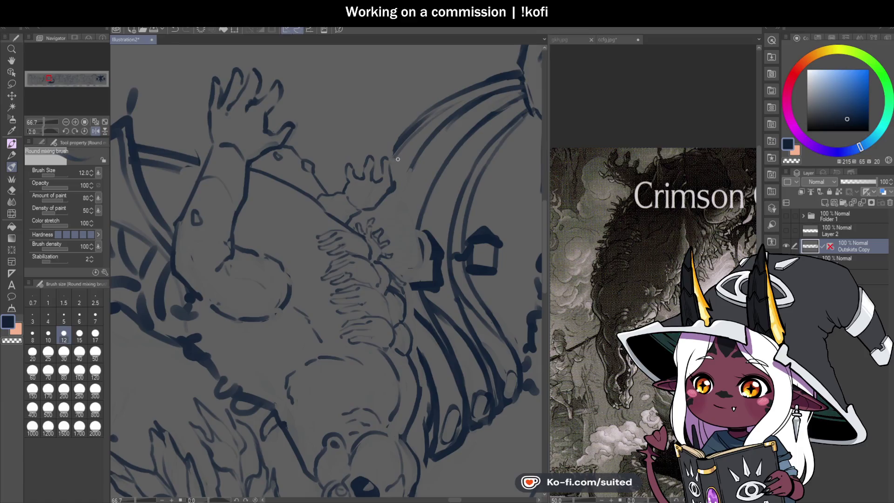
Lasso the raised hand, scale it up to 122%, and deselect
key("m")
left_click_drag(335, 154, 328, 189)
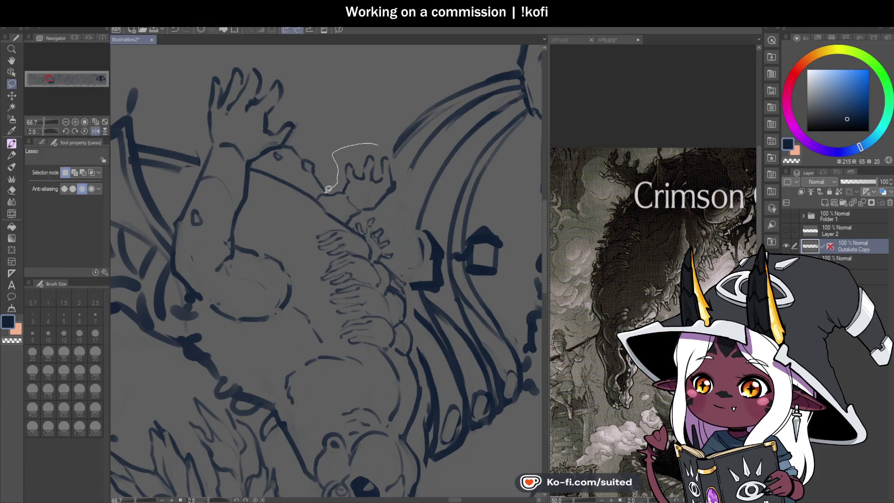
mouse_move(361, 217)
left_mouse_down()
mouse_move(402, 184)
mouse_move(397, 145)
mouse_move(414, 129)
left_mouse_up()
key("ctrl+t")
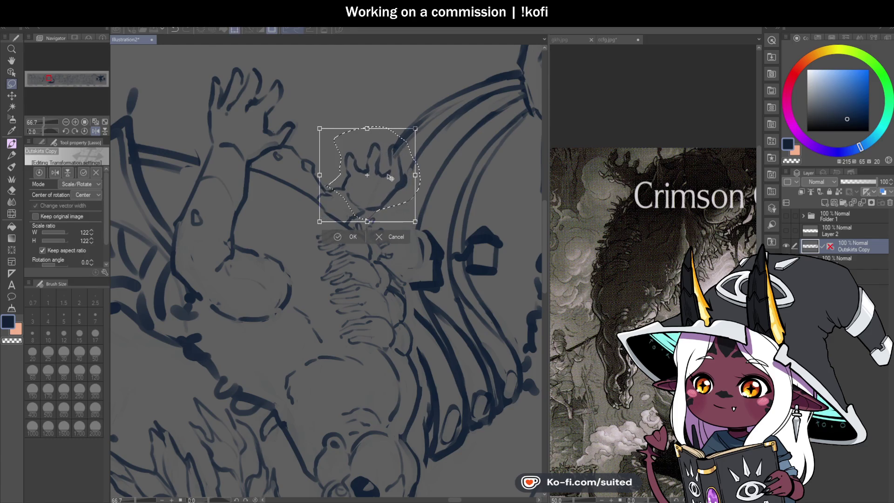
key("Return")
key("ctrl+d")
scroll(406, 137, "up", 2)
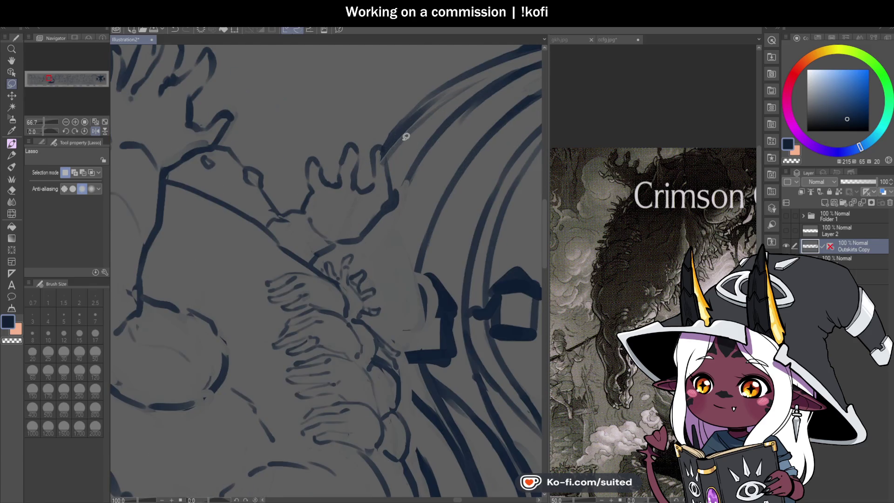
Switch back to the brush with transparent colour and clean up the hand's left edge
key("b")
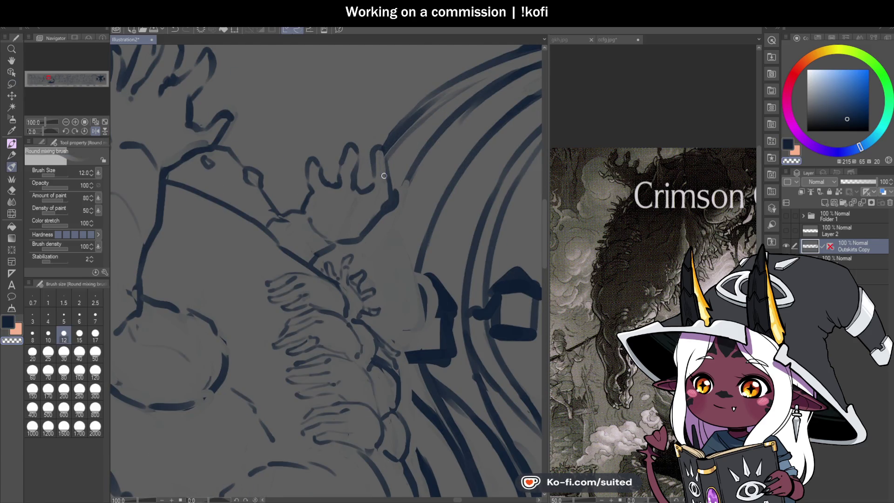
left_click(386, 151, "alt")
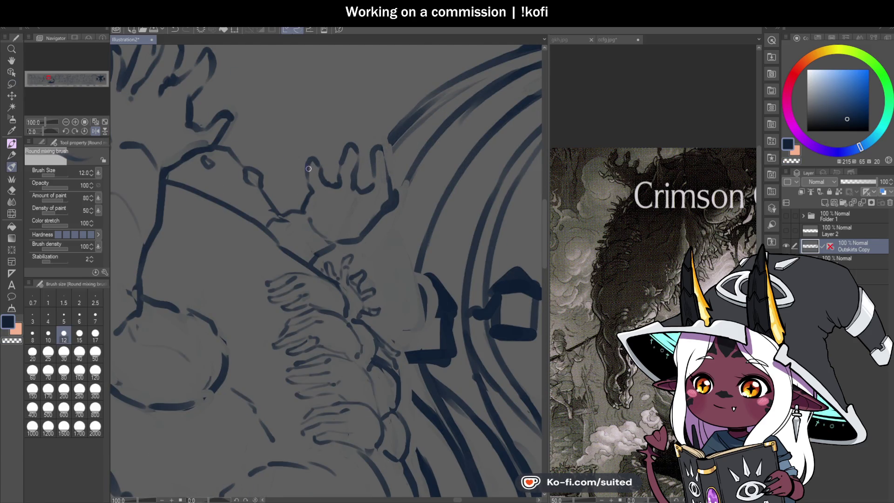
key("c")
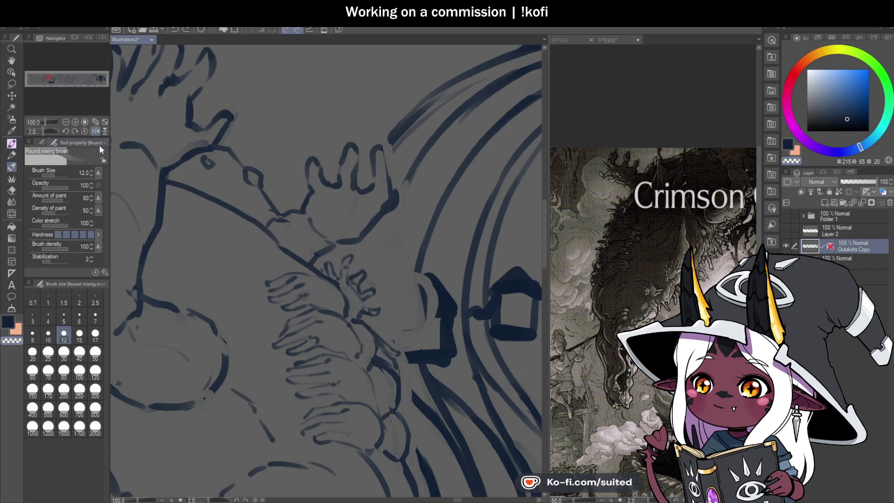
scroll(311, 177, "down", 2)
scroll(266, 135, "up", 3)
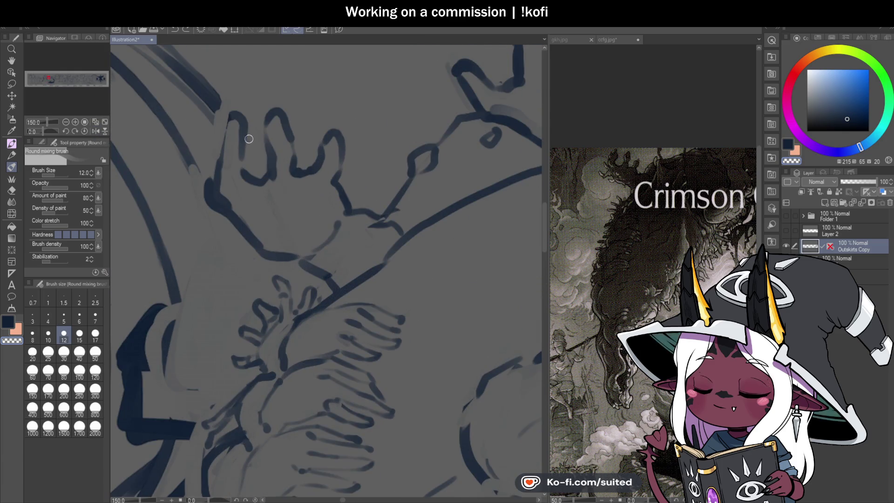
left_click_drag(219, 159, 207, 205)
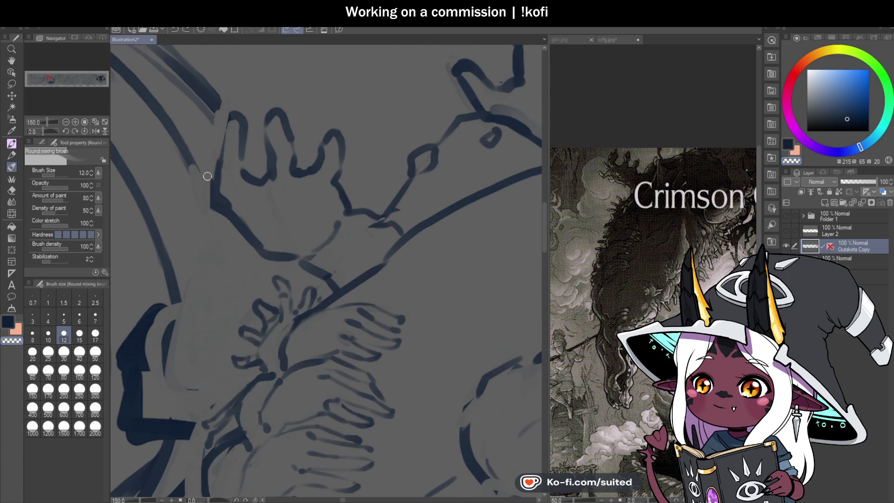
Redraw the hand's left edge and lower contour darker and add a thin stroke along the arm
mouse_move(218, 158)
left_mouse_down()
mouse_move(250, 240)
mouse_move(313, 261)
mouse_move(336, 285)
left_mouse_up()
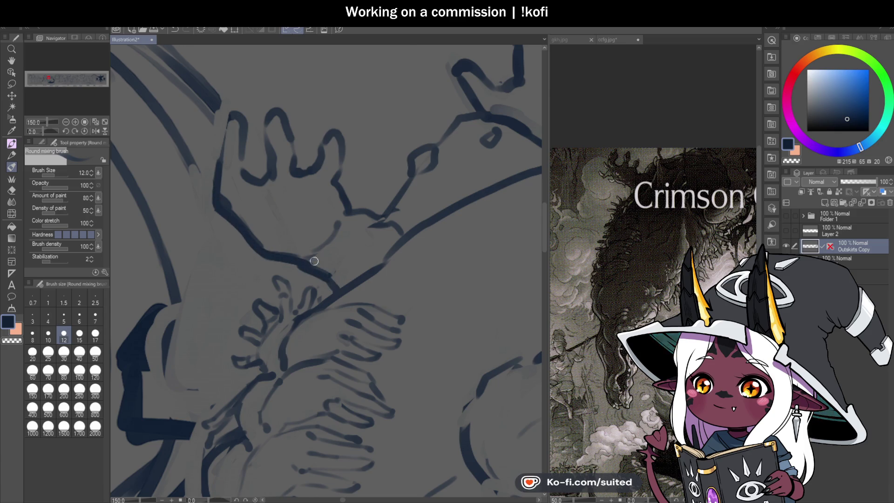
left_click_drag(368, 231, 398, 223)
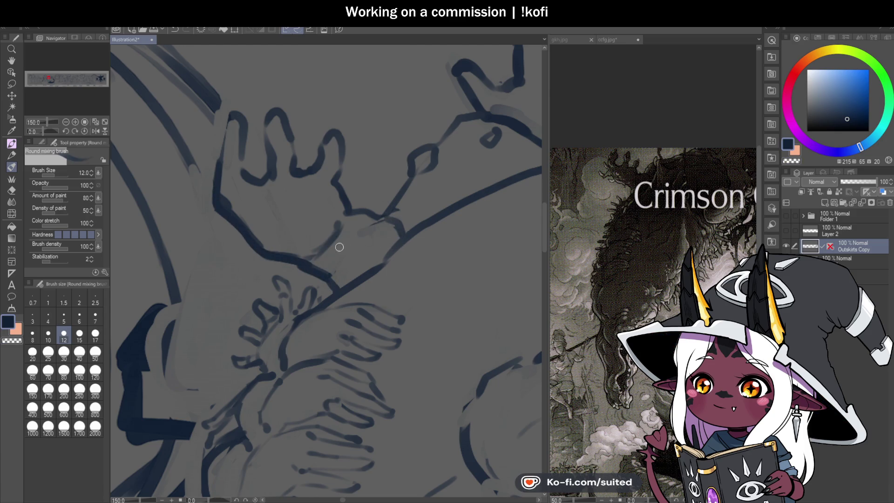
mouse_move(233, 150)
left_mouse_down()
mouse_move(210, 208)
mouse_move(222, 232)
left_mouse_up()
scroll(390, 230, "down", 6)
scroll(391, 231, "up", 2)
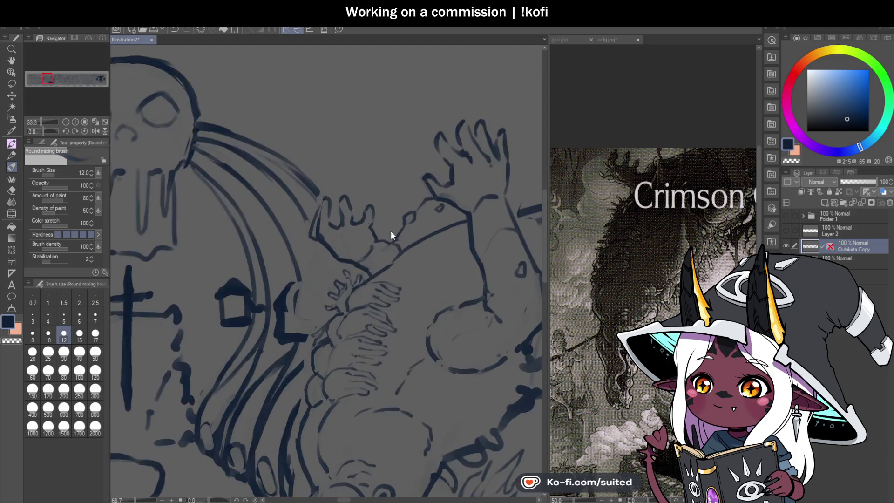
scroll(392, 233, "up", 3)
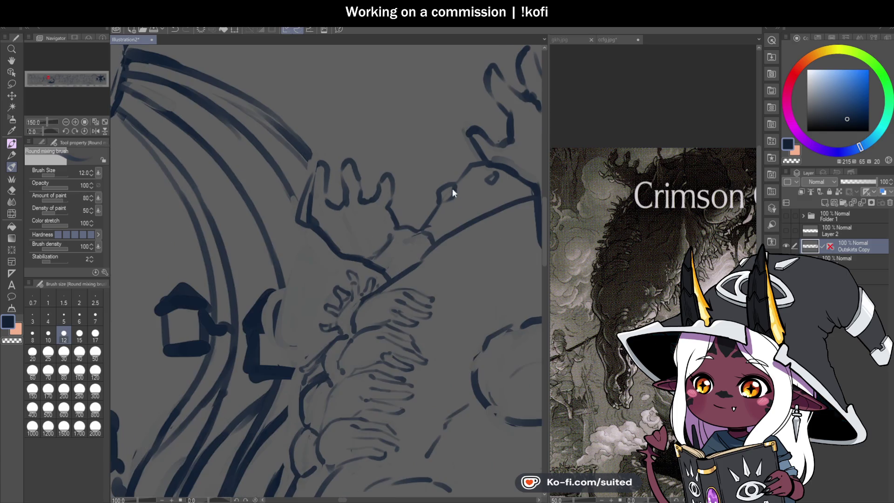
left_click_drag(318, 230, 277, 256)
key("ctrl+z")
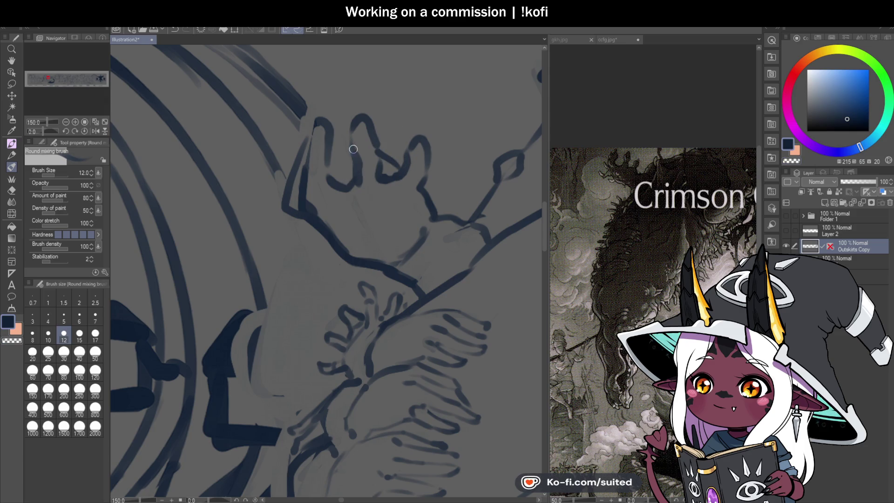
Darken a finger outline and thicken the top finger outline, then view the ccfg.jpg reference
scroll(355, 226, "down", 3)
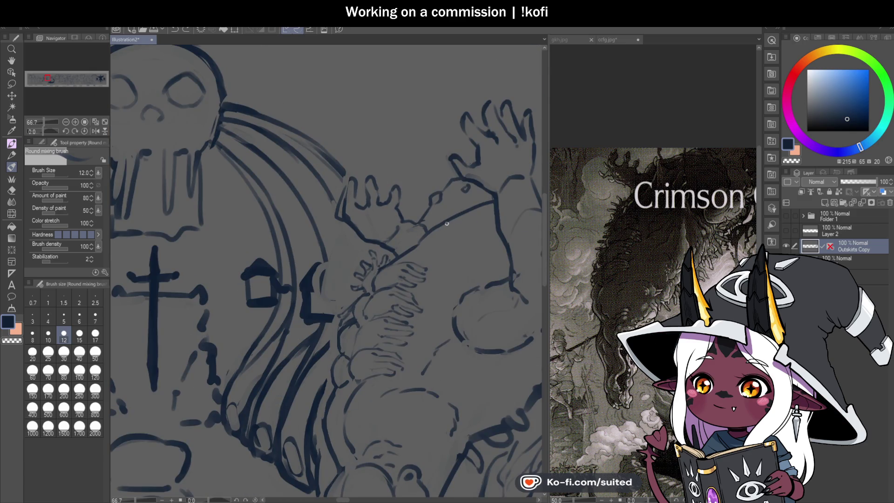
scroll(441, 212, "up", 2)
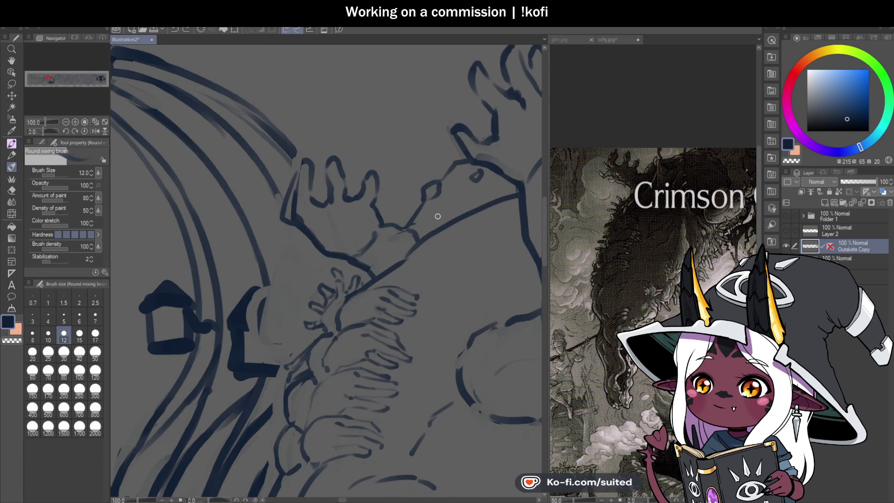
scroll(333, 161, "up", 2)
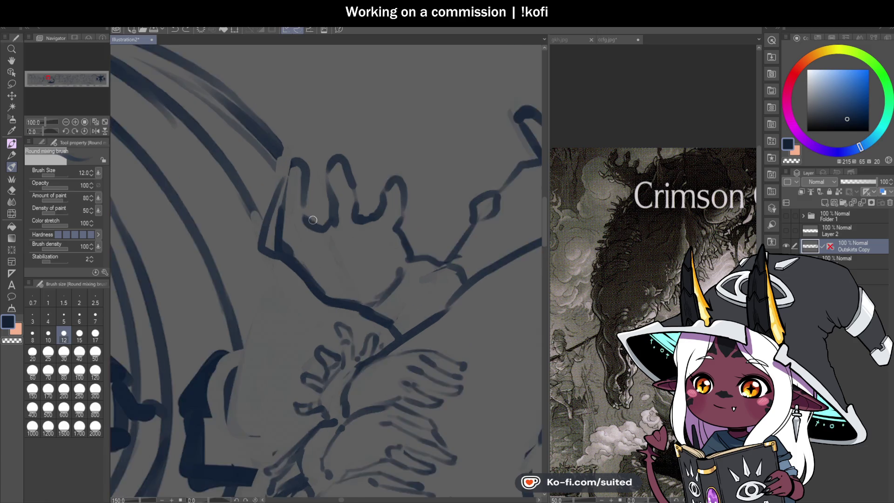
left_click_drag(322, 235, 336, 168)
scroll(411, 227, "down", 3)
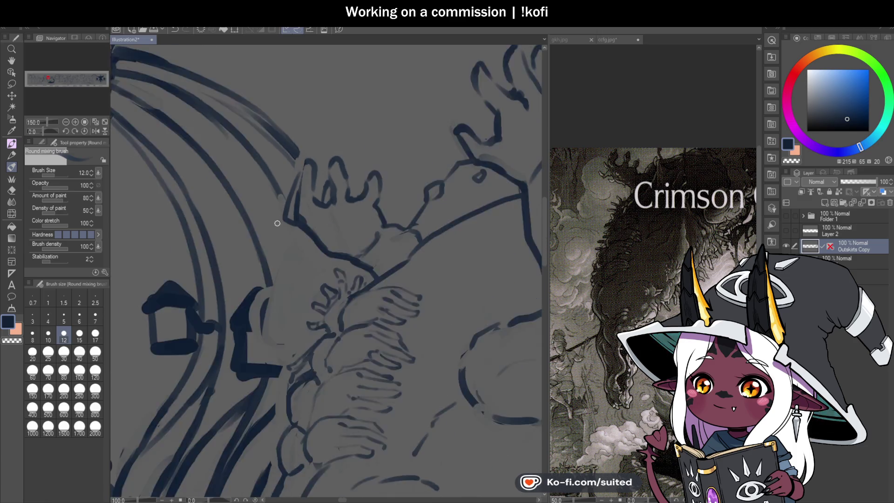
scroll(415, 227, "down", 2)
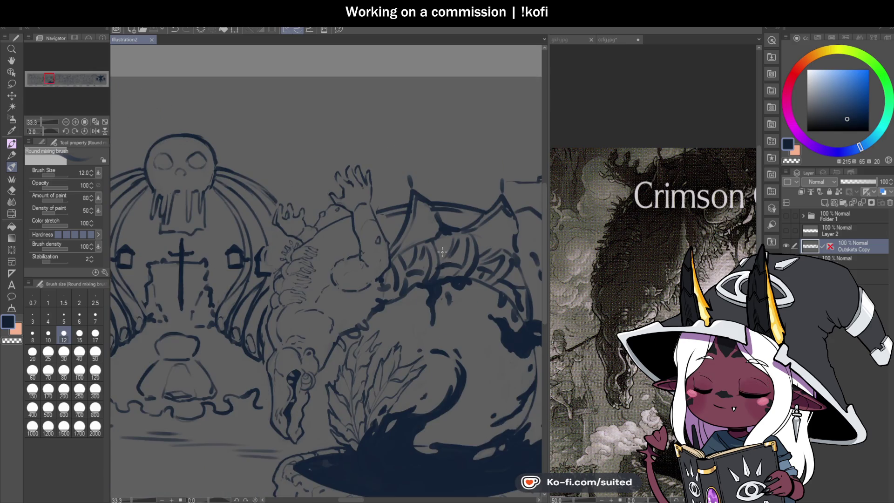
scroll(468, 309, "up", 2)
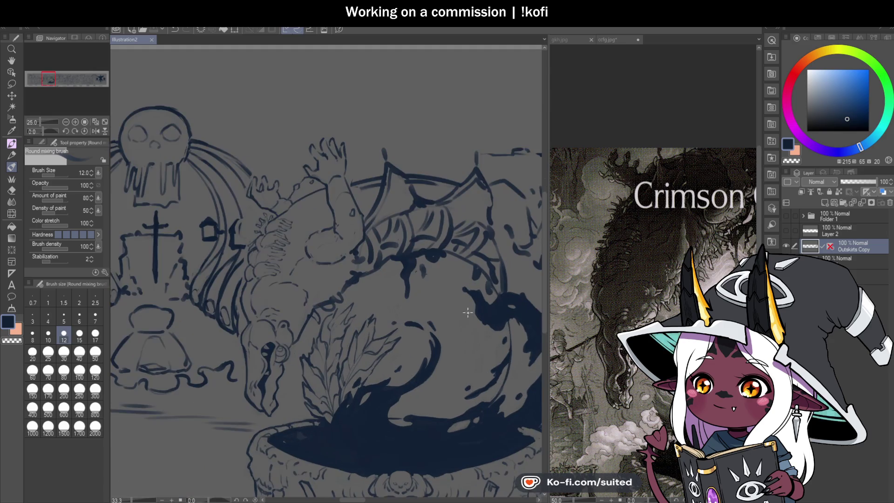
scroll(265, 281, "up", 3)
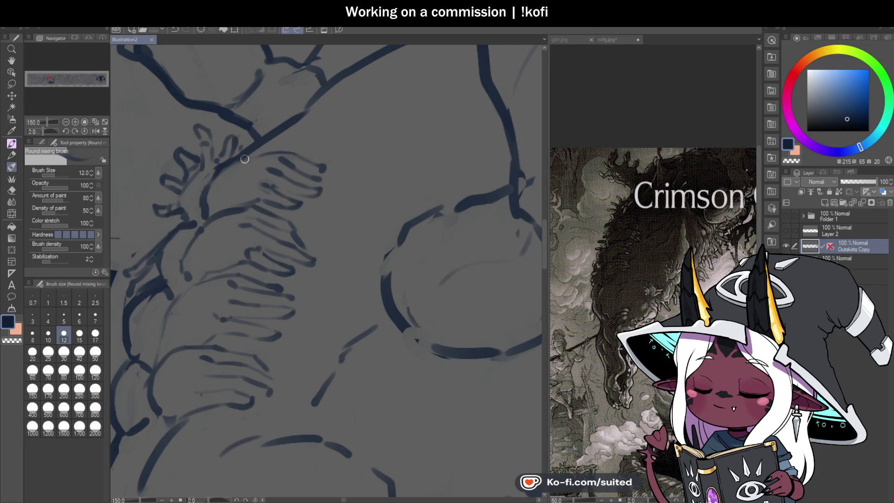
left_click_drag(251, 152, 325, 171)
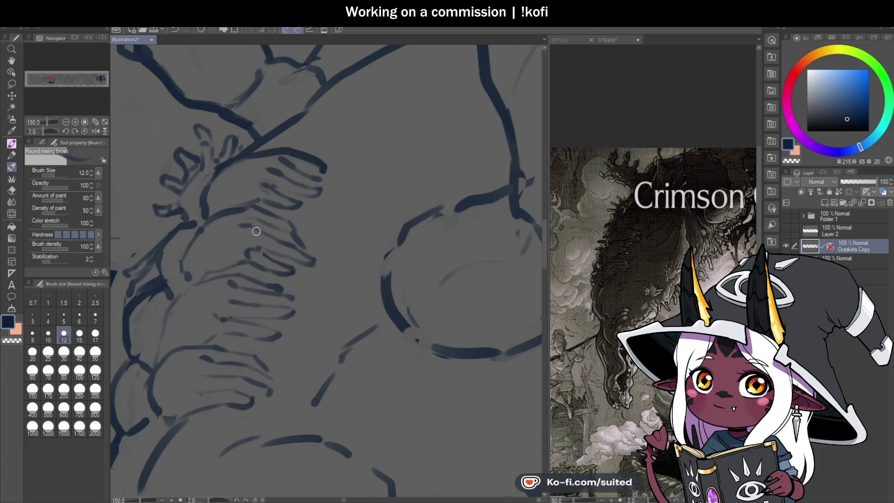
scroll(254, 234, "down", 1)
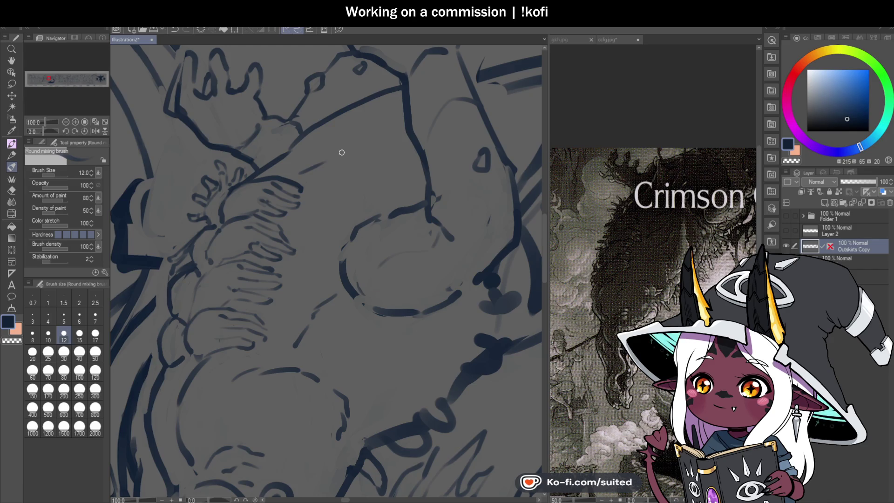
left_click(605, 37)
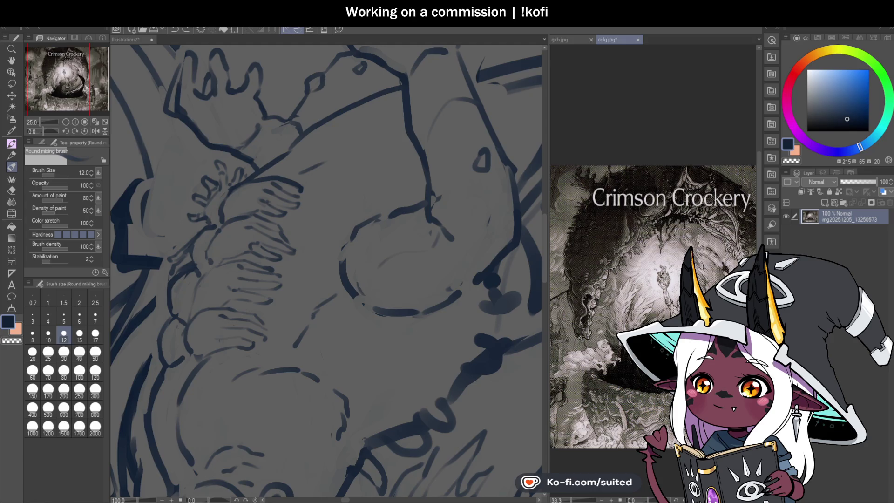
Back in the illustration, thicken the navy neck line above the leafy plant and save
left_click(125, 40)
scroll(379, 238, "down", 3)
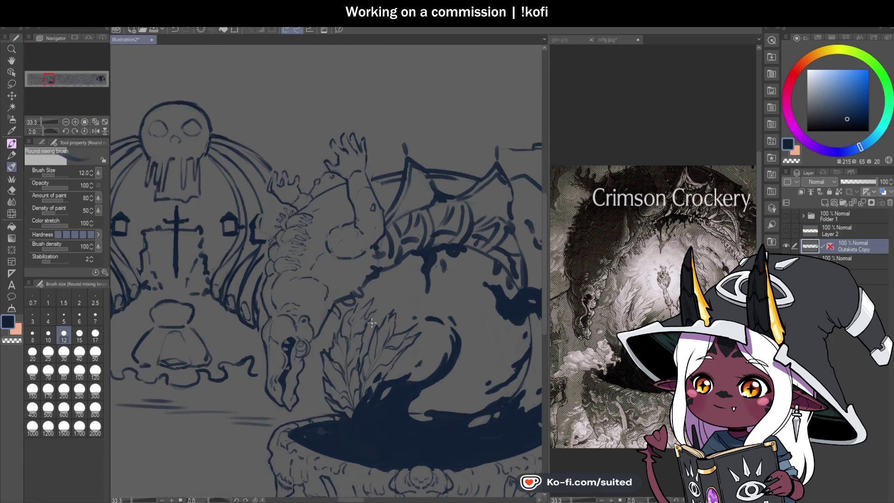
scroll(307, 239, "up", 5)
scroll(284, 272, "up", 1)
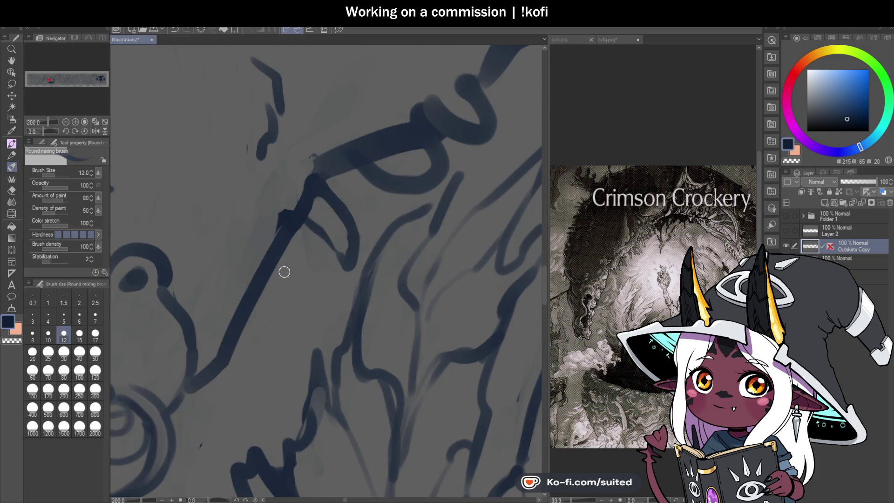
left_click_drag(292, 256, 258, 298)
scroll(260, 302, "down", 2)
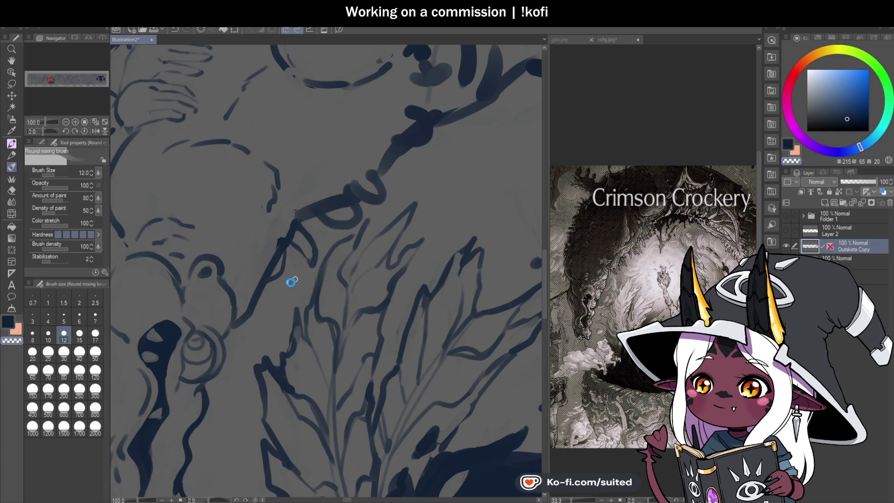
key("ctrl+s")
scroll(277, 287, "down", 1)
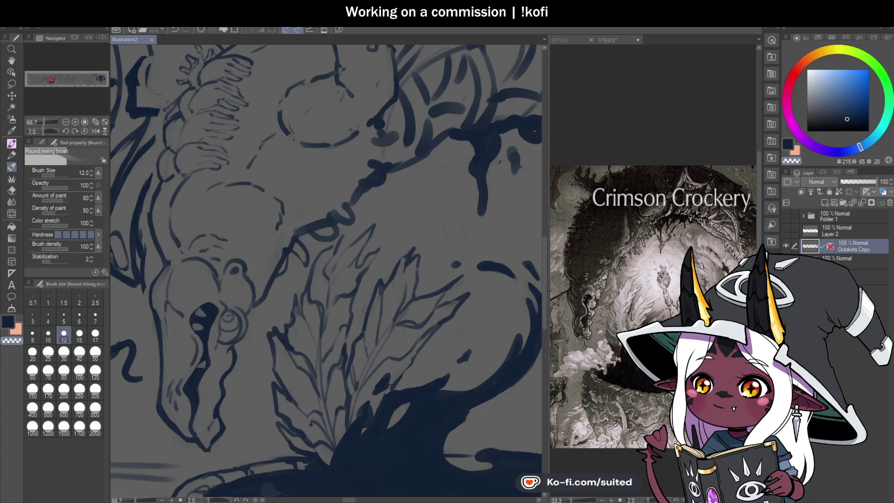
Redraw and taper the navy neck line above the leaves, undoing one bad stroke
scroll(335, 241, "down", 2)
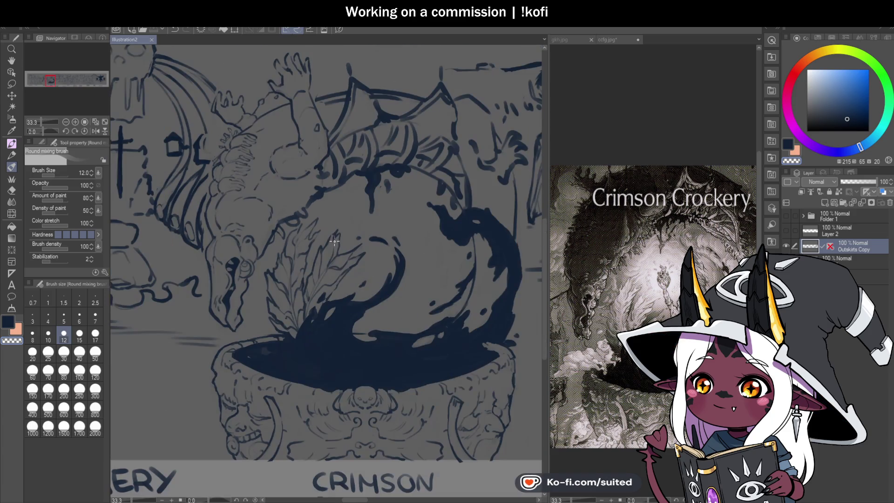
scroll(321, 232, "up", 3)
left_click_drag(291, 201, 239, 217)
key("ctrl+z")
mouse_move(306, 192)
left_mouse_down()
mouse_move(294, 177)
mouse_move(290, 186)
left_mouse_up()
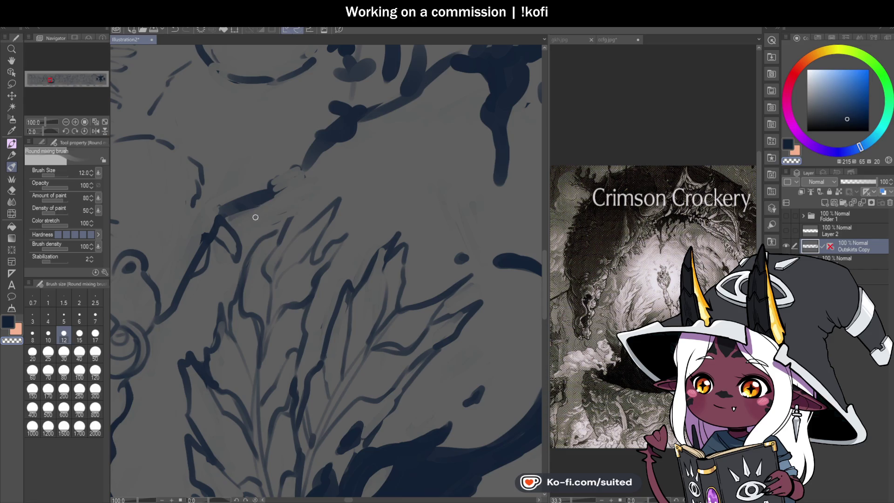
left_click_drag(277, 203, 287, 191)
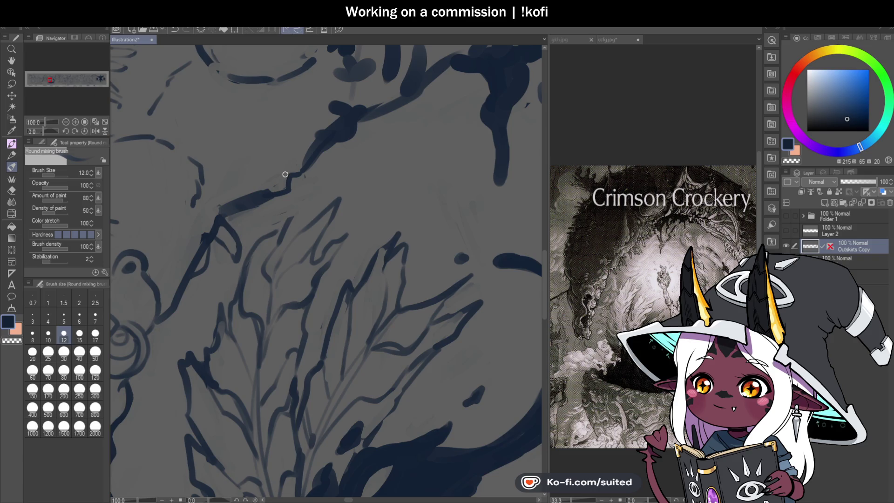
mouse_move(253, 208)
left_mouse_down()
mouse_move(295, 206)
mouse_move(294, 185)
left_mouse_up()
Extend and smooth the neck line up toward the upper right, then save
scroll(365, 199, "down", 3)
scroll(365, 199, "up", 3)
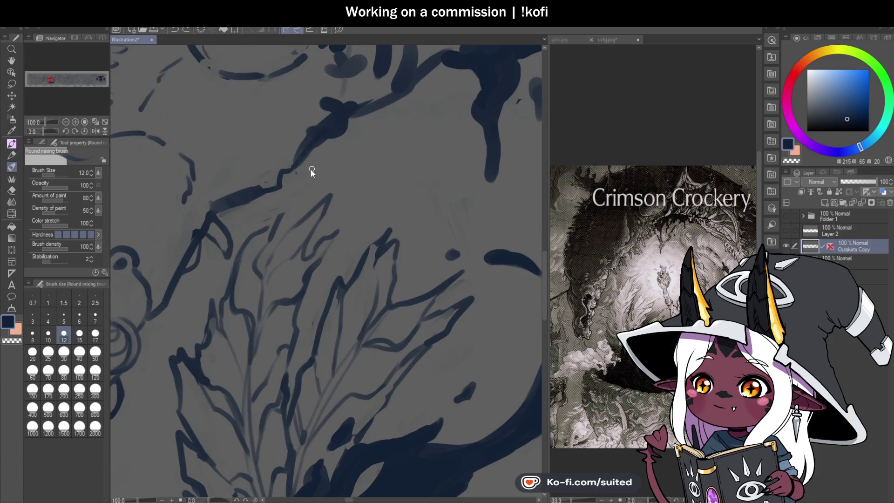
left_click_drag(284, 178, 316, 125)
mouse_move(260, 188)
left_mouse_down()
mouse_move(287, 163)
mouse_move(208, 208)
mouse_move(293, 172)
mouse_move(346, 103)
left_mouse_up()
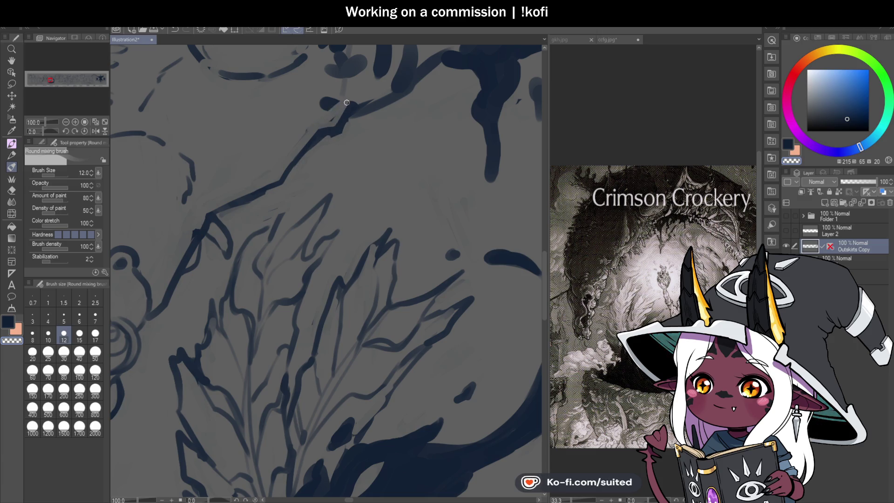
key("ctrl+s")
Add short strokes toward a leaf tip and along the leaf edges, erasing excess with transparent colour
left_click_drag(298, 158, 322, 162)
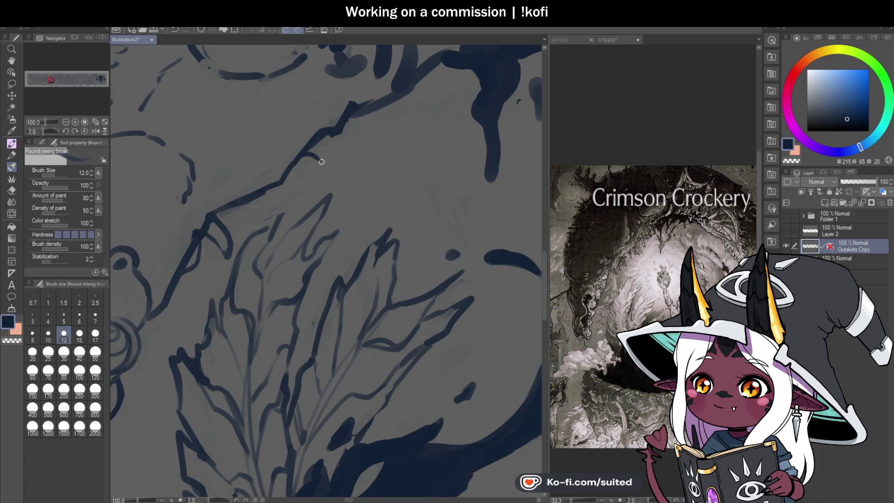
scroll(342, 163, "down", 2)
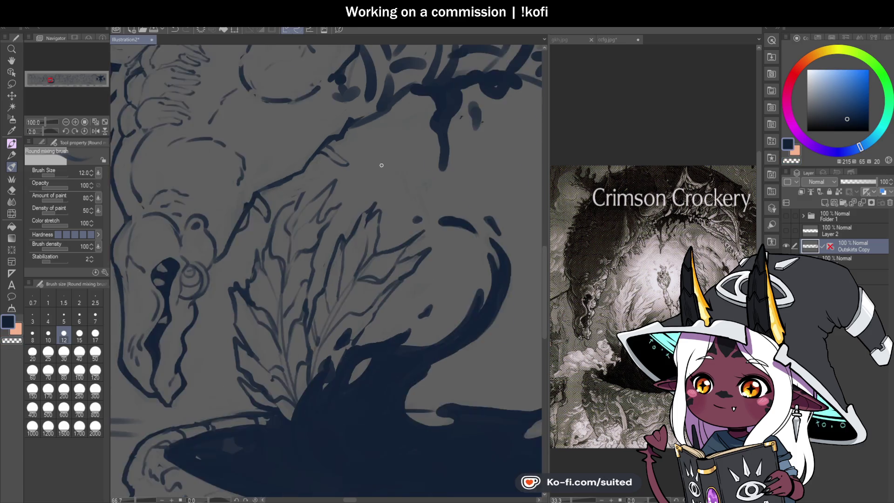
scroll(387, 202, "up", 2)
scroll(328, 136, "up", 1)
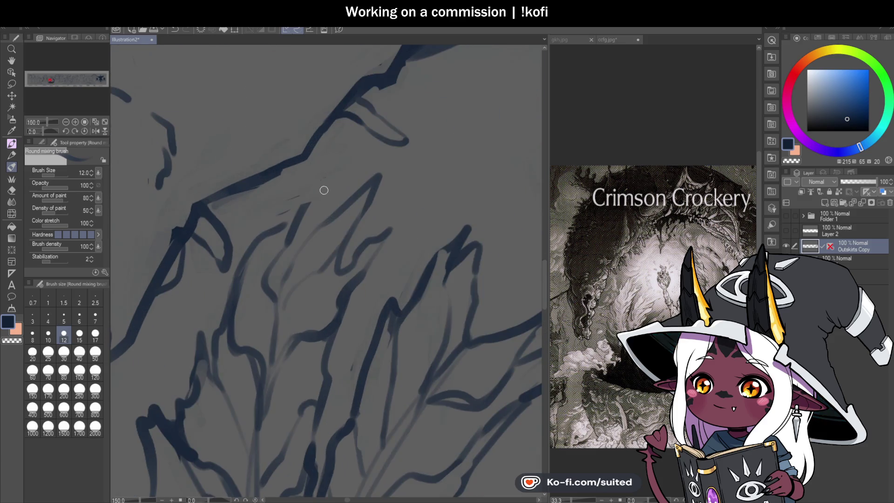
mouse_move(300, 208)
left_mouse_down()
mouse_move(330, 173)
mouse_move(274, 233)
left_mouse_up()
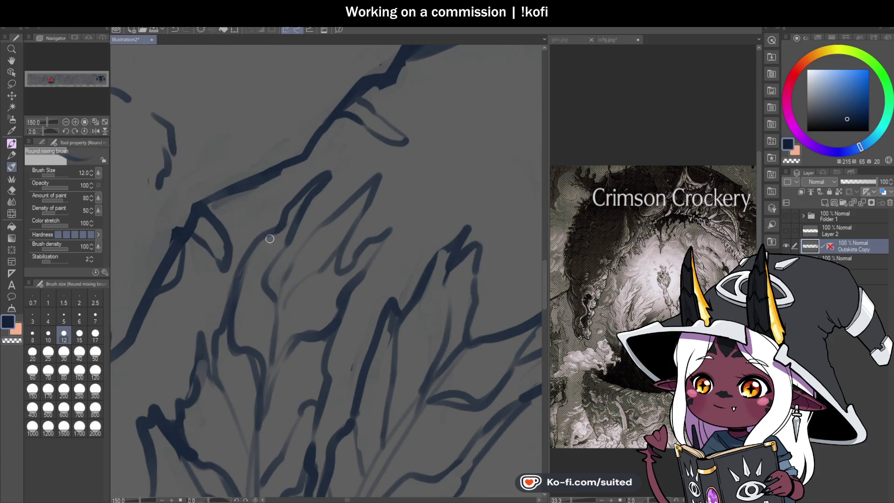
scroll(373, 203, "down", 3)
scroll(337, 223, "up", 2)
scroll(372, 237, "down", 3)
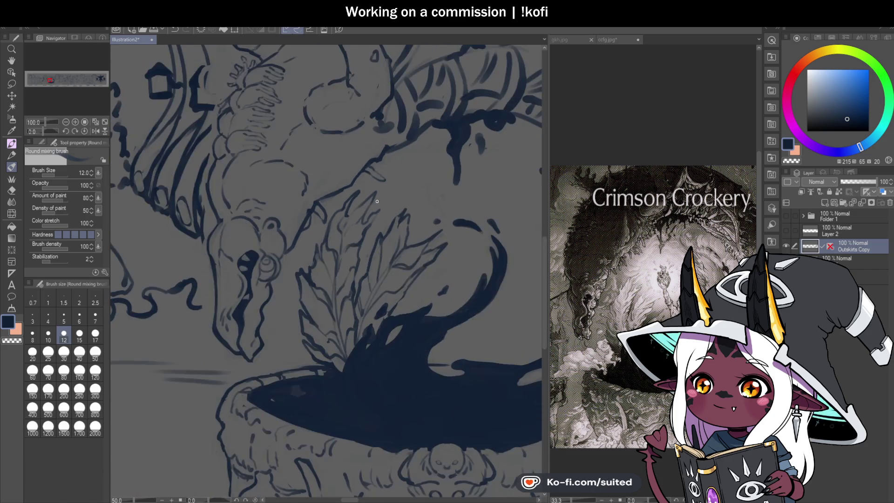
scroll(442, 183, "up", 2)
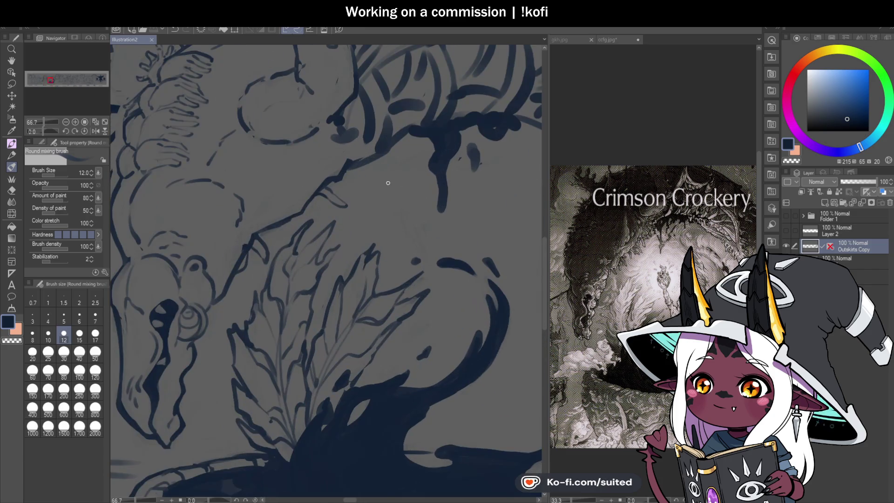
scroll(298, 156, "up", 1)
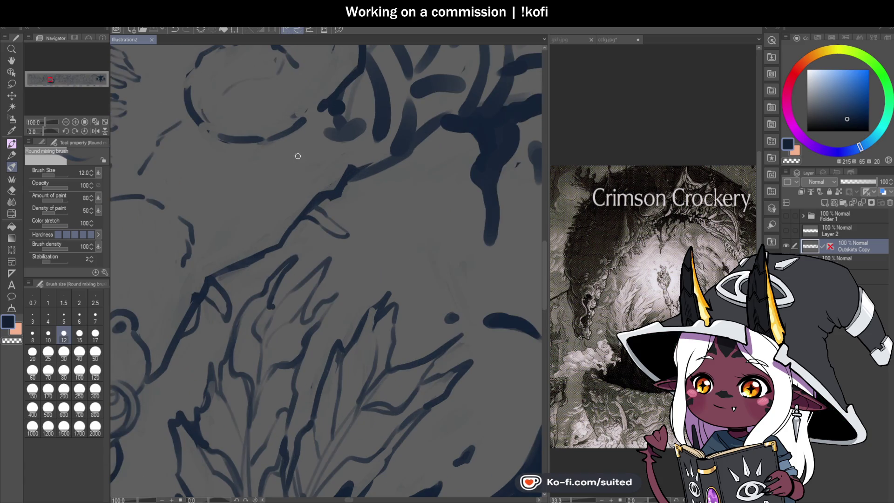
mouse_move(317, 154)
left_mouse_down()
mouse_move(342, 170)
mouse_move(346, 188)
mouse_move(337, 184)
left_mouse_up()
key("c")
key("c")
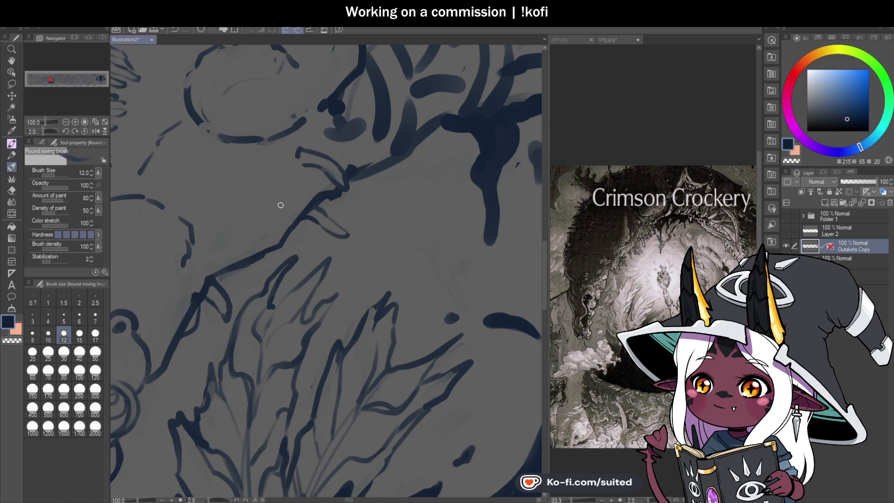
mouse_move(307, 237)
left_mouse_down()
mouse_move(310, 259)
mouse_move(286, 235)
left_mouse_up()
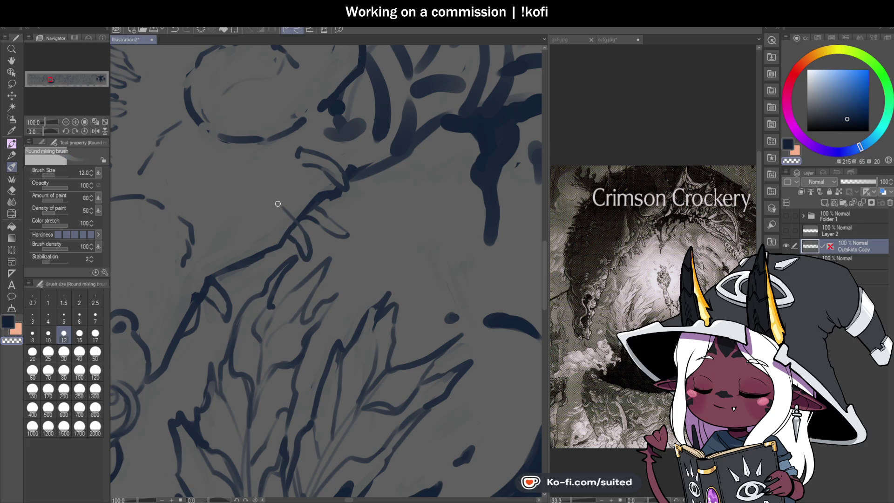
scroll(354, 161, "down", 5)
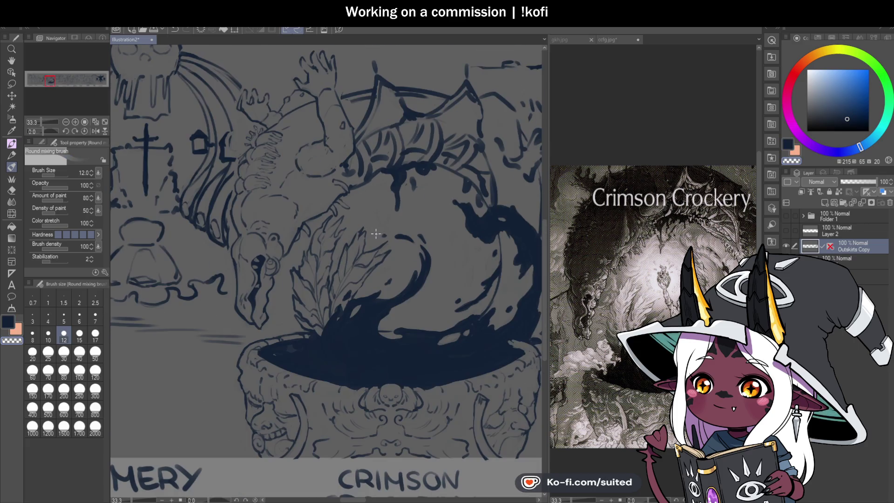
Sketch hooked claw strokes above the leaves with thinner detail lines
scroll(300, 135, "up", 7)
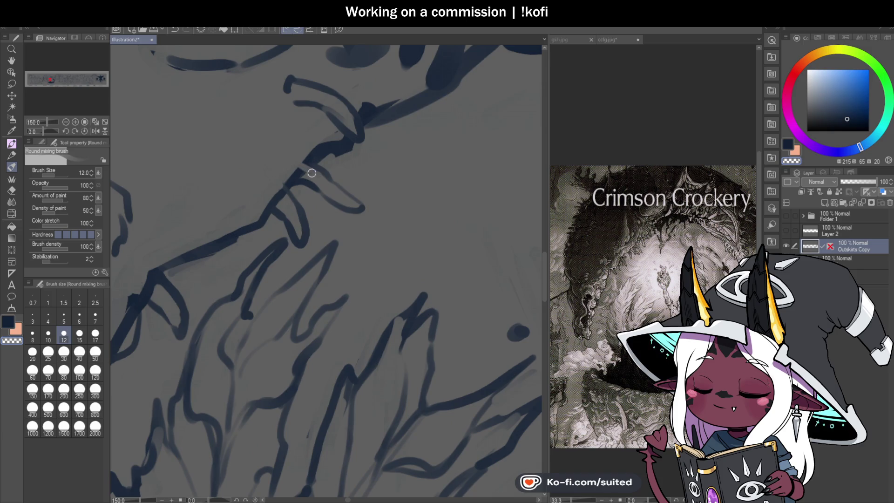
mouse_move(310, 154)
left_mouse_down()
mouse_move(283, 166)
mouse_move(308, 157)
left_mouse_up()
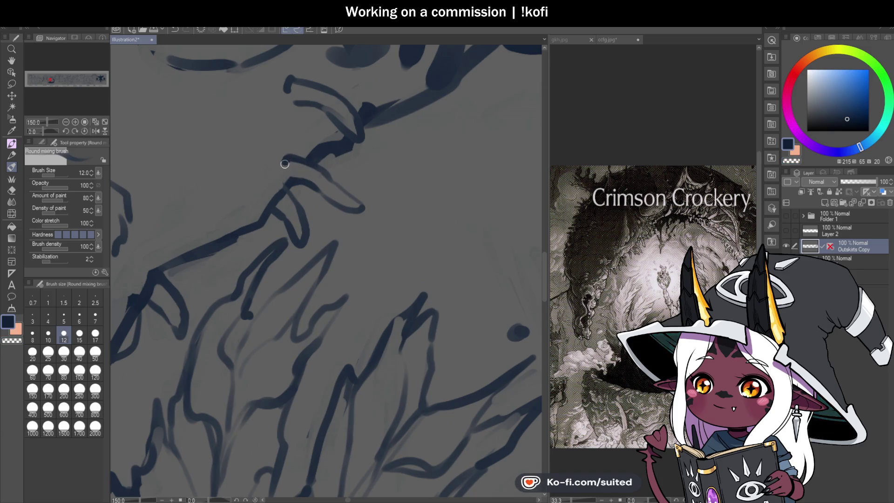
mouse_move(299, 116)
left_mouse_down()
mouse_move(338, 150)
mouse_move(303, 143)
mouse_move(339, 173)
mouse_move(315, 153)
left_mouse_up()
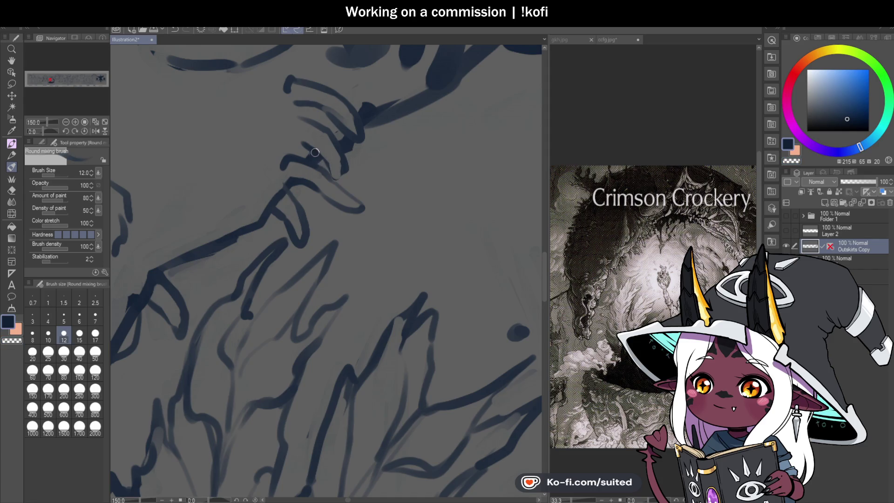
key("c")
key("c")
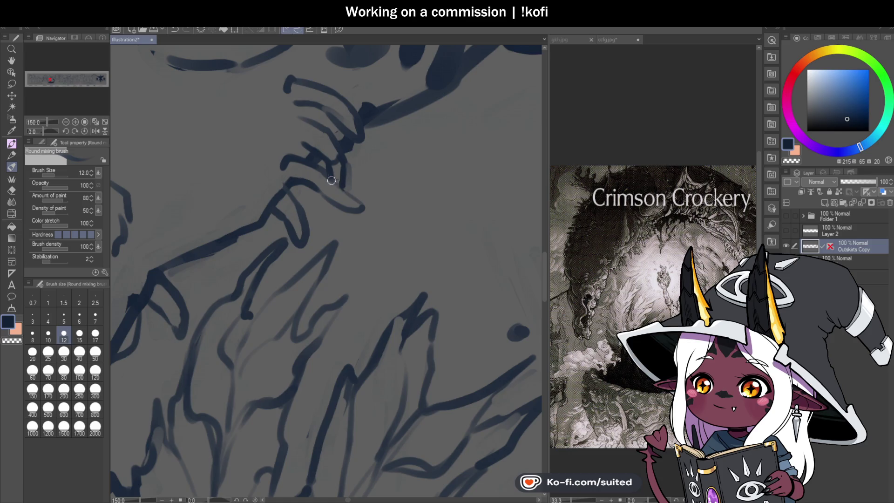
scroll(314, 190, "down", 4)
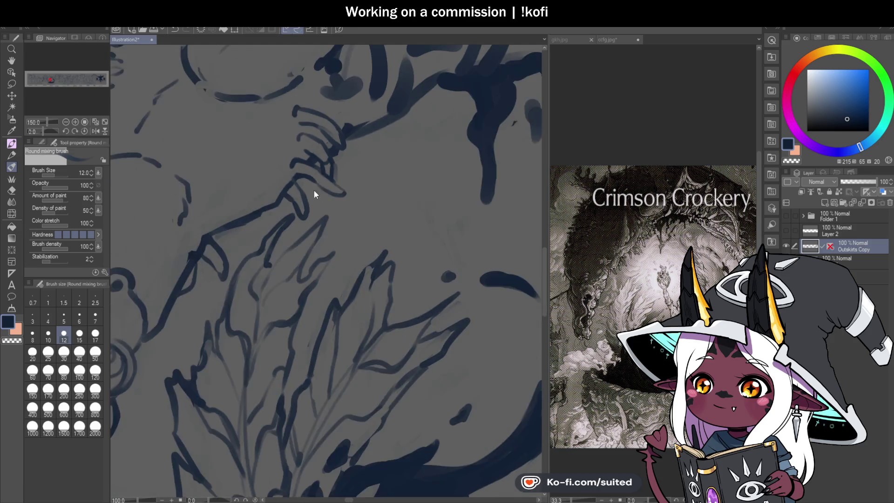
scroll(403, 225, "up", 4)
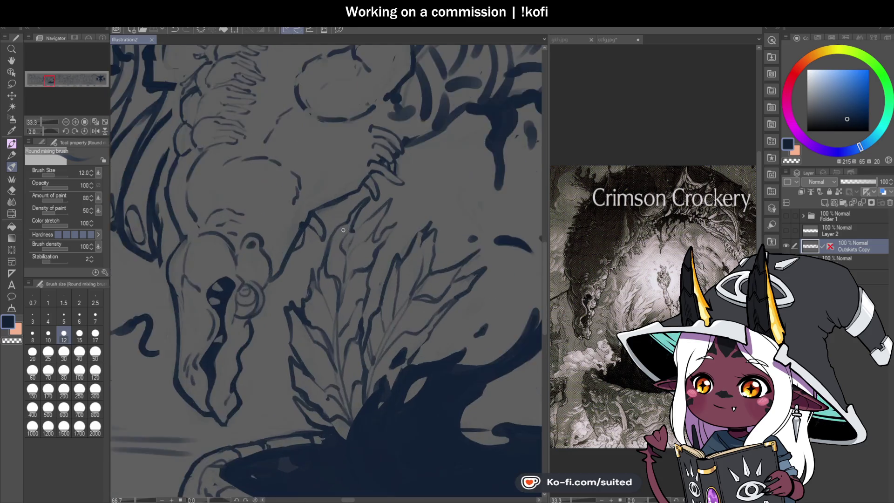
Add two short vertical strokes above the leaves and a thin stroke below the edge line
left_click_drag(340, 185, 342, 240)
left_click_drag(318, 203, 326, 232)
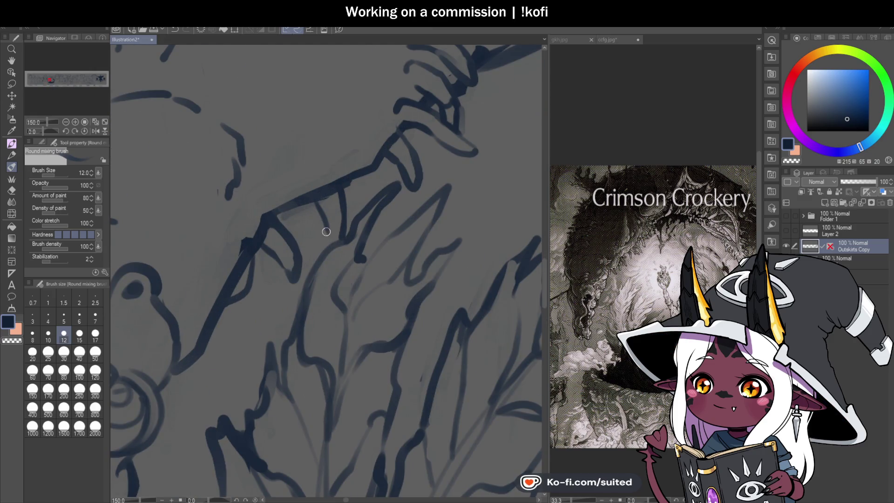
left_click_drag(368, 176, 380, 196)
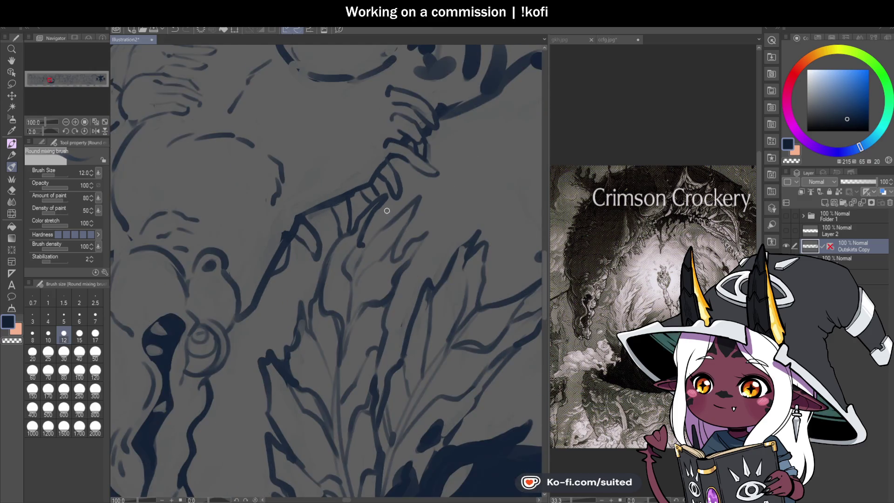
scroll(386, 204, "down", 4)
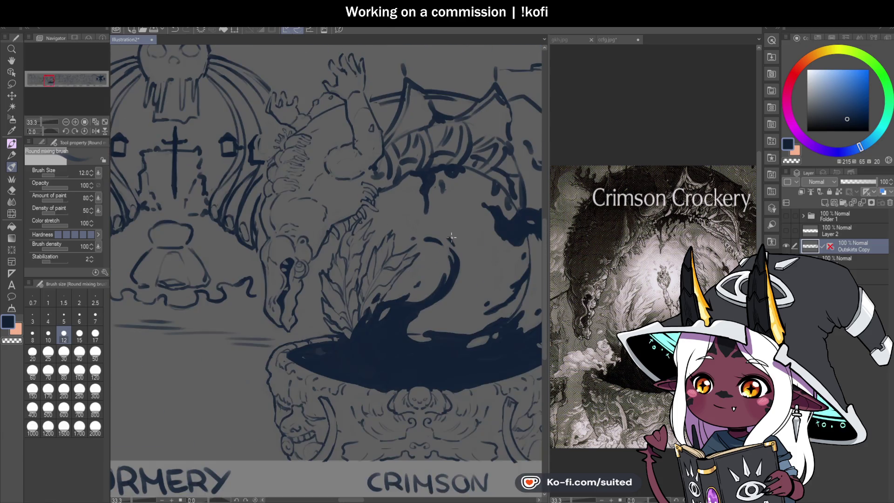
scroll(435, 241, "up", 3)
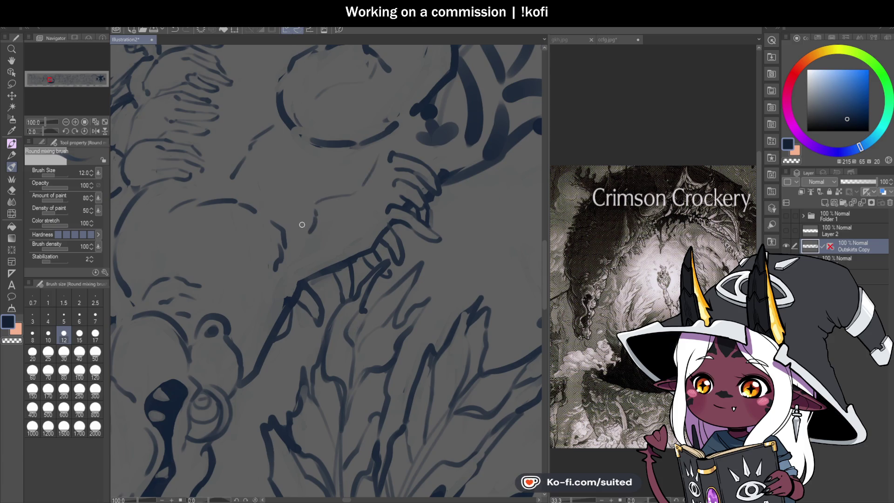
Check the whole scene zoomed out, then add a thin stroke to the creature's outline
scroll(293, 252, "down", 3)
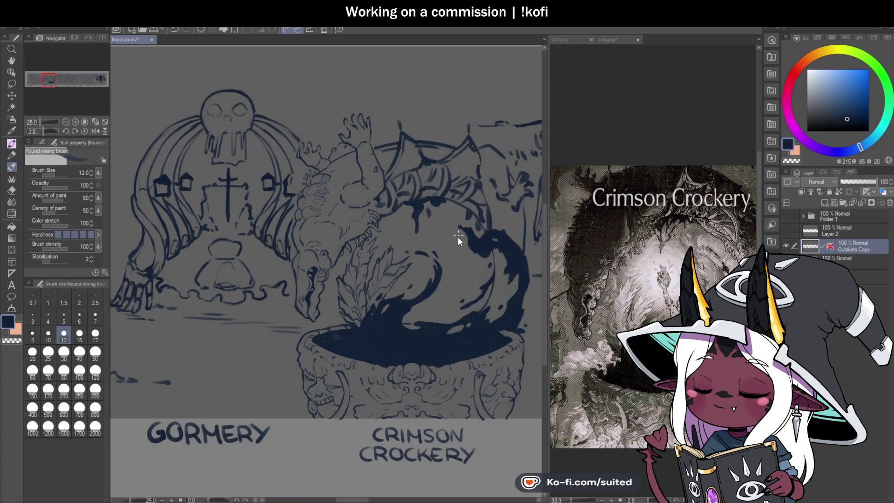
scroll(454, 166, "up", 1)
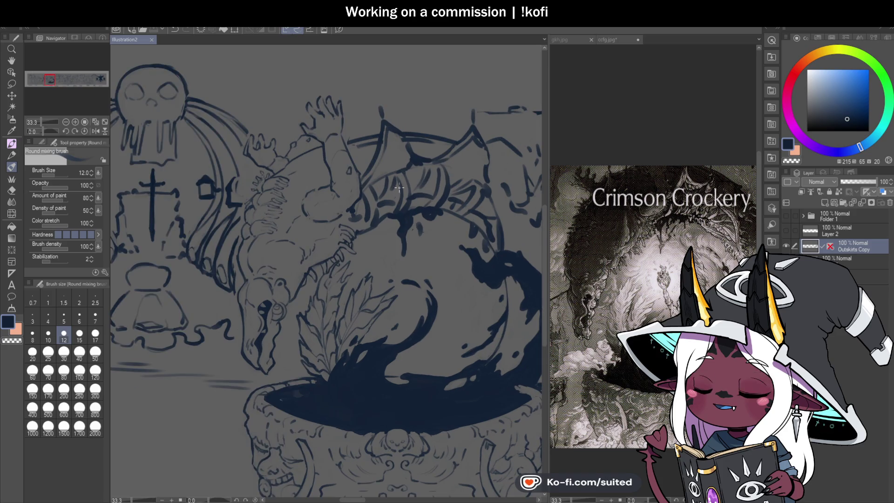
scroll(455, 277, "down", 1)
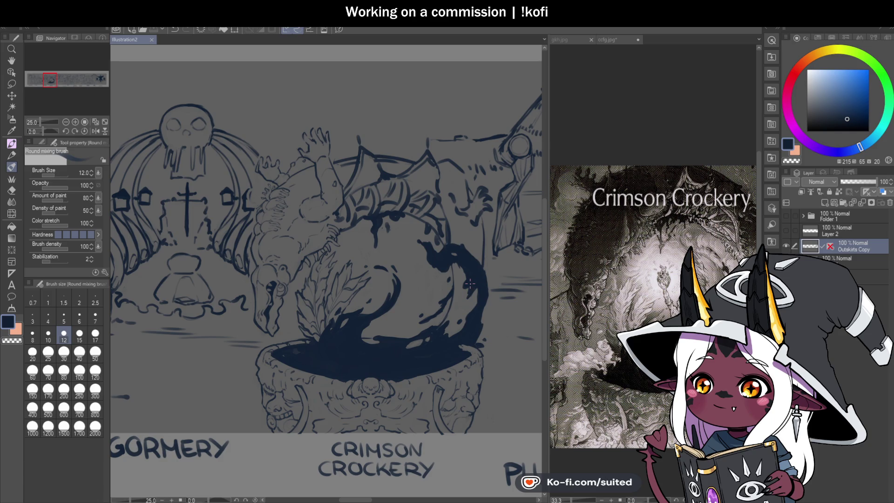
scroll(304, 188, "up", 3)
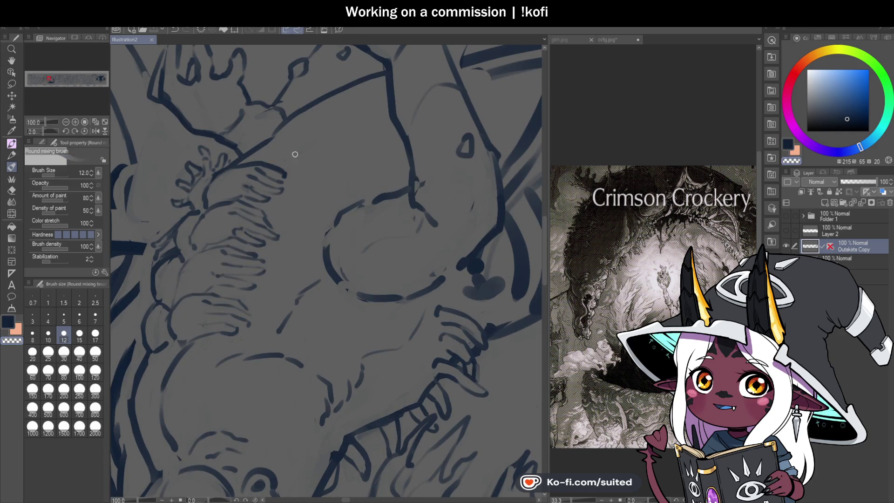
mouse_move(278, 160)
left_mouse_down()
mouse_move(313, 84)
mouse_move(345, 112)
left_mouse_up()
scroll(361, 209, "down", 3)
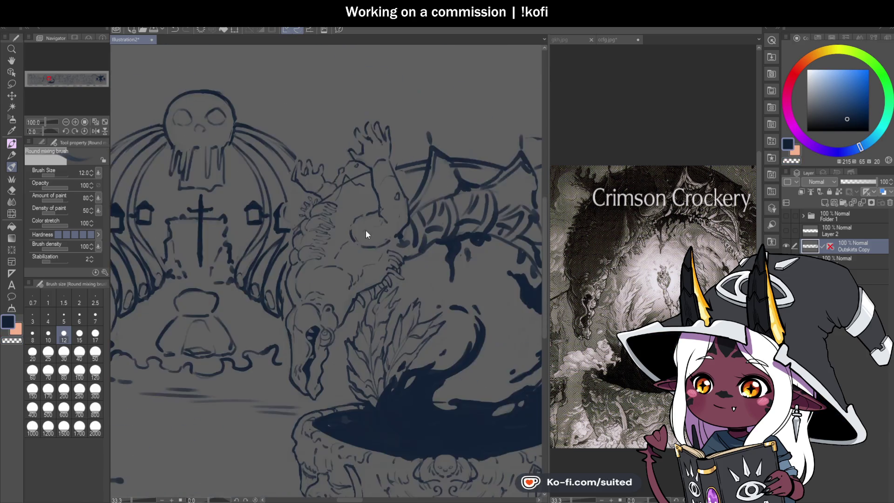
scroll(345, 216, "up", 5)
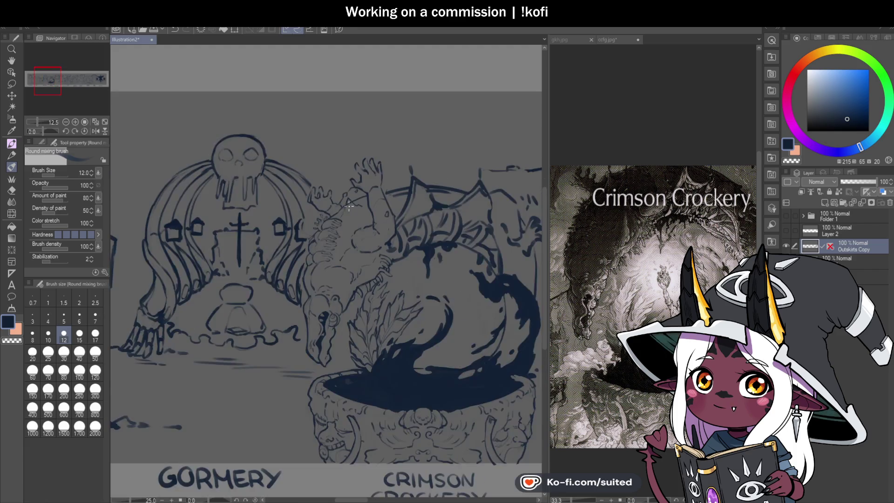
Redraw the eye contour, erasing stray marks with transparent colour, and save
mouse_move(347, 192)
left_mouse_down()
mouse_move(359, 188)
mouse_move(325, 185)
mouse_move(367, 171)
left_mouse_up()
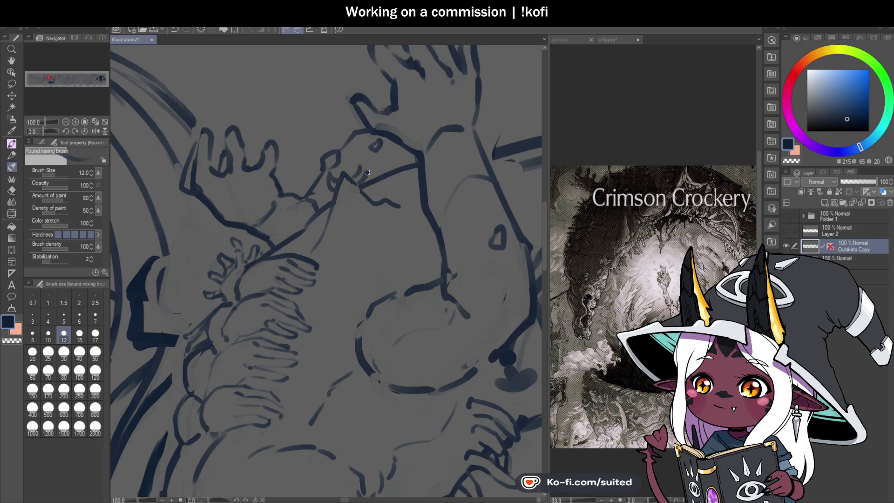
left_click_drag(358, 155, 359, 160)
key("c")
scroll(360, 167, "up", 2)
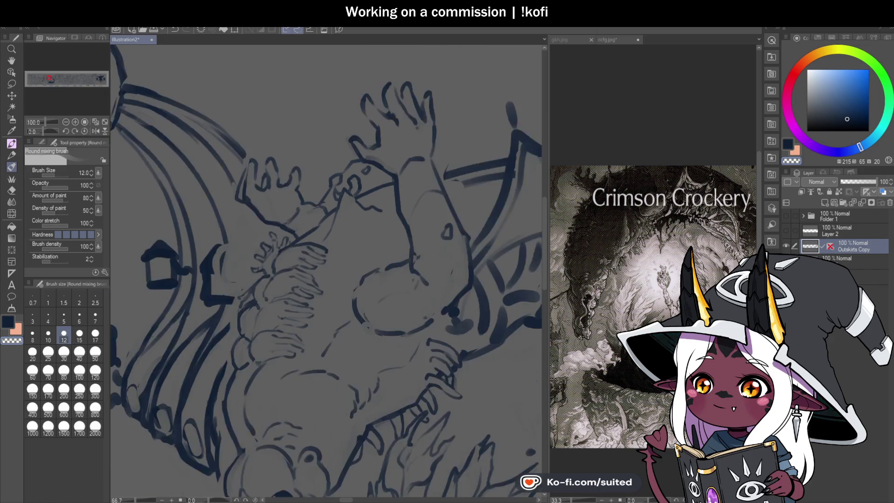
mouse_move(351, 190)
left_mouse_down()
mouse_move(342, 176)
mouse_move(361, 188)
mouse_move(344, 190)
left_mouse_up()
key("c")
key("c")
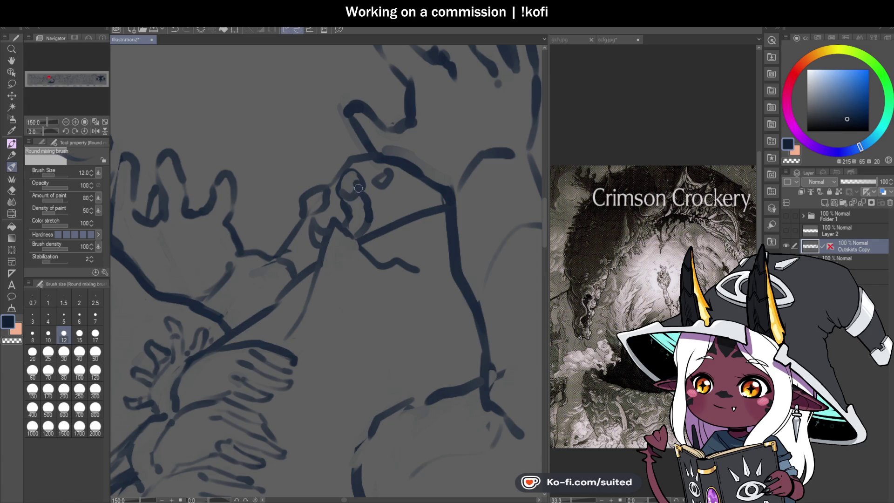
scroll(341, 227, "down", 2)
scroll(339, 209, "up", 3)
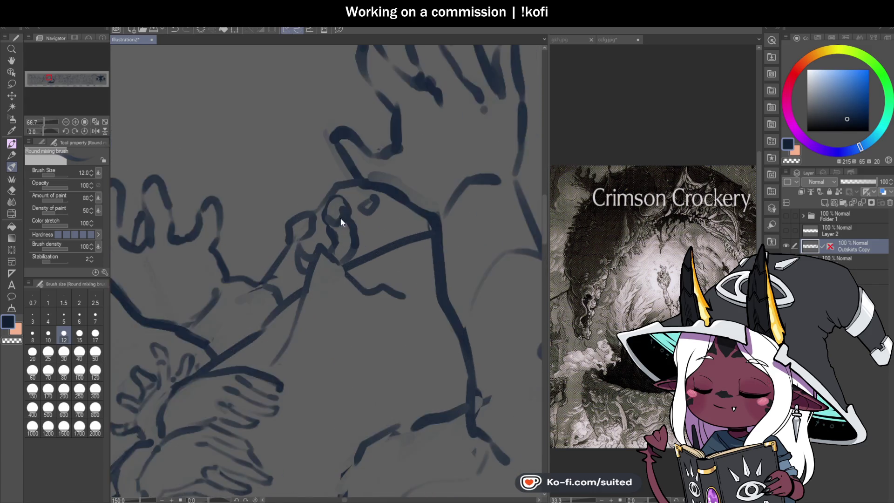
mouse_move(354, 219)
left_mouse_down()
mouse_move(328, 231)
mouse_move(319, 260)
mouse_move(341, 297)
left_mouse_up()
key("c")
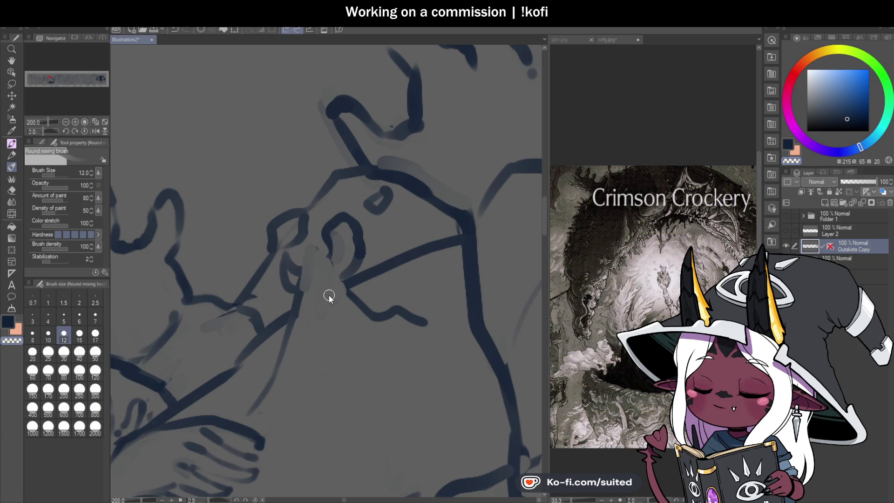
key("ctrl+s")
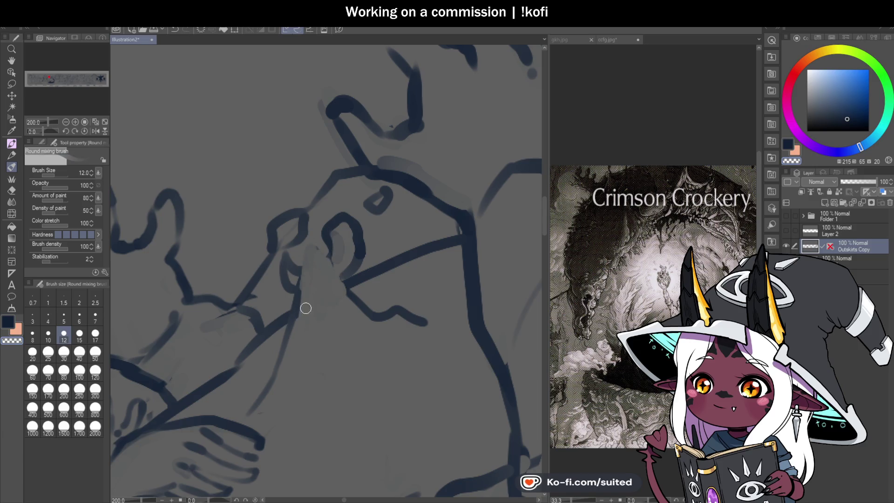
Paint and blend softer strokes below the eye and around the snout, undoing the last one
mouse_move(295, 344)
left_mouse_down()
mouse_move(310, 256)
mouse_move(332, 268)
left_mouse_up()
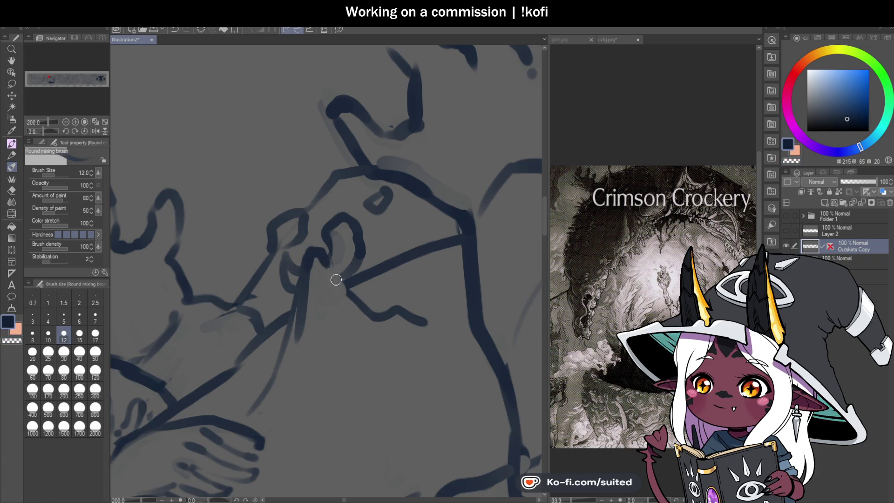
left_click_drag(294, 342, 304, 275)
left_click_drag(307, 326, 305, 274)
left_click_drag(300, 352, 317, 261)
mouse_move(340, 224)
left_mouse_down()
mouse_move(331, 249)
mouse_move(327, 236)
mouse_move(349, 223)
mouse_move(339, 244)
mouse_move(354, 219)
mouse_move(350, 280)
mouse_move(357, 251)
mouse_move(320, 205)
mouse_move(336, 251)
mouse_move(307, 216)
mouse_move(296, 236)
left_mouse_up()
key("ctrl+z")
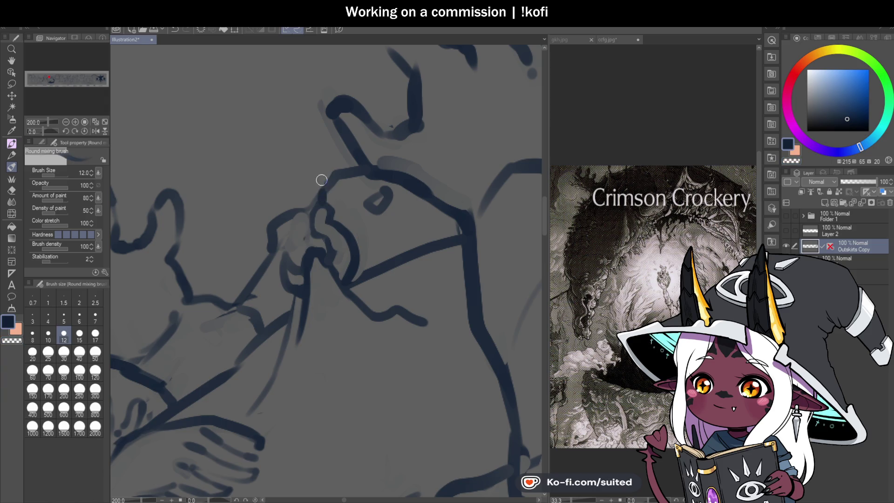
key("ctrl+minus")
Draw a thin vertical rope up from the creature's head and zoom out to see it
left_click_drag(324, 249, 314, 61)
key("ctrl+minus")
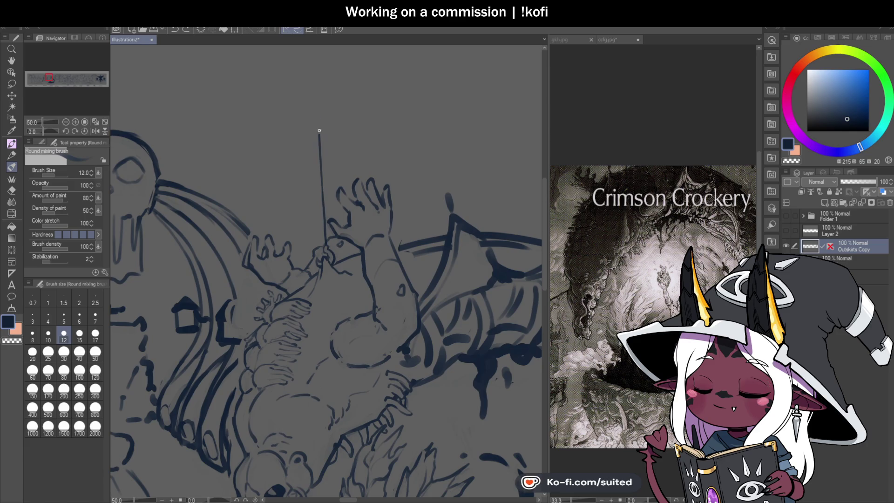
key("ctrl+minus")
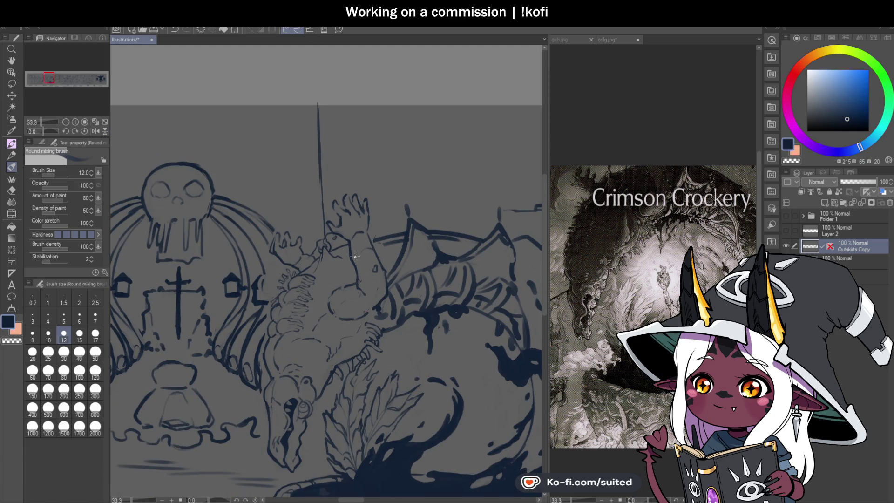
scroll(378, 260, "down", 1)
scroll(392, 275, "up", 1)
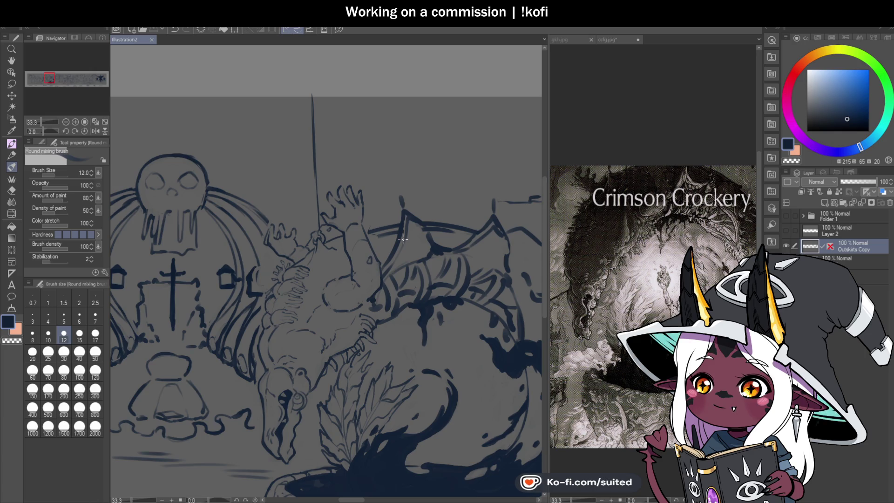
Extend the rope line up to the top edge of the canvas
scroll(389, 219, "down", 3)
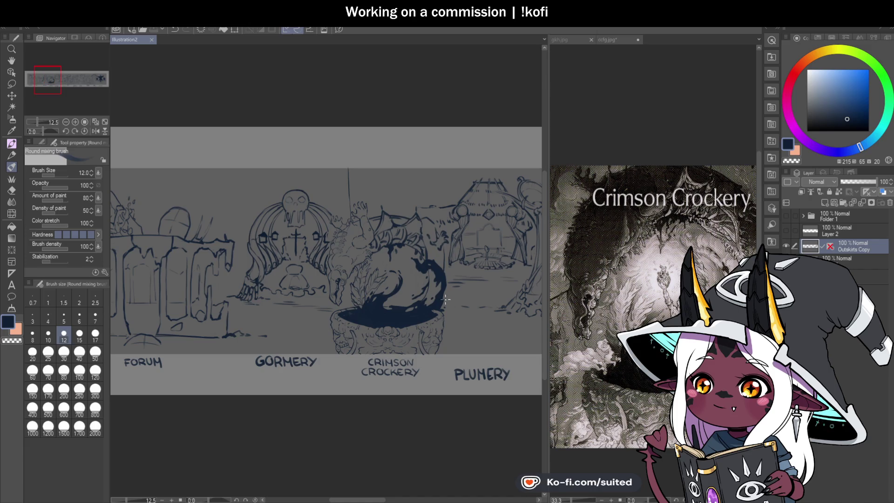
scroll(438, 293, "up", 2)
scroll(385, 338, "down", 2)
scroll(342, 232, "up", 4)
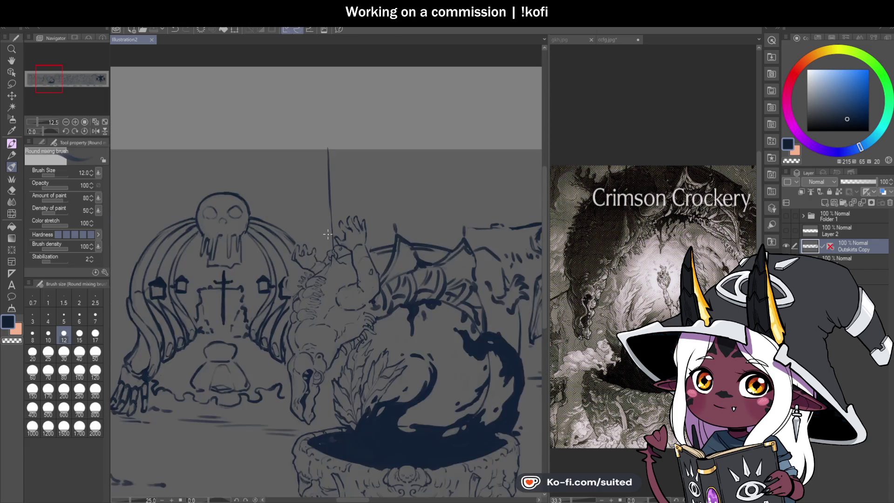
scroll(343, 232, "up", 1)
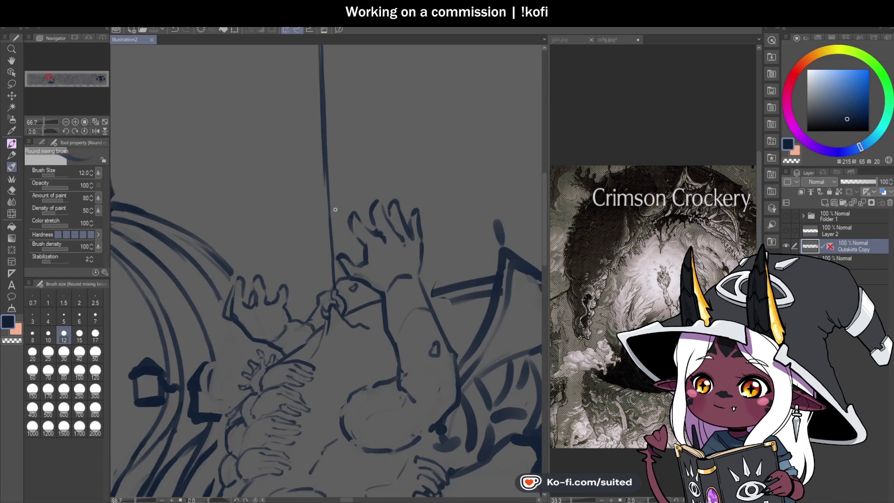
left_click_drag(331, 278, 333, 289)
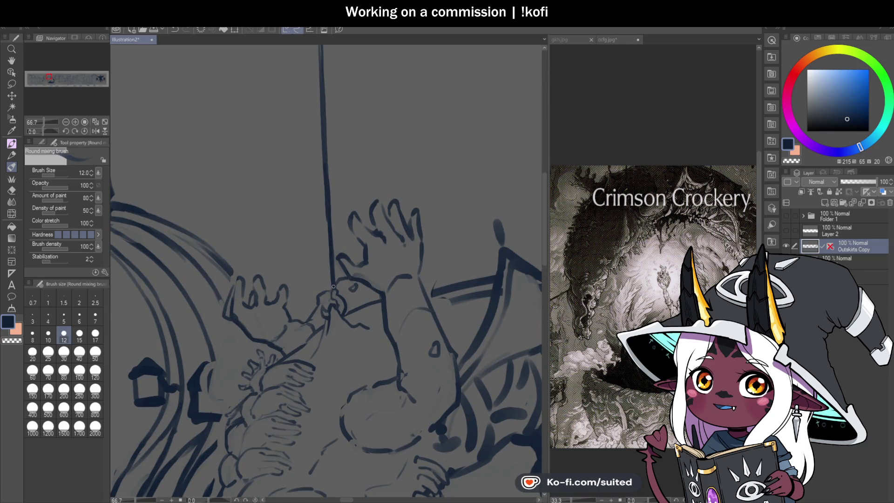
scroll(320, 235, "down", 1)
scroll(319, 144, "down", 1)
scroll(320, 144, "up", 1)
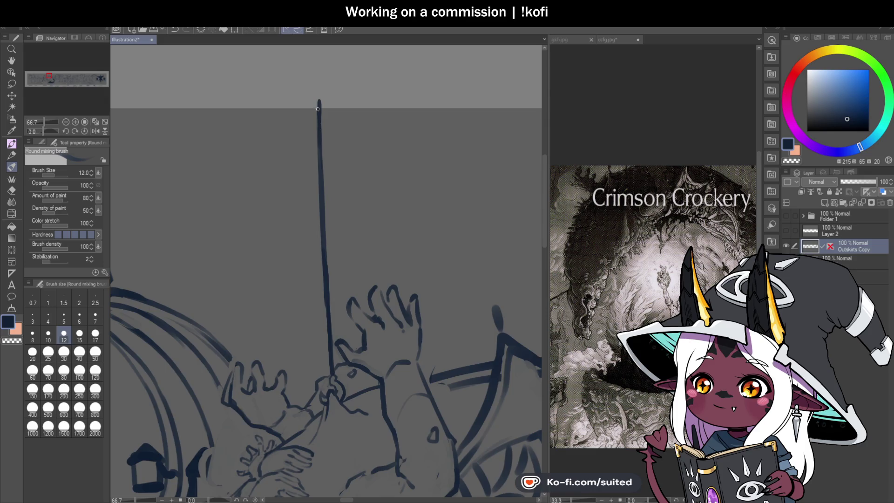
scroll(328, 177, "down", 1)
scroll(328, 177, "down", 1)
scroll(395, 267, "up", 1)
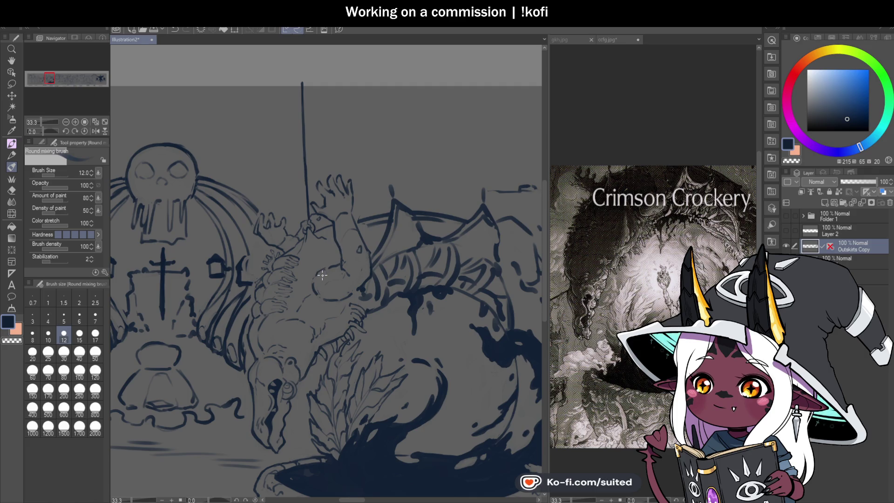
Thicken the rope's knot at the head and add a short hatch stroke on the body
scroll(325, 274, "up", 8)
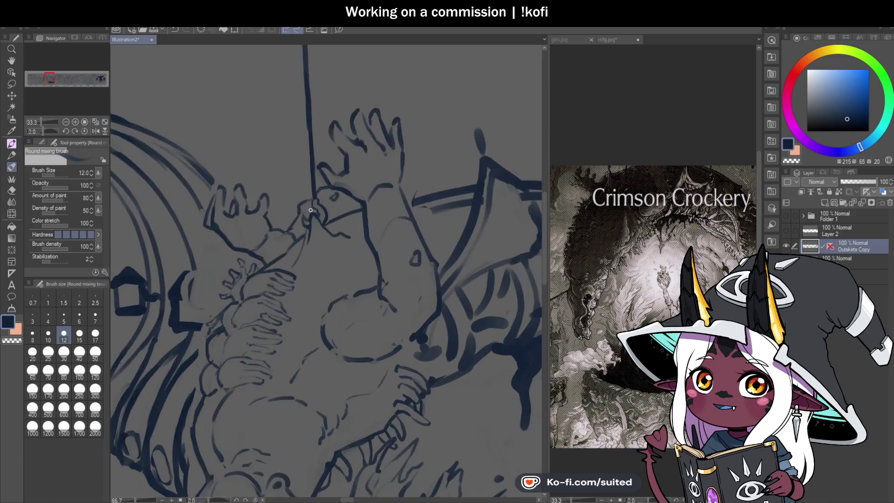
mouse_move(319, 174)
left_mouse_down()
mouse_move(331, 183)
mouse_move(321, 170)
left_mouse_up()
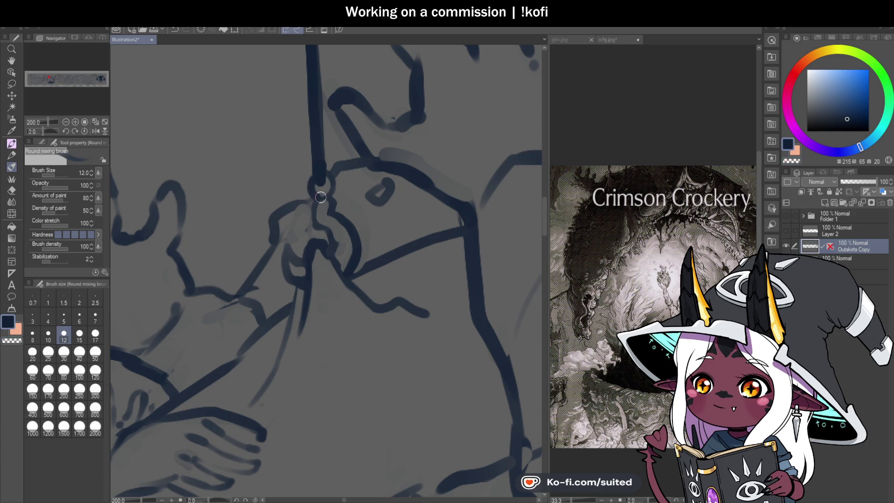
scroll(325, 200, "down", 6)
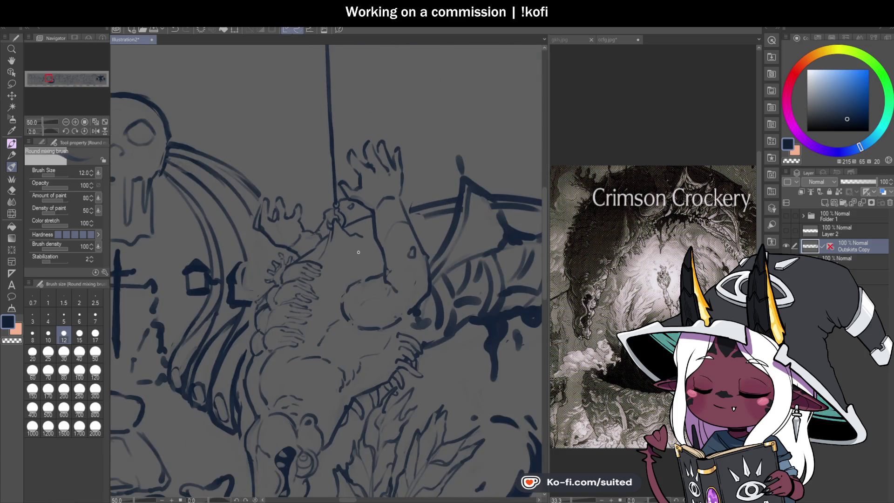
scroll(329, 243, "up", 3)
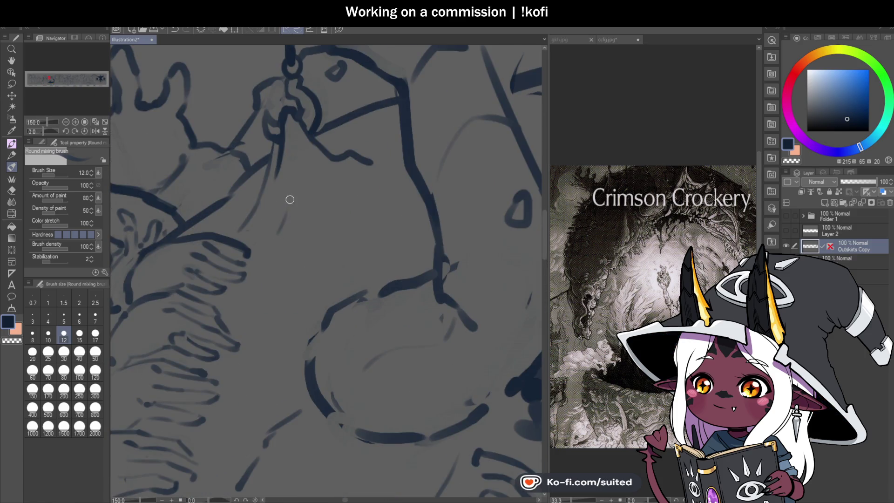
left_click_drag(341, 201, 354, 213)
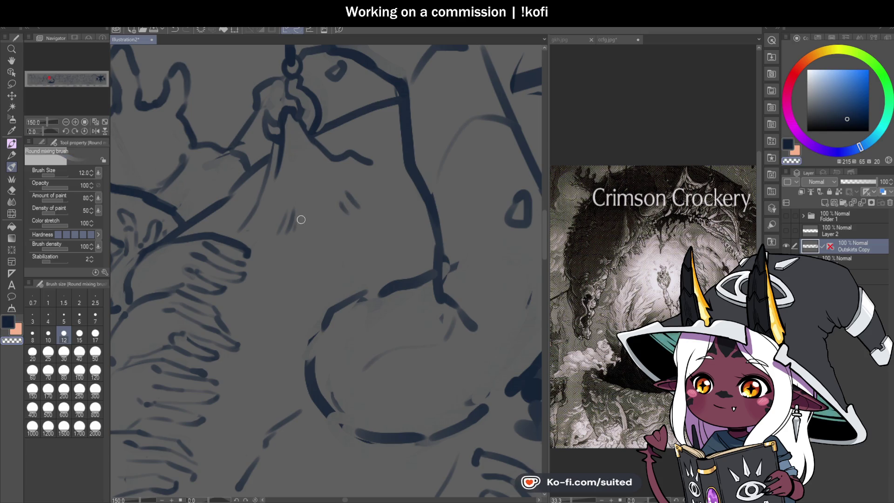
scroll(293, 243, "down", 5)
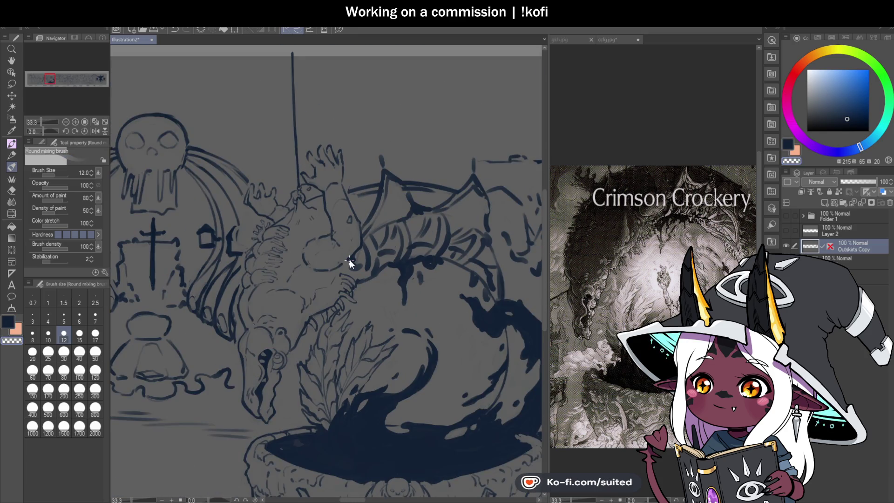
scroll(358, 188, "up", 4)
Add a faint stroke across the wing, then switch to the ccfg.jpg Crimson Crockery reference
left_click_drag(345, 194, 393, 179)
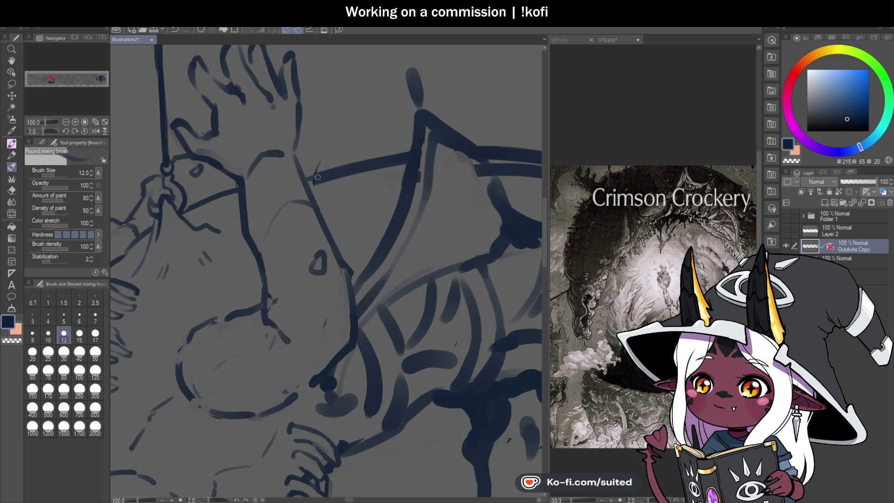
scroll(298, 179, "down", 4)
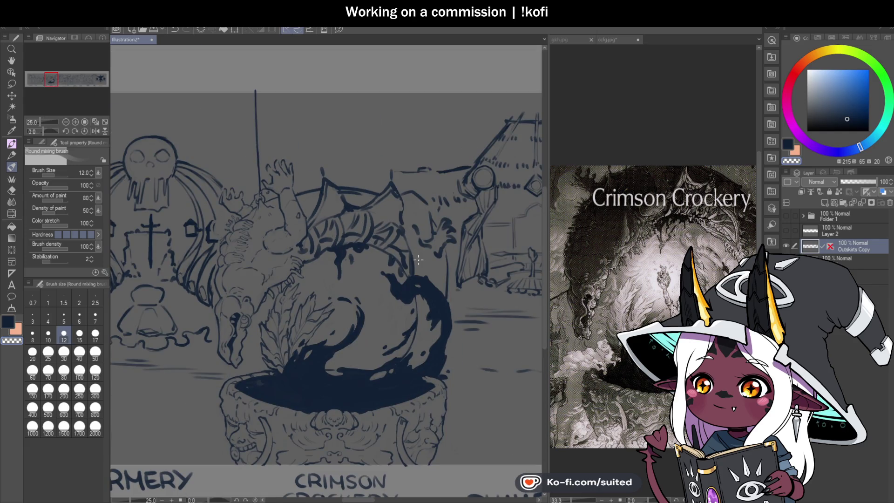
scroll(283, 215, "up", 1)
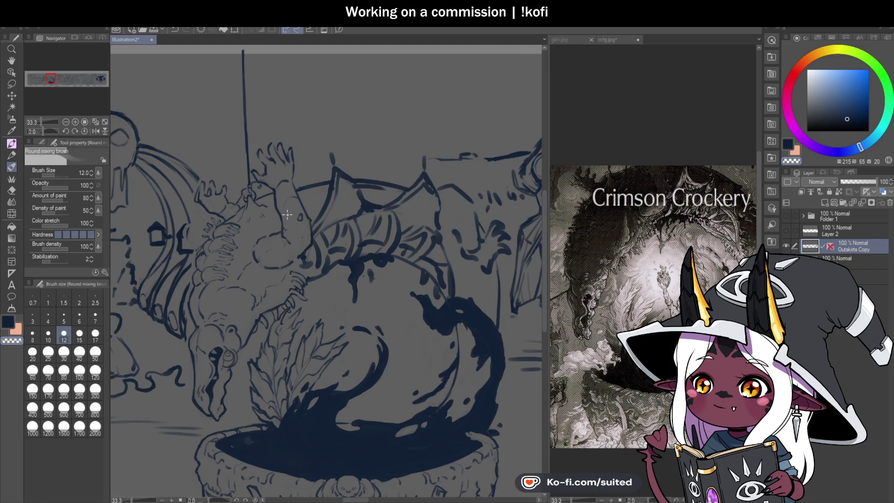
left_click(608, 40)
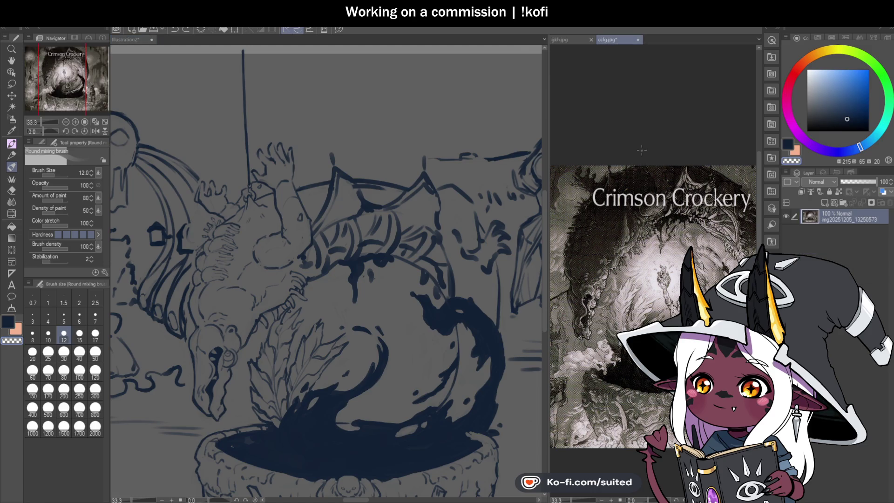
scroll(641, 181, "up", 2)
scroll(640, 187, "down", 3)
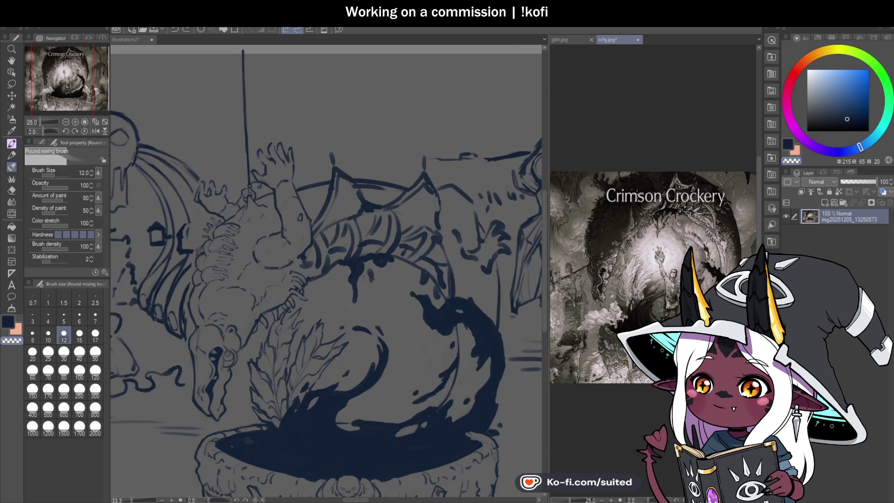
scroll(733, 206, "up", 1)
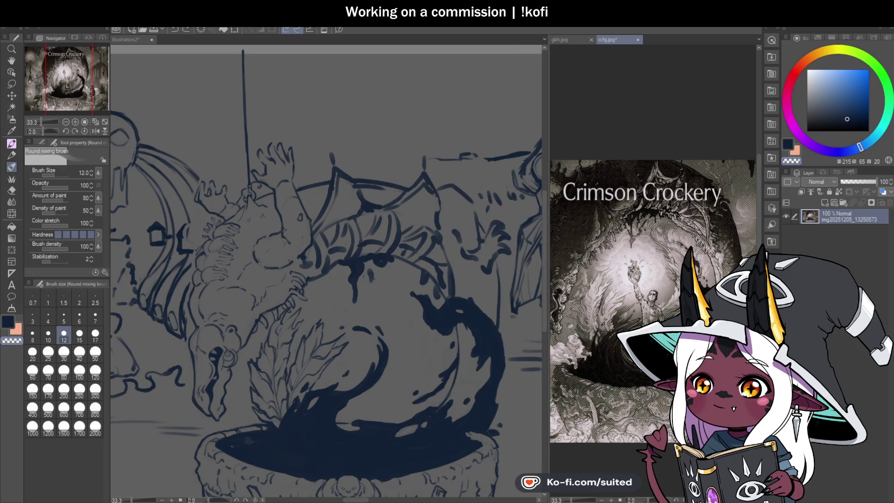
left_click(134, 41)
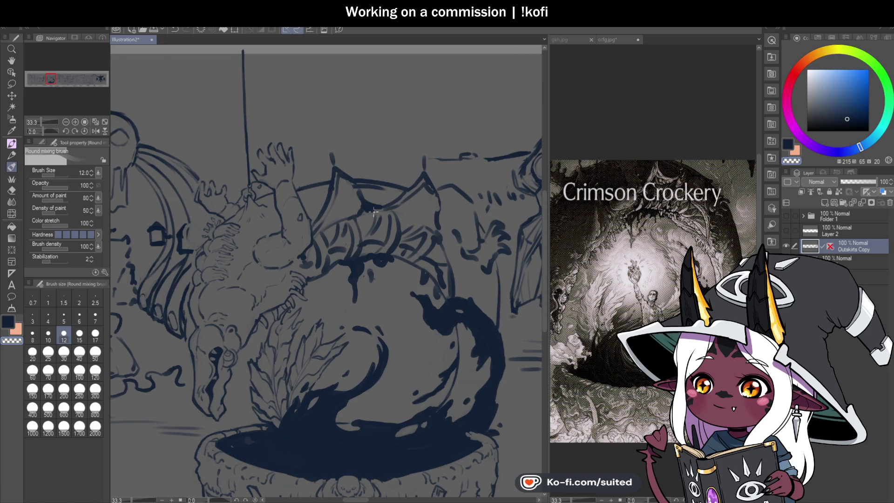
scroll(346, 251, "up", 1)
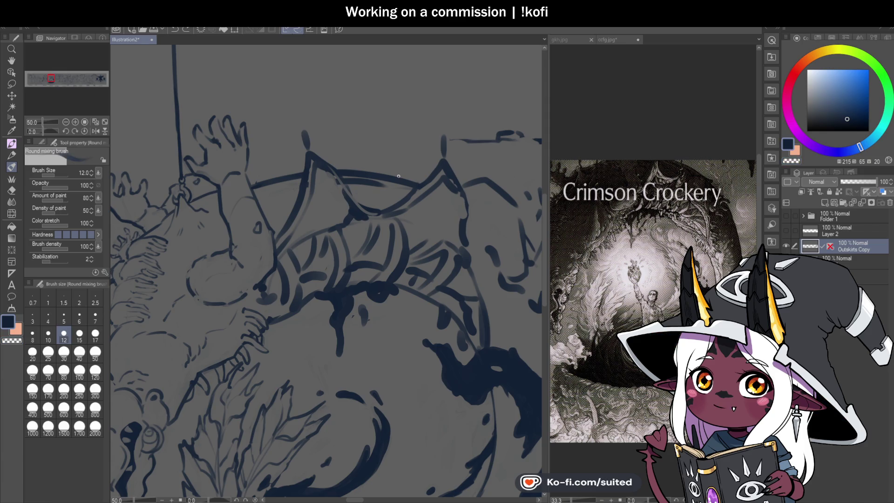
scroll(376, 238, "down", 3)
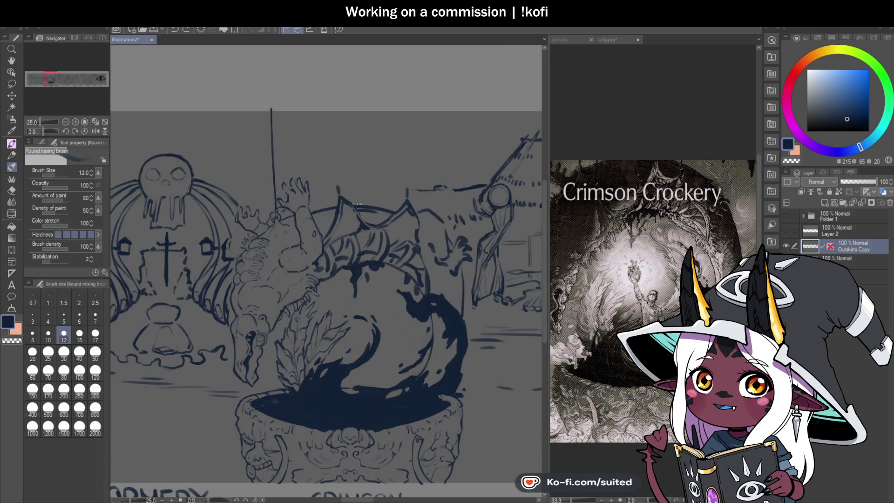
scroll(347, 196, "up", 3)
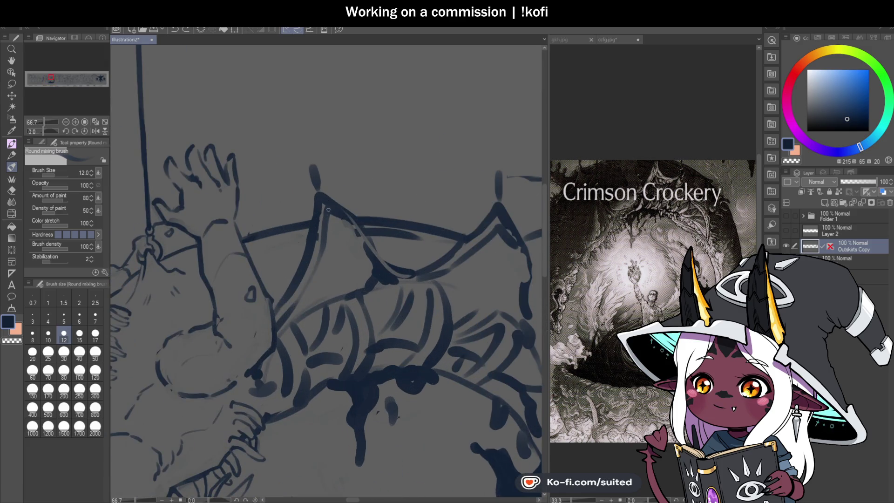
Lighten the stray mark, redraw the wing peak's left side, and extend the rope upward
mouse_move(317, 170)
left_mouse_down()
mouse_move(313, 161)
mouse_move(329, 208)
left_mouse_up()
mouse_move(311, 212)
left_mouse_down()
mouse_move(319, 176)
mouse_move(324, 193)
left_mouse_up()
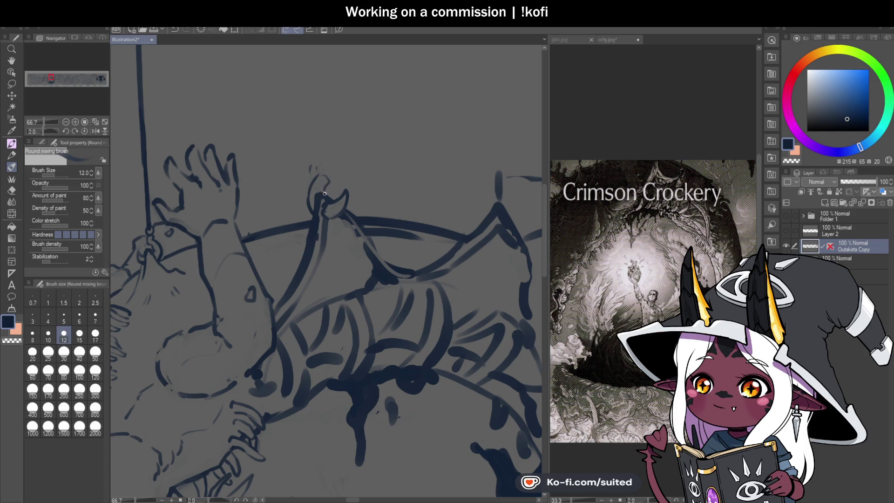
scroll(328, 174, "down", 3)
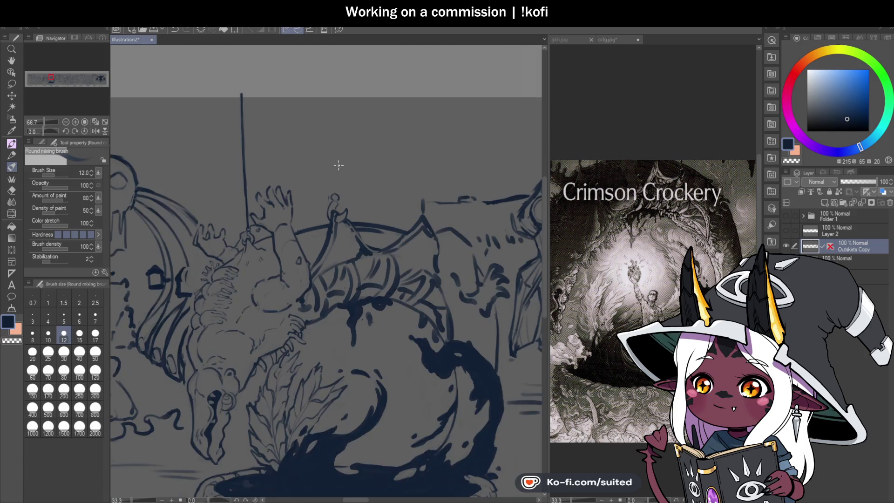
left_click_drag(333, 191, 333, 125)
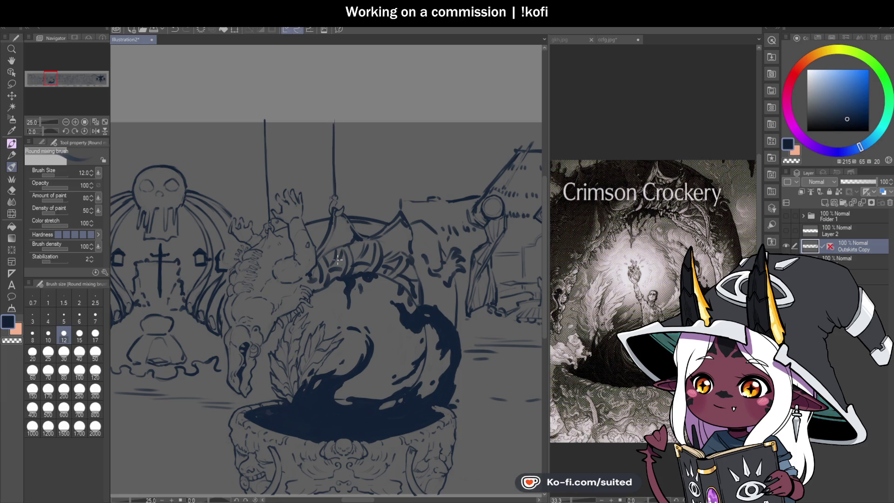
scroll(338, 260, "up", 3)
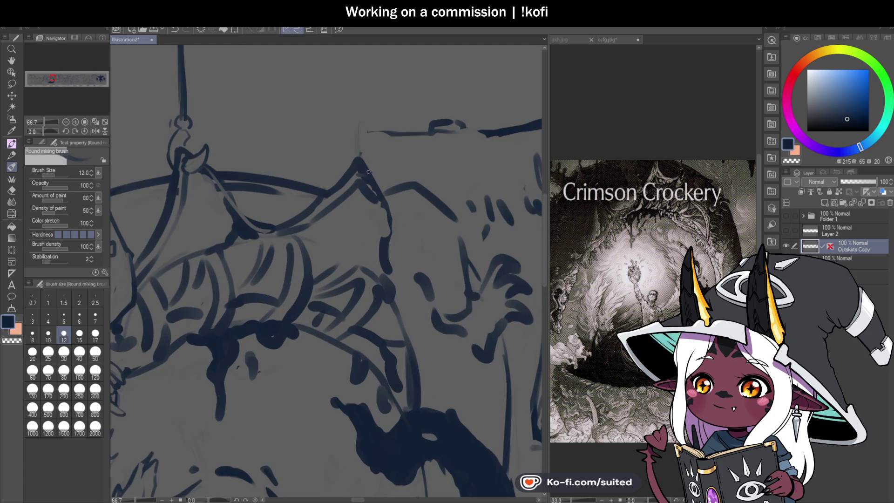
Draw a hook loop at the peak and run doubled ropes above the hooks to the top
mouse_move(377, 164)
left_mouse_down()
mouse_move(372, 187)
mouse_move(355, 189)
mouse_move(357, 176)
left_mouse_up()
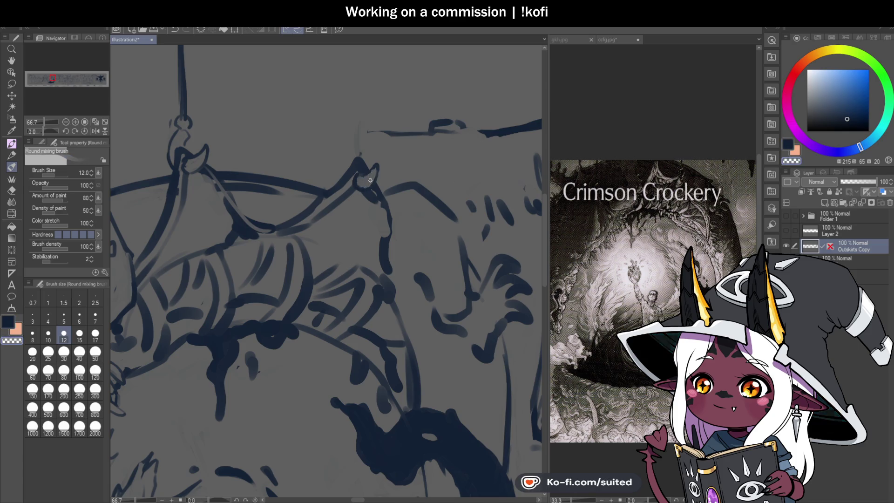
mouse_move(375, 164)
left_mouse_down()
mouse_move(368, 190)
mouse_move(347, 155)
mouse_move(365, 149)
mouse_move(353, 146)
left_mouse_up()
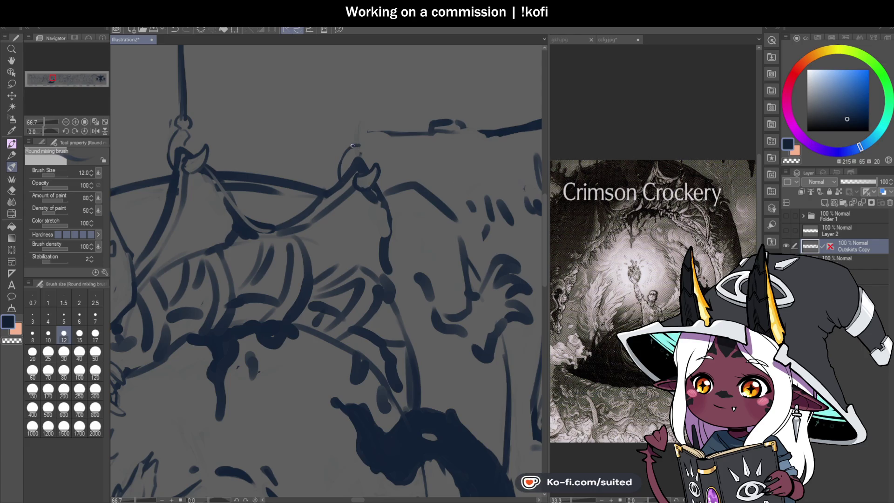
key("ctrl+minus")
key("ctrl+minus")
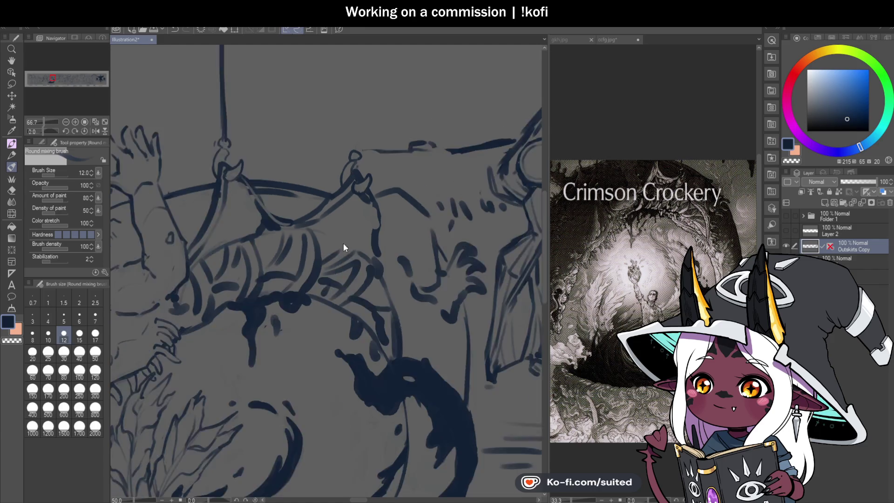
left_click_drag(347, 162, 349, 97)
left_click_drag(345, 193, 346, 80)
left_click_drag(349, 139, 349, 83)
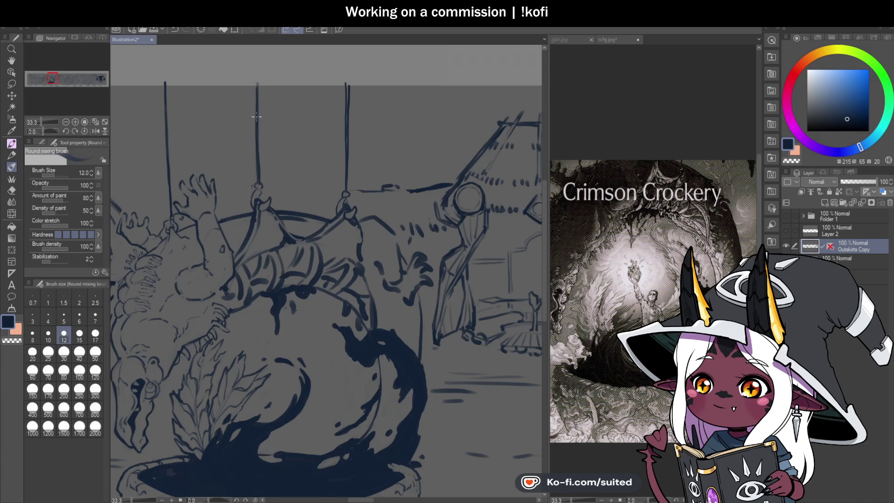
key("ctrl+minus")
Reshape the hook tip, erase excess dark lines on and below it, and save
scroll(376, 206, "up", 4)
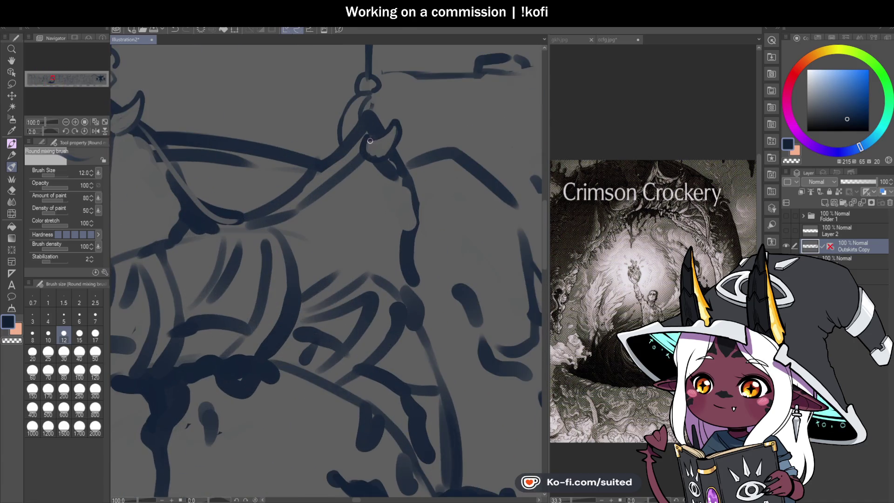
mouse_move(402, 132)
left_mouse_down()
mouse_move(393, 122)
mouse_move(375, 154)
mouse_move(366, 128)
mouse_move(361, 167)
mouse_move(366, 138)
left_mouse_up()
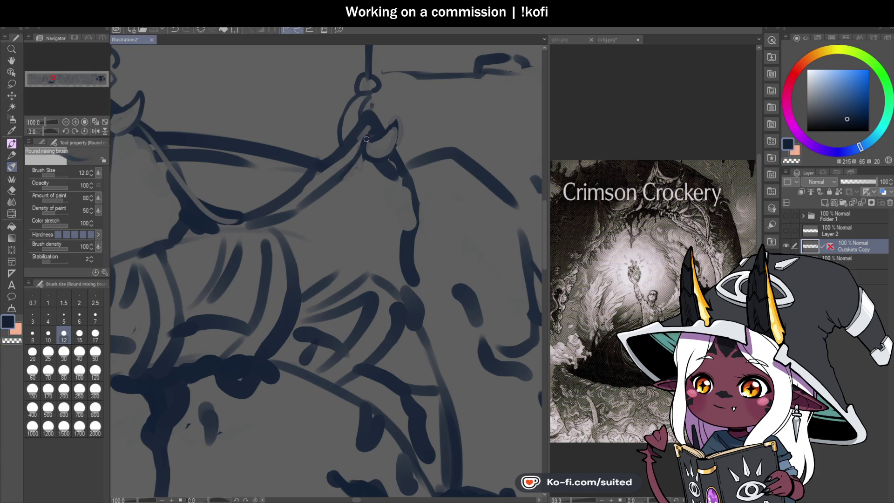
scroll(465, 214, "down", 3)
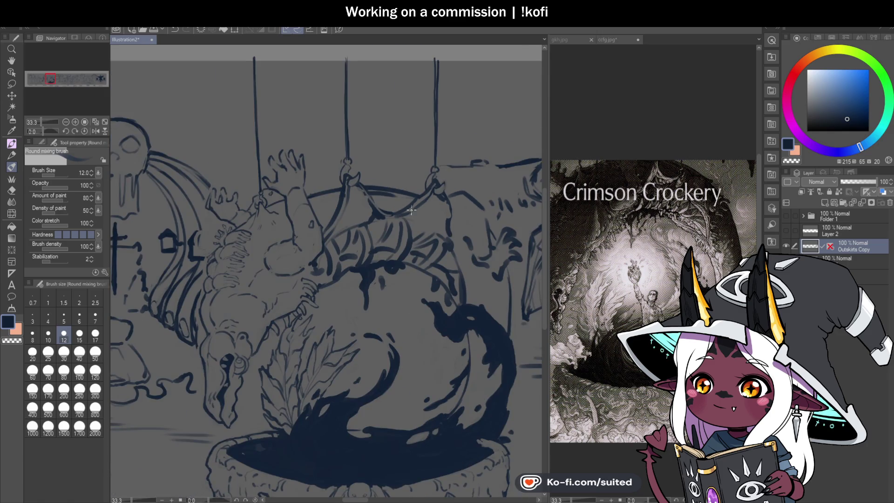
scroll(340, 247, "up", 1)
scroll(340, 248, "up", 1)
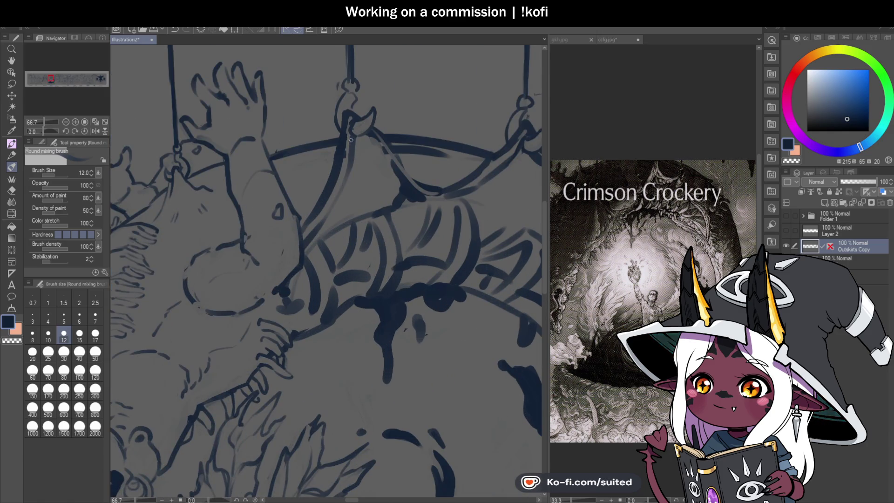
key("c")
left_click_drag(352, 162, 352, 147)
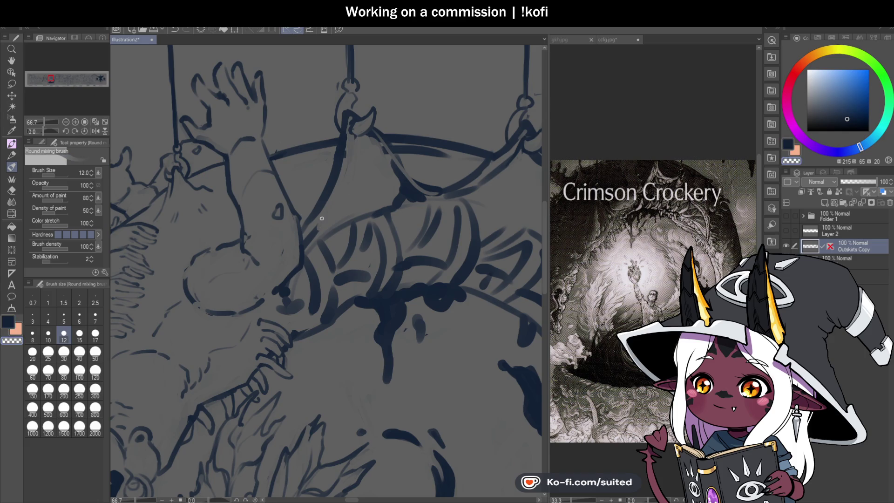
left_click_drag(334, 177, 317, 228)
key("ctrl+s")
Draw new strokes down from the hook and lighten the line beneath the right hook
key("c")
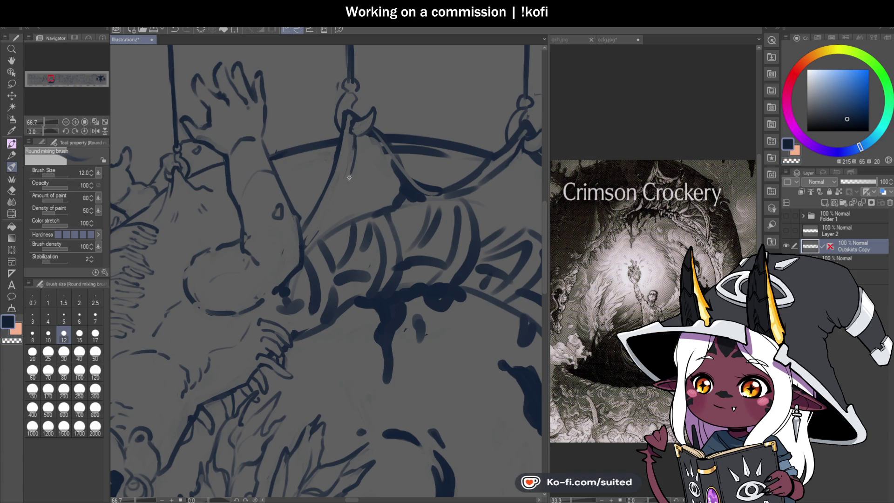
mouse_move(350, 129)
left_mouse_down()
mouse_move(345, 189)
mouse_move(316, 235)
left_mouse_up()
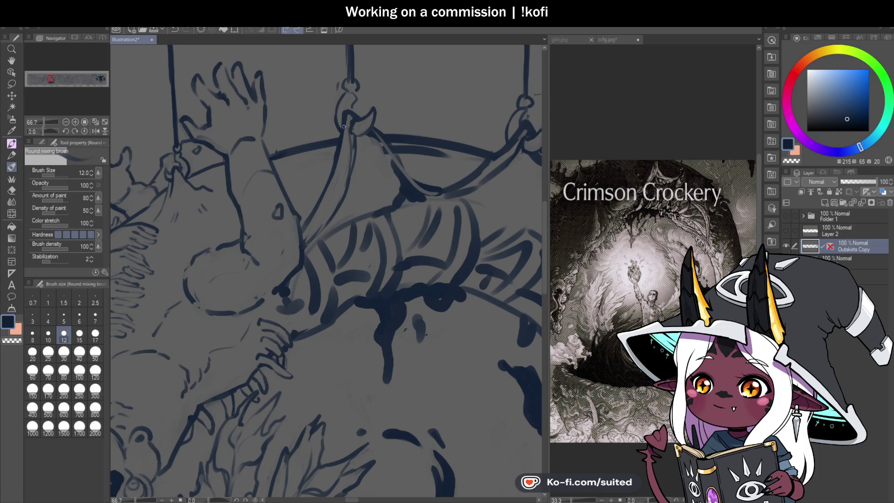
mouse_move(363, 146)
left_mouse_down()
mouse_move(403, 182)
mouse_move(378, 130)
left_mouse_up()
key("c")
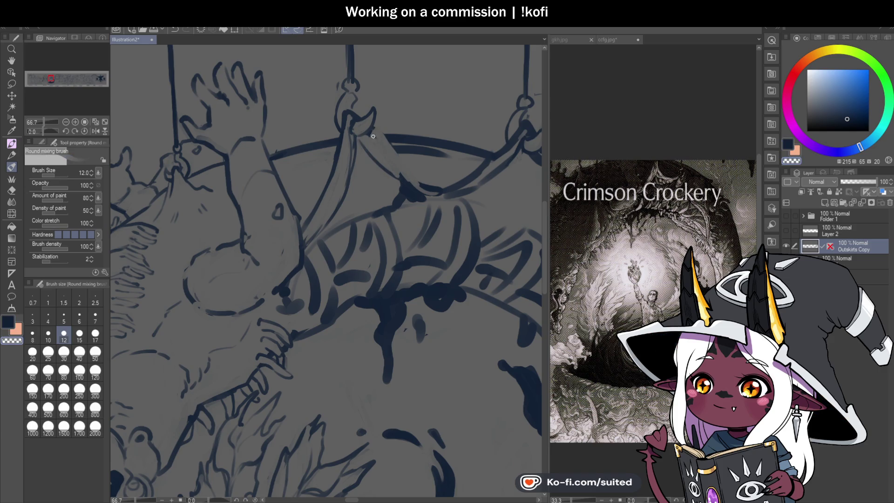
mouse_move(396, 165)
left_mouse_down()
mouse_move(477, 150)
mouse_move(441, 199)
mouse_move(410, 200)
left_mouse_up()
left_click_drag(461, 175, 431, 191)
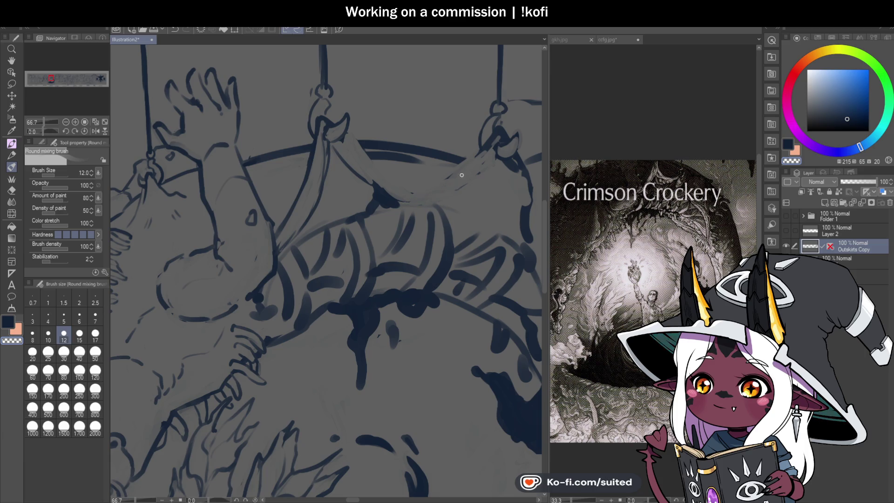
left_click_drag(498, 139, 483, 154)
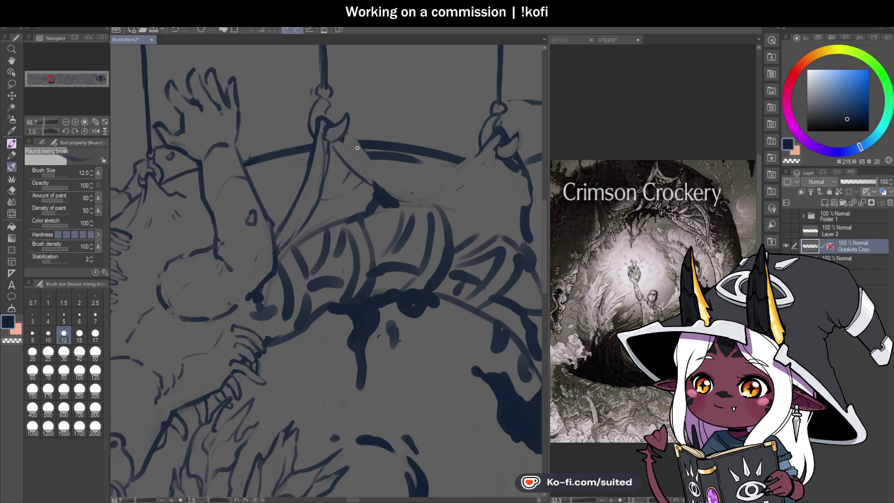
mouse_move(351, 150)
left_mouse_down()
mouse_move(418, 199)
mouse_move(371, 165)
left_mouse_up()
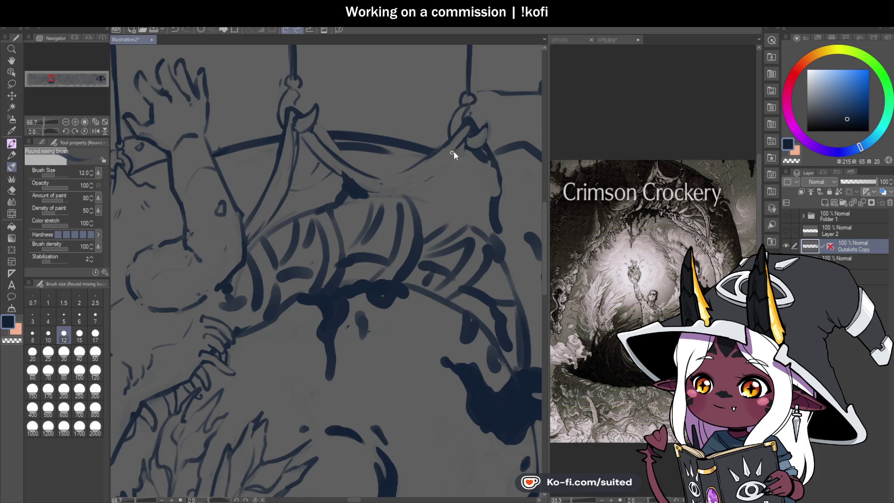
Redraw the saddle edge line toward the right hook, erasing the excess part
mouse_move(454, 147)
left_mouse_down()
mouse_move(401, 178)
mouse_move(342, 188)
mouse_move(332, 202)
mouse_move(340, 182)
left_mouse_up()
key("c")
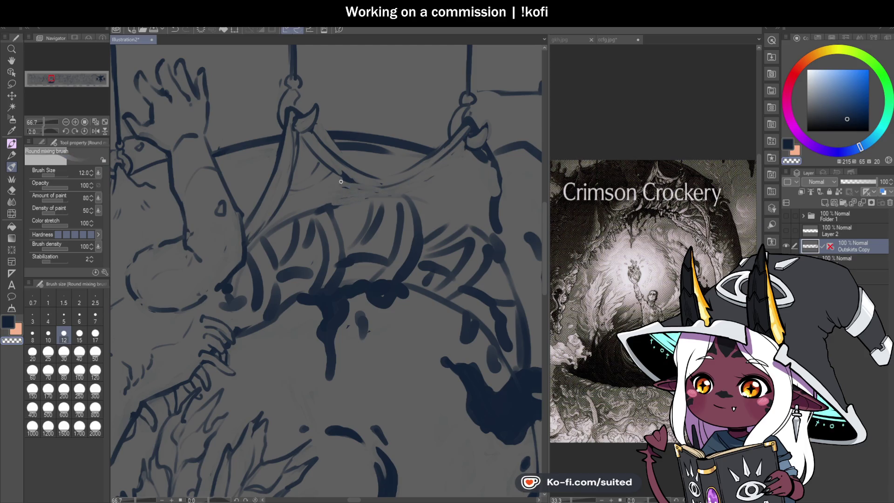
left_click(347, 147)
mouse_move(379, 145)
left_mouse_down()
mouse_move(325, 143)
mouse_move(352, 141)
left_mouse_up()
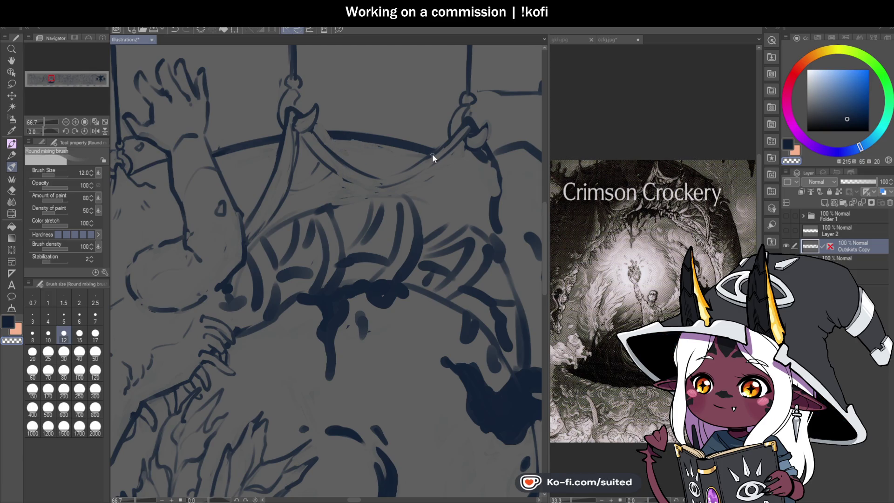
mouse_move(379, 186)
left_mouse_down()
mouse_move(439, 152)
mouse_move(336, 150)
mouse_move(459, 170)
mouse_move(350, 145)
mouse_move(372, 169)
mouse_move(373, 201)
mouse_move(363, 196)
left_mouse_up()
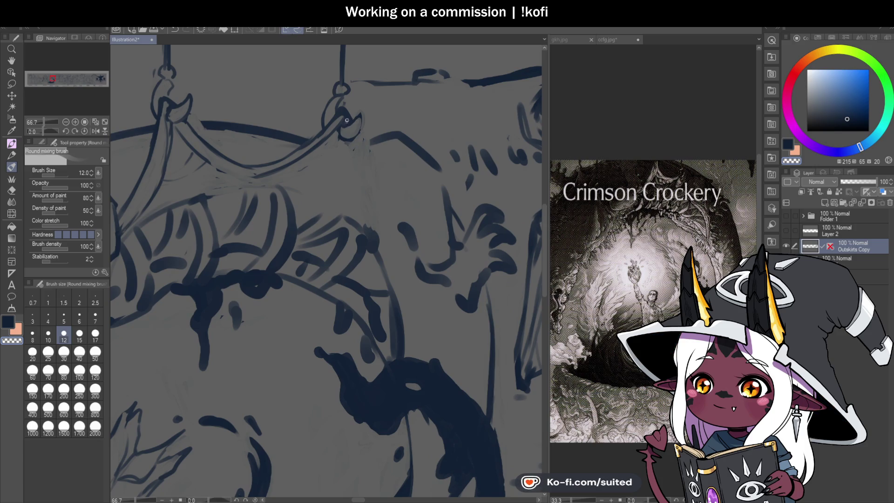
Save, then try three thin lines down from the ring and undo them
key("ctrl+s")
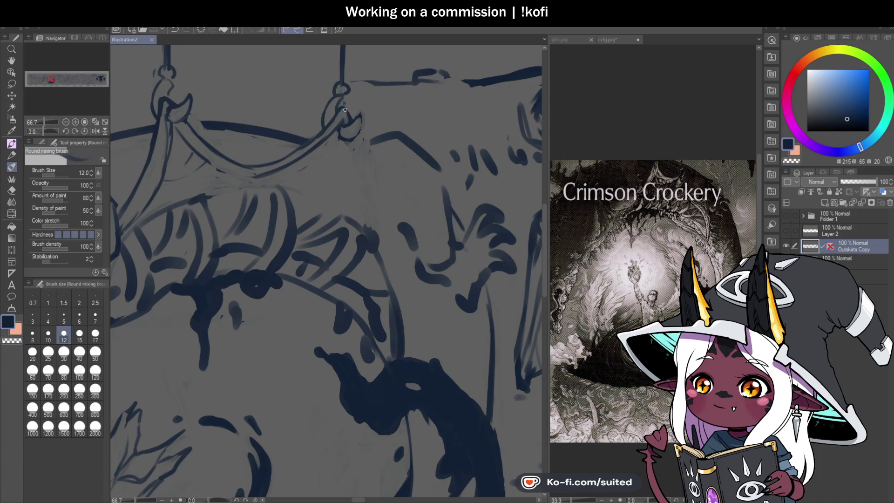
left_click_drag(350, 141, 366, 215)
left_click_drag(358, 180, 370, 235)
left_click_drag(361, 135, 376, 230)
key("ctrl+z")
key("ctrl+z")
key("ctrl+z")
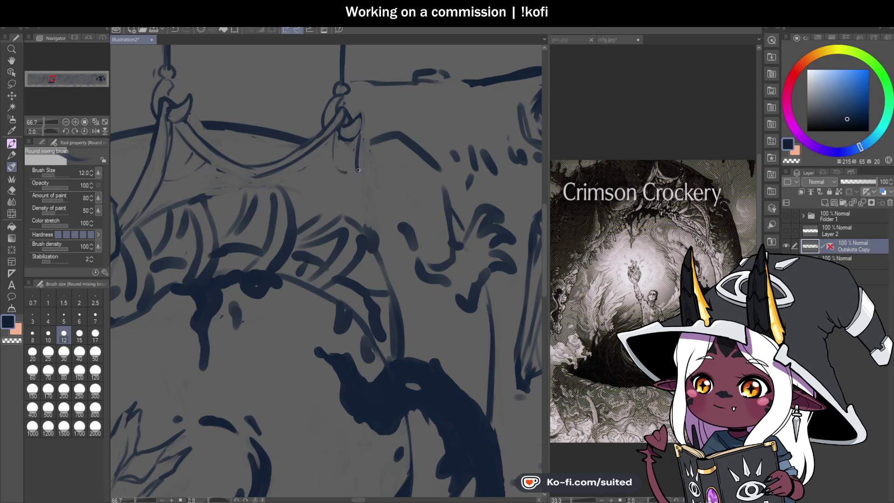
Sketch a thin line below the hook and down the curve, erasing and redrawing it
left_click_drag(357, 173, 386, 204)
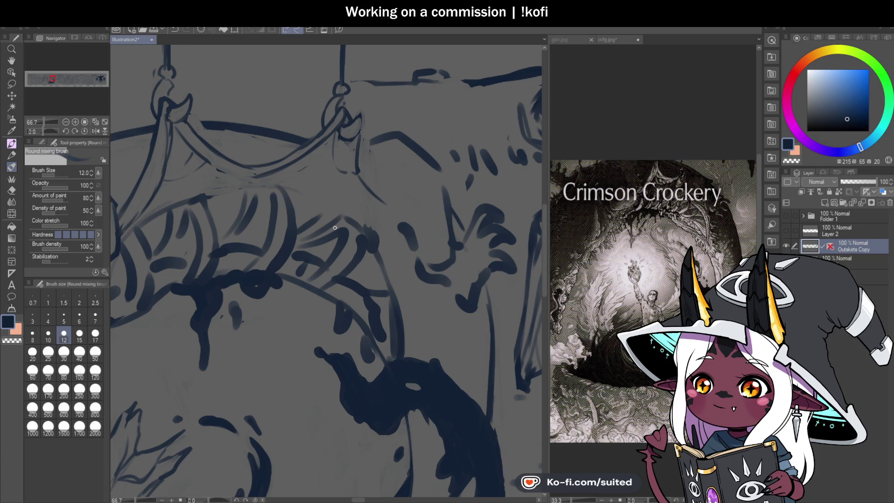
mouse_move(394, 247)
left_mouse_down()
mouse_move(402, 329)
mouse_move(390, 219)
mouse_move(408, 329)
left_mouse_up()
key("c")
left_click_drag(398, 220, 419, 275)
left_click_drag(387, 205, 405, 265)
key("c")
left_click_drag(383, 205, 404, 270)
key("c")
Extend the thin line along the sling's curve, trim its lower part, and save
left_click_drag(383, 200, 410, 267)
left_click_drag(413, 347, 407, 272)
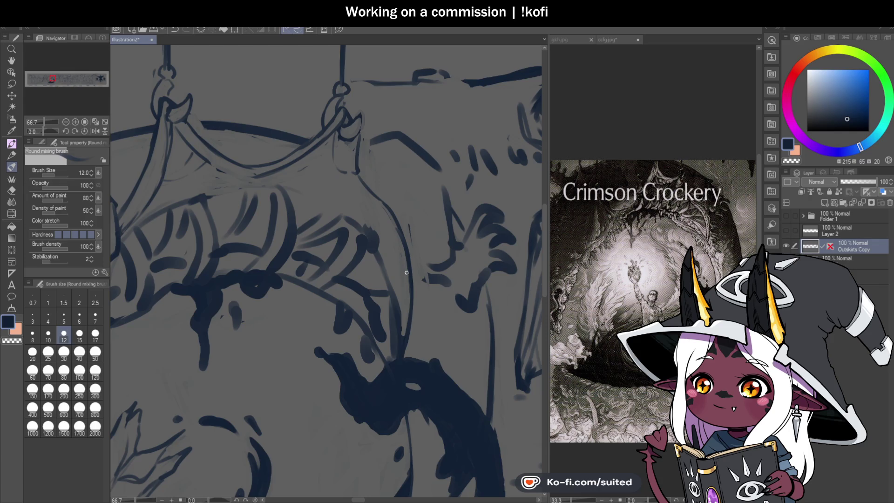
key("c")
mouse_move(411, 337)
left_mouse_down()
mouse_move(404, 266)
mouse_move(405, 315)
left_mouse_up()
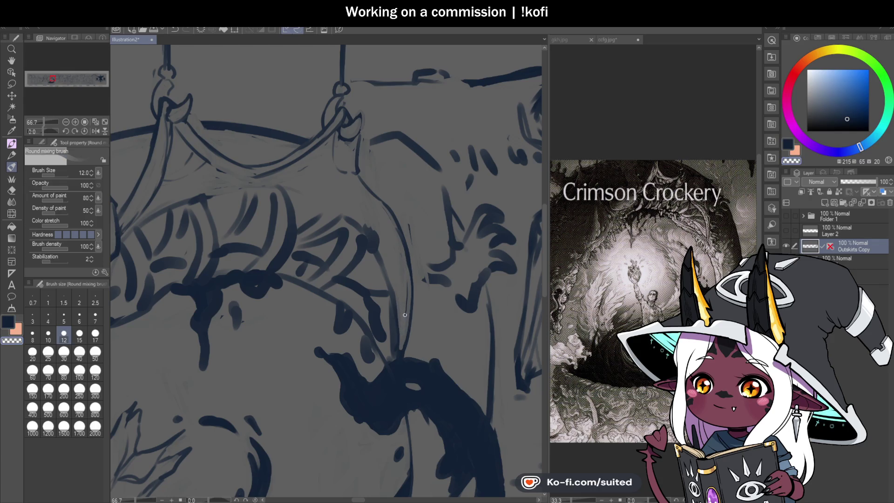
key("c")
key("ctrl+s")
Darken the curve line below the hook and erase a stray stretch near the splash
left_click_drag(336, 165, 379, 205)
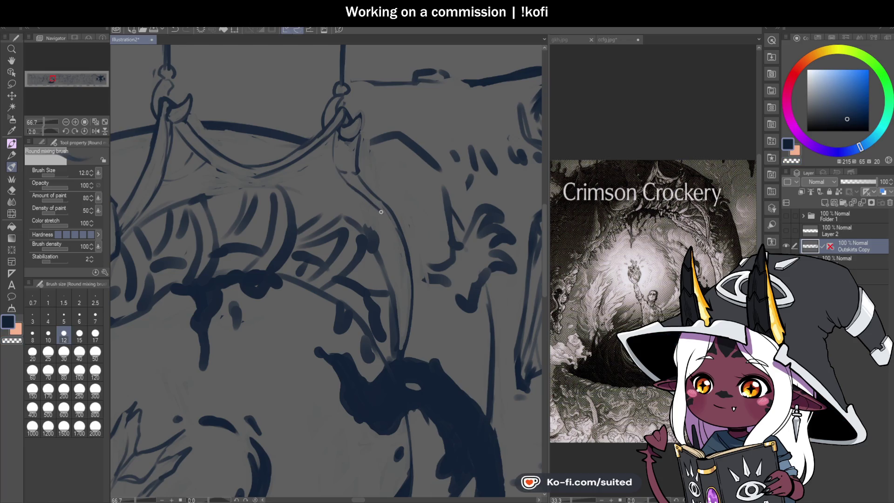
key("c")
left_click_drag(398, 240, 399, 347)
key("c")
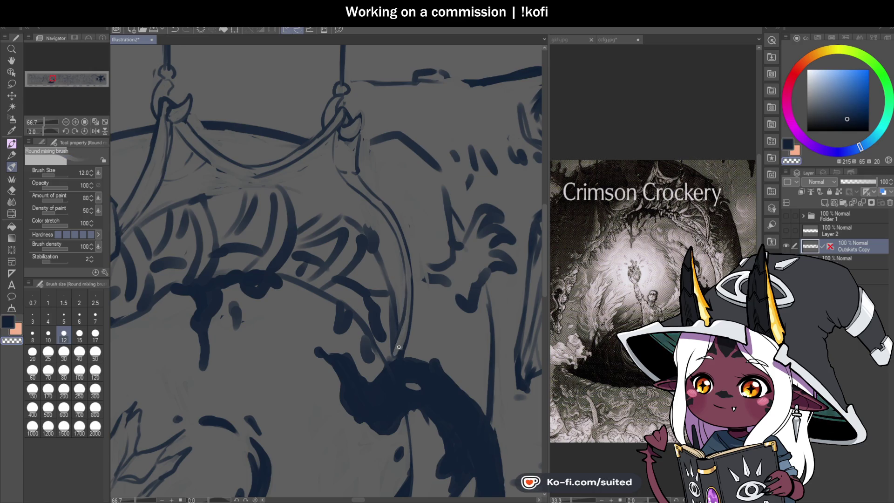
key("c")
key("c")
left_click_drag(397, 317, 411, 299)
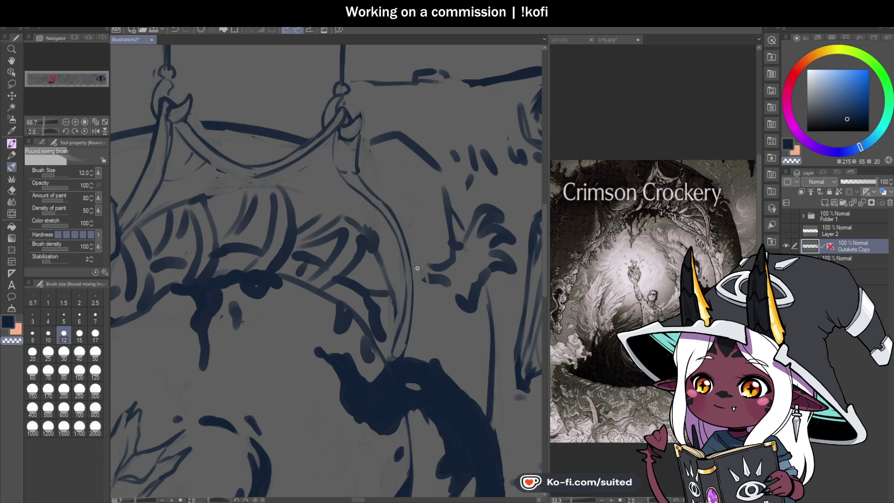
scroll(458, 265, "down", 3)
scroll(331, 222, "up", 3)
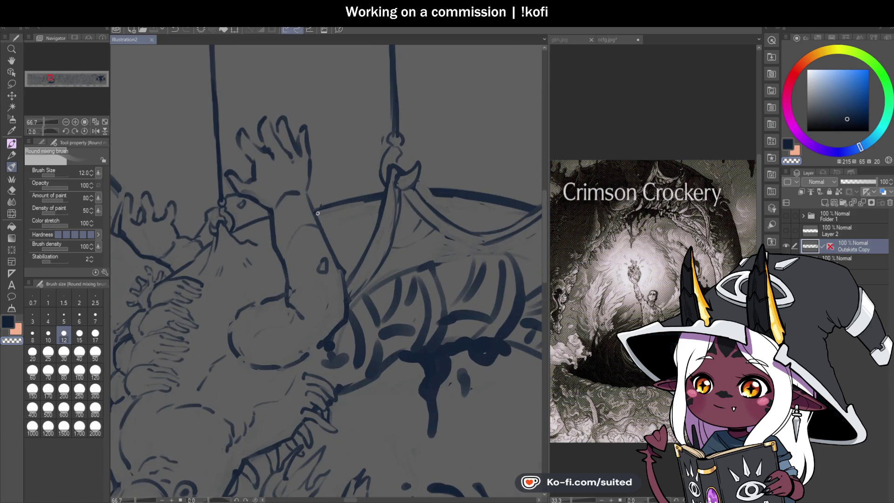
Soften two stretches of the rim line with the mixing brush and save
left_click_drag(432, 194, 517, 207)
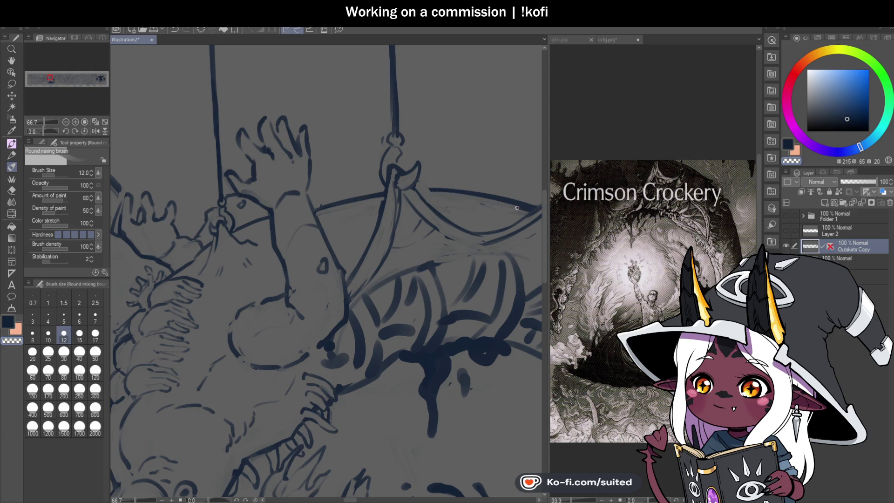
key("ctrl+s")
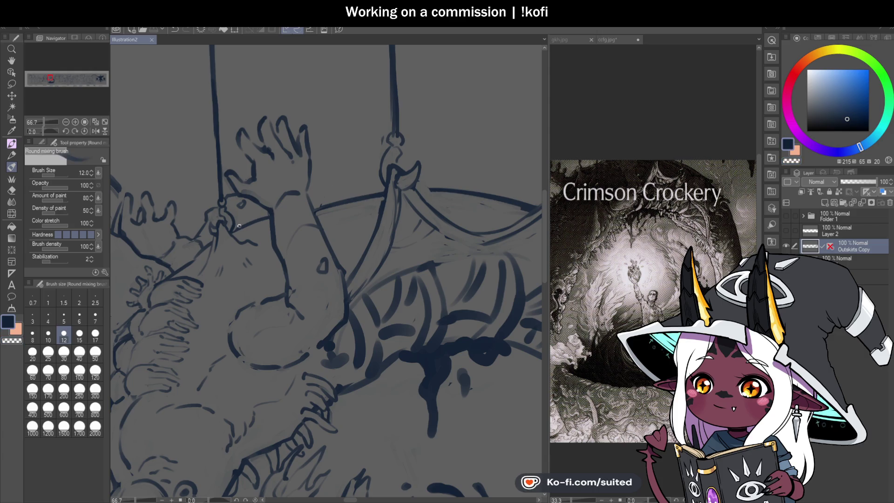
left_click_drag(386, 191, 317, 209)
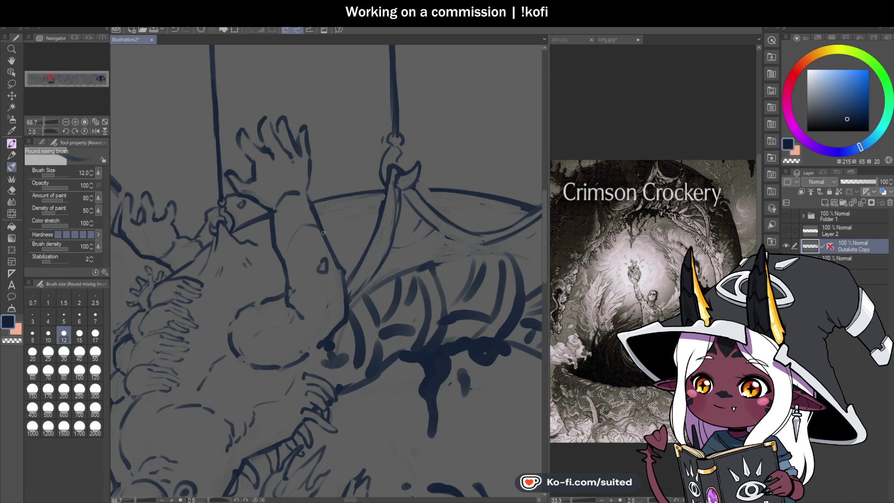
On a rotated canvas, draw a rope from the raised arm up to the left hook, then reset rotation
key("ctrl+minus")
key("ctrl+minus")
left_click_drag(43, 132, 38, 131)
key("ctrl+plus")
key("ctrl+plus")
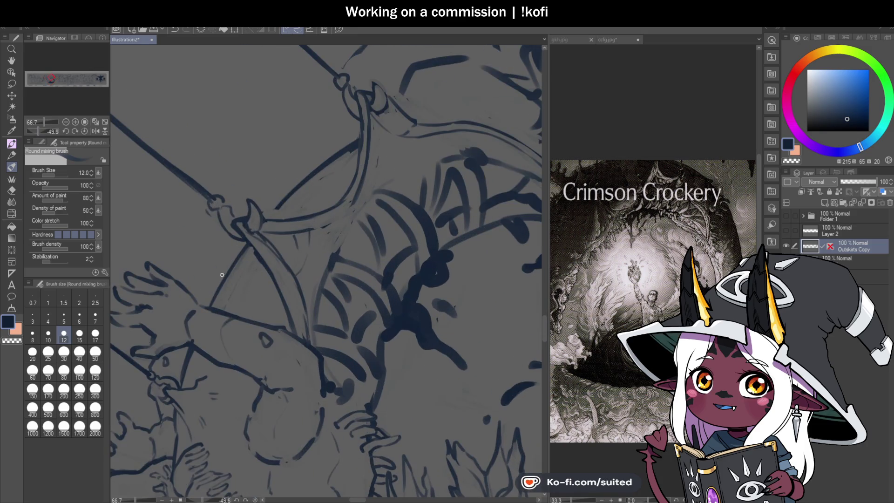
mouse_move(226, 271)
left_mouse_down()
mouse_move(356, 146)
mouse_move(268, 212)
mouse_move(355, 144)
left_mouse_up()
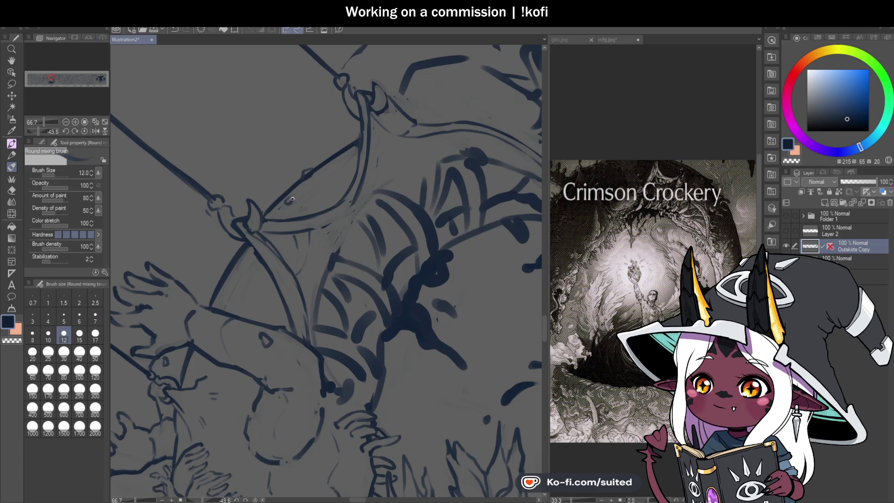
scroll(310, 176, "down", 2)
scroll(283, 231, "up", 3)
left_click_drag(283, 231, 279, 249)
key("c")
key("c")
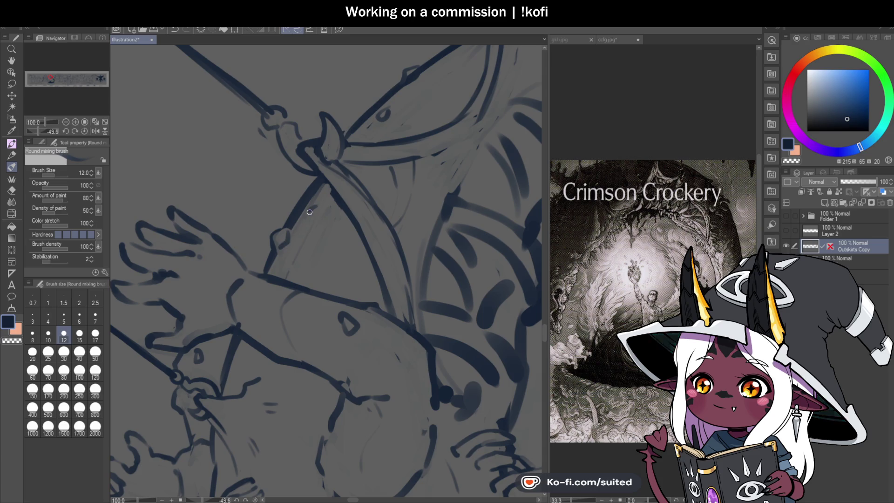
scroll(306, 243, "down", 2)
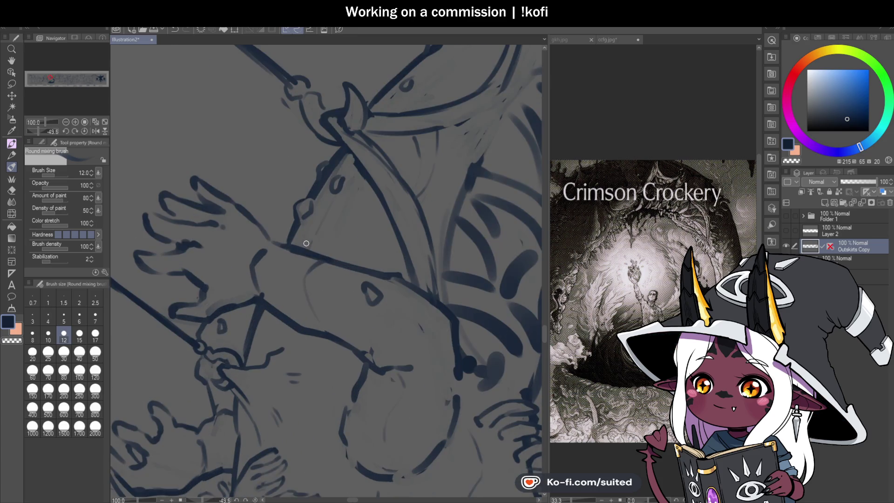
scroll(310, 238, "down", 3)
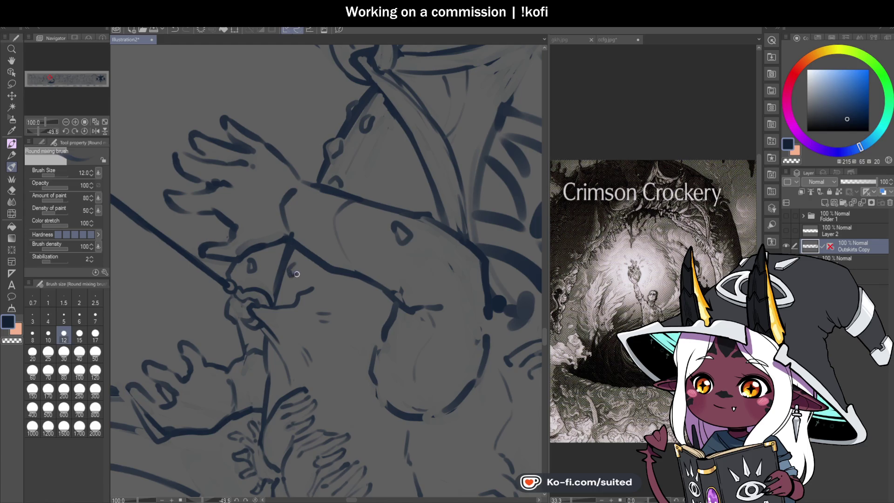
scroll(298, 262, "down", 3)
left_click(85, 131)
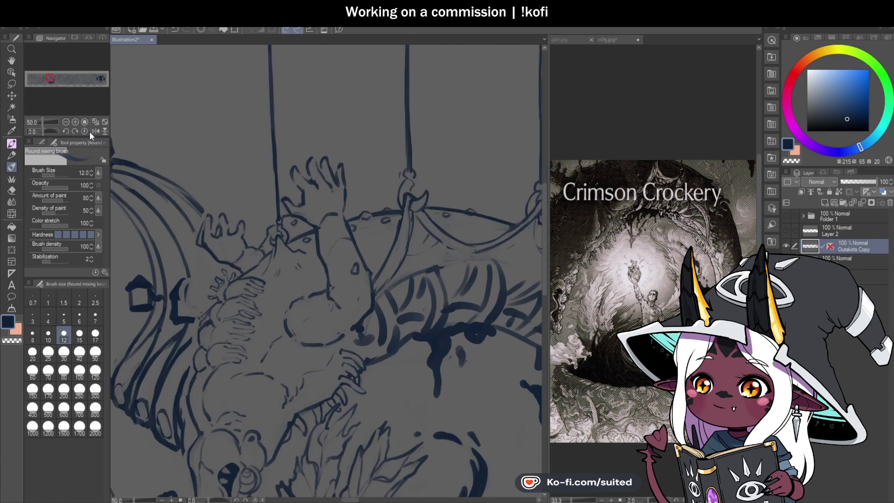
Flip the canvas horizontally to check the composition, then flip it back
left_click(95, 130)
scroll(376, 224, "up", 3)
scroll(378, 228, "down", 2)
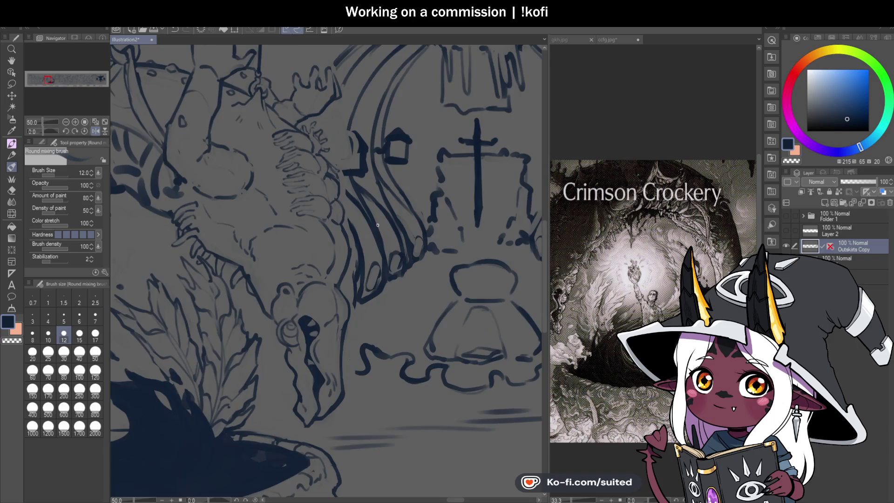
left_click(96, 131)
scroll(396, 242, "down", 2)
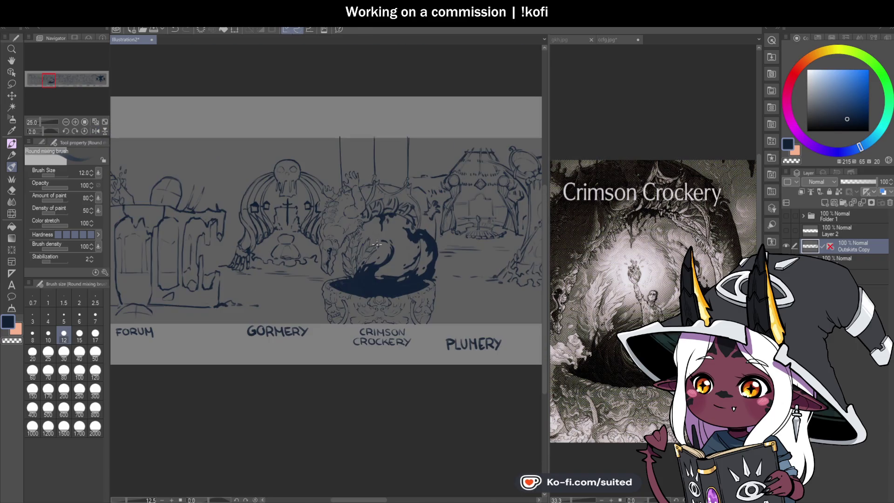
scroll(425, 249, "up", 2)
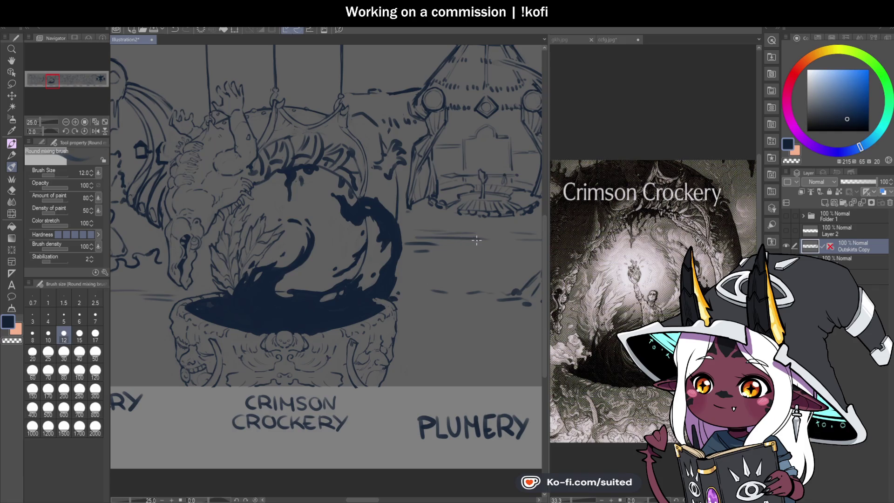
scroll(363, 223, "up", 2)
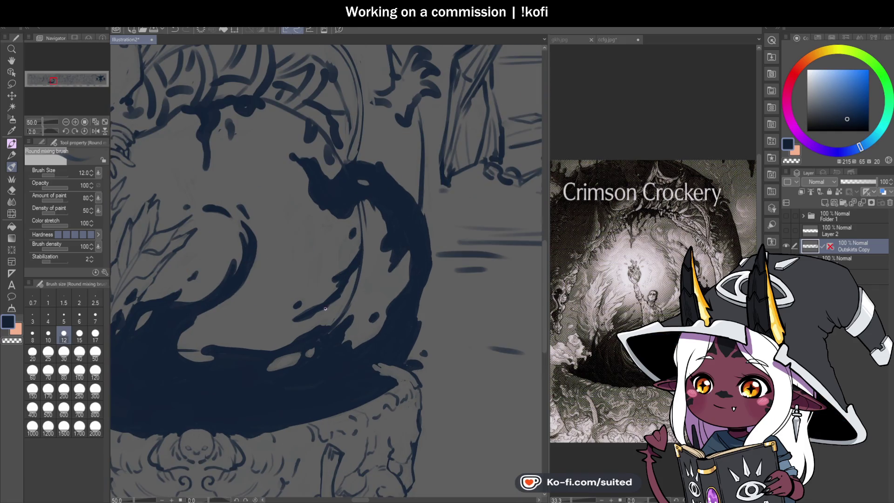
scroll(325, 308, "down", 2)
scroll(295, 247, "up", 1)
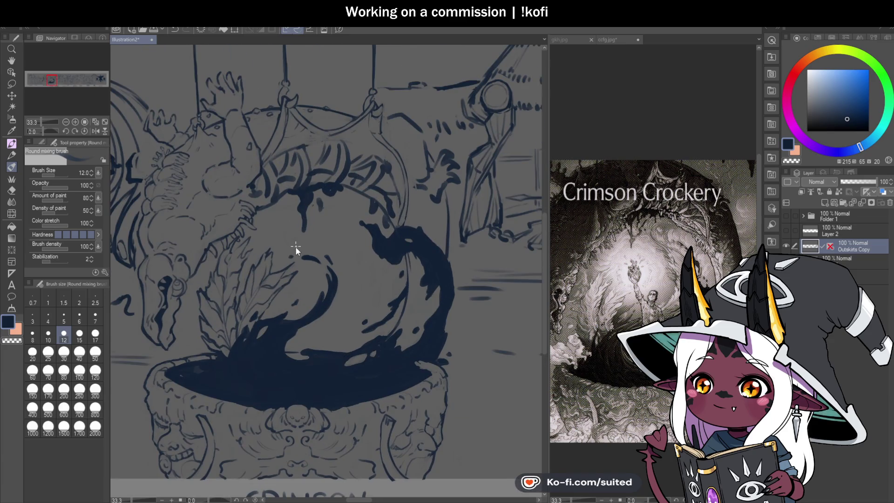
scroll(285, 249, "up", 2)
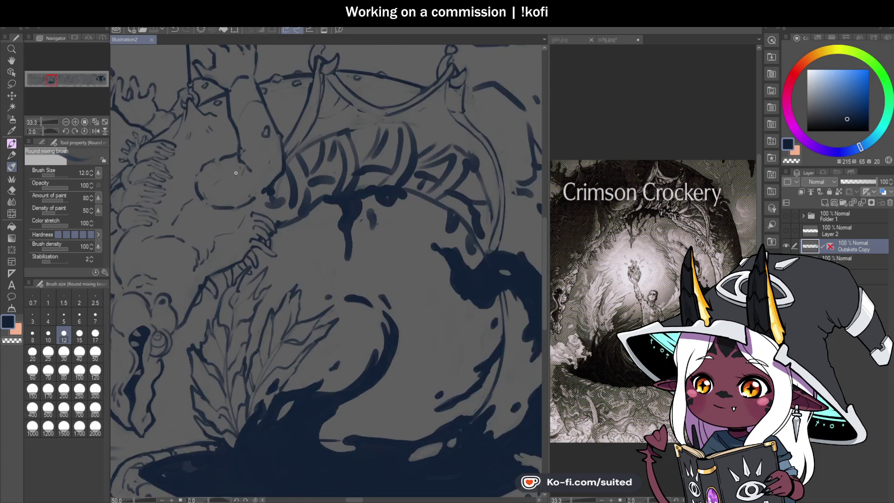
Erase stray dark marks near the ribs with the transparent colour and save
key("c")
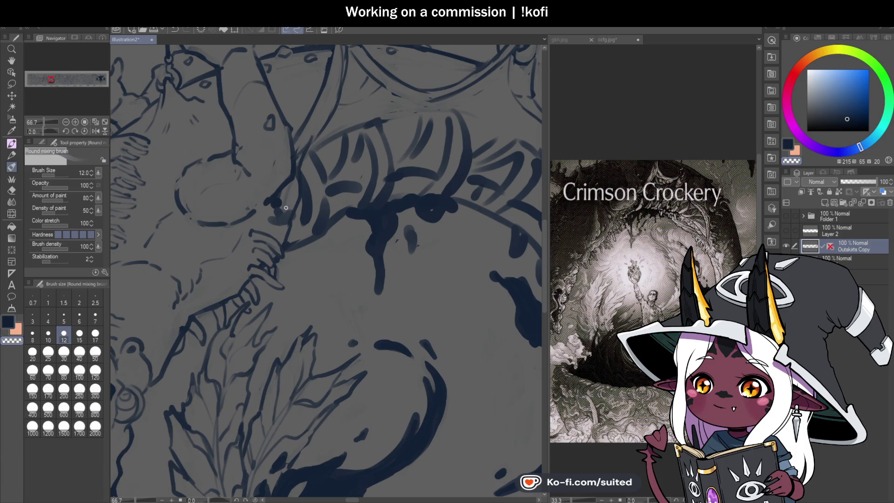
left_click_drag(280, 200, 286, 203)
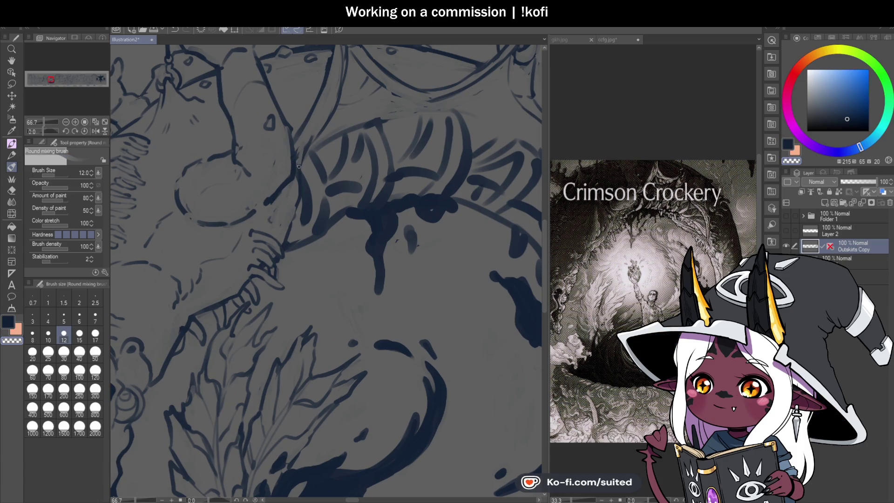
key("ctrl+s")
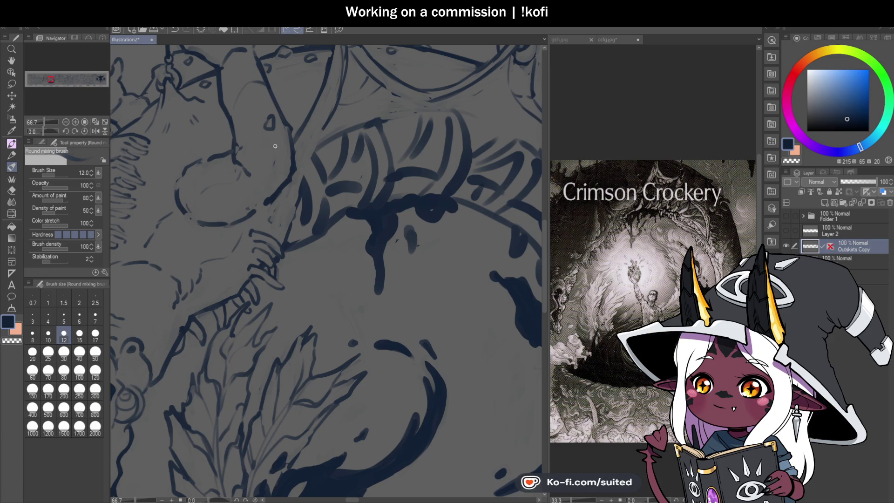
key("ctrl+s")
Lighten part of the upper rib strokes with the transparent colour and save again
key("c")
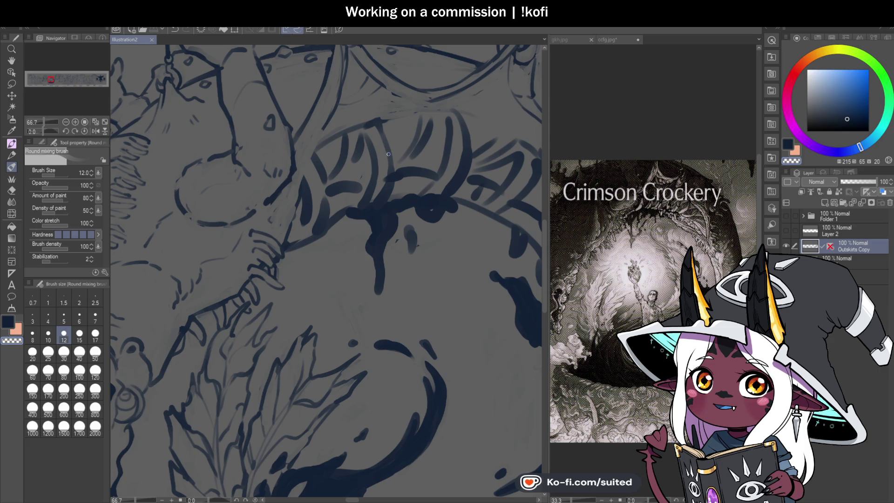
left_click_drag(334, 106, 322, 130)
key("c")
scroll(371, 243, "down", 3)
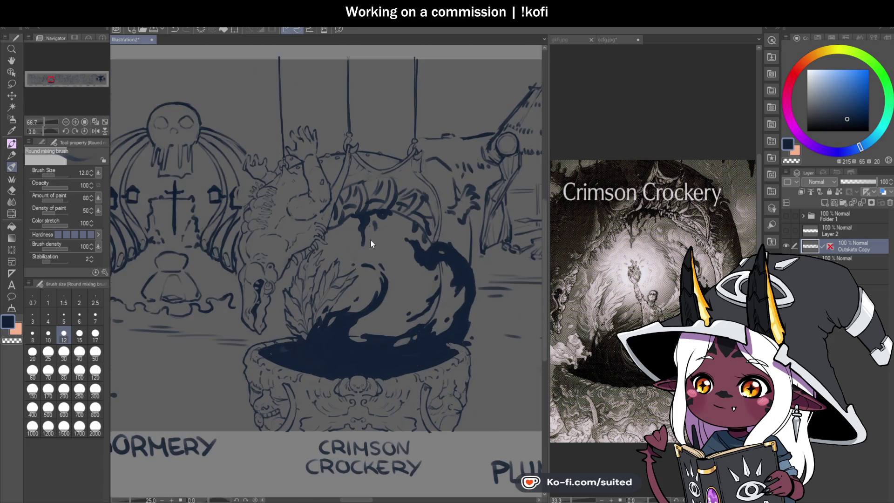
key("ctrl+s")
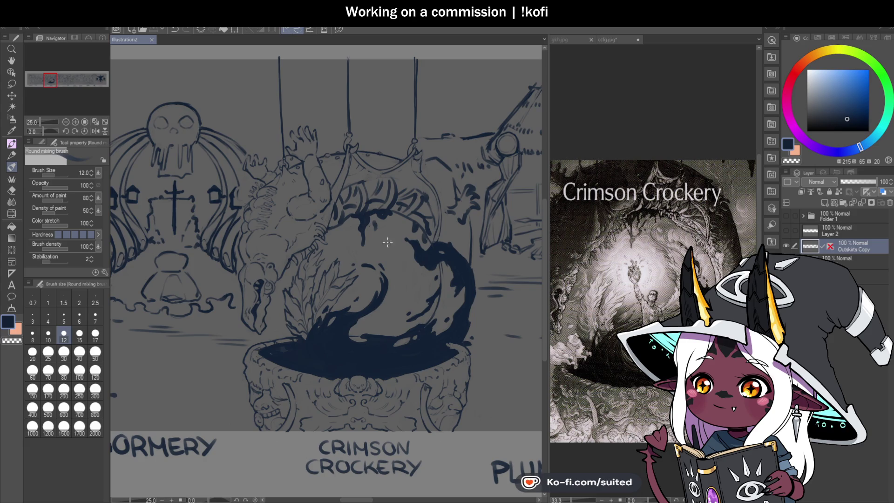
scroll(387, 242, "down", 2)
scroll(412, 218, "up", 2)
scroll(412, 218, "up", 2)
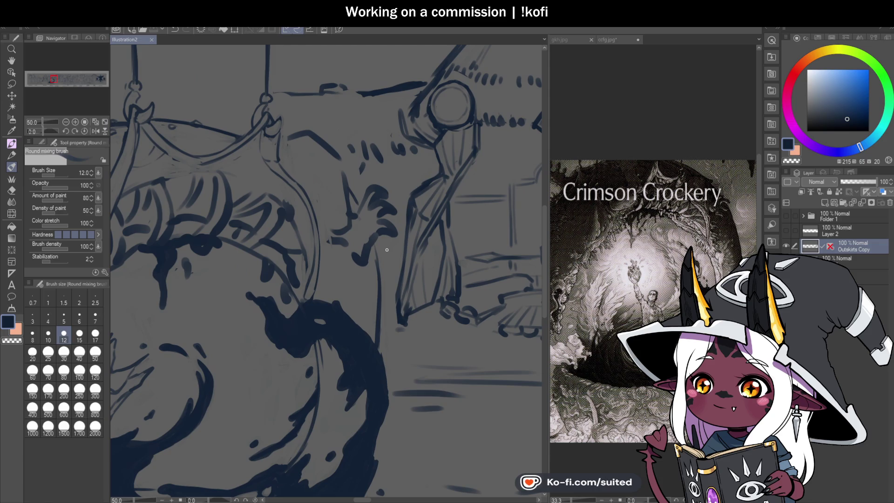
scroll(421, 205, "down", 1)
scroll(484, 196, "down", 1)
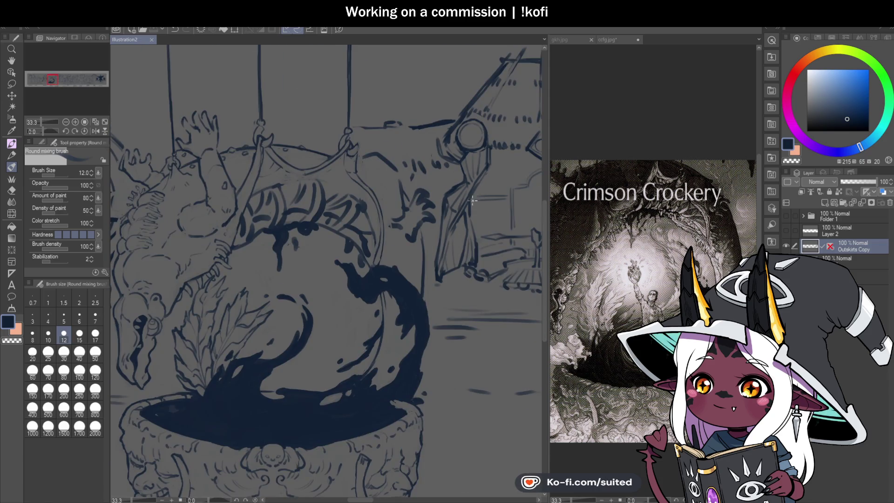
scroll(311, 142, "up", 3)
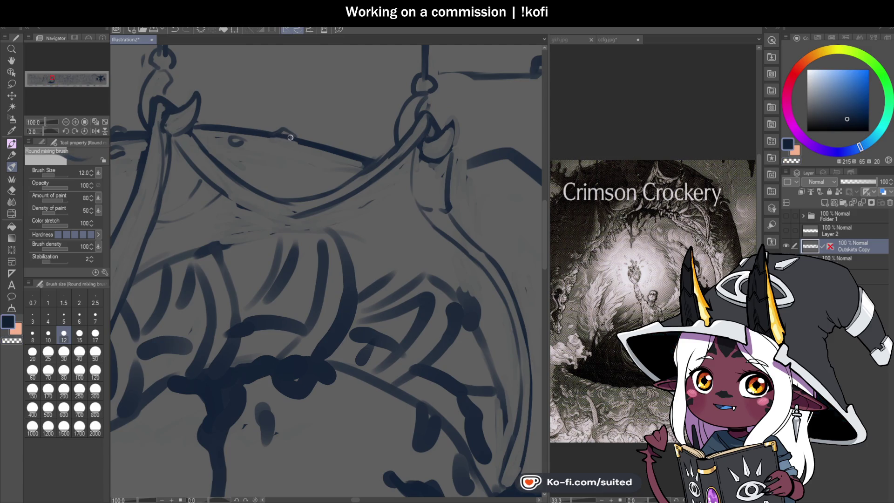
Dab small rivet circles along the drape's top edge between the hooks, then save
left_click_drag(327, 146, 311, 152)
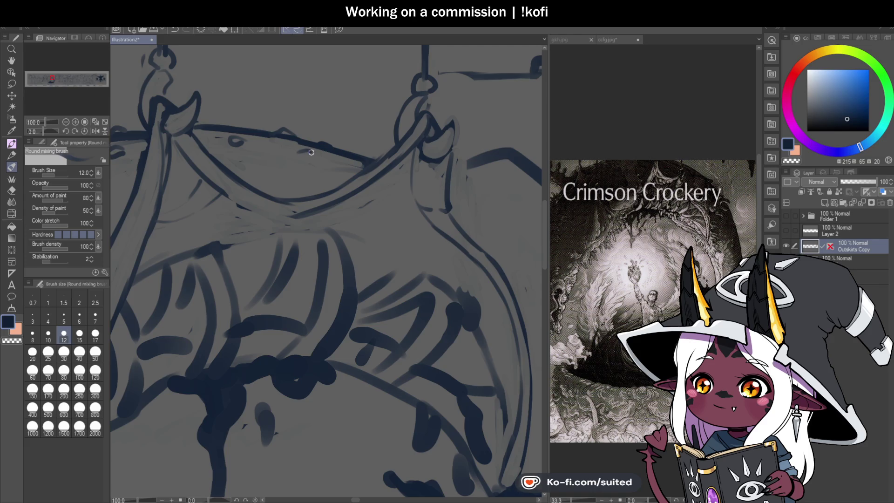
key("c")
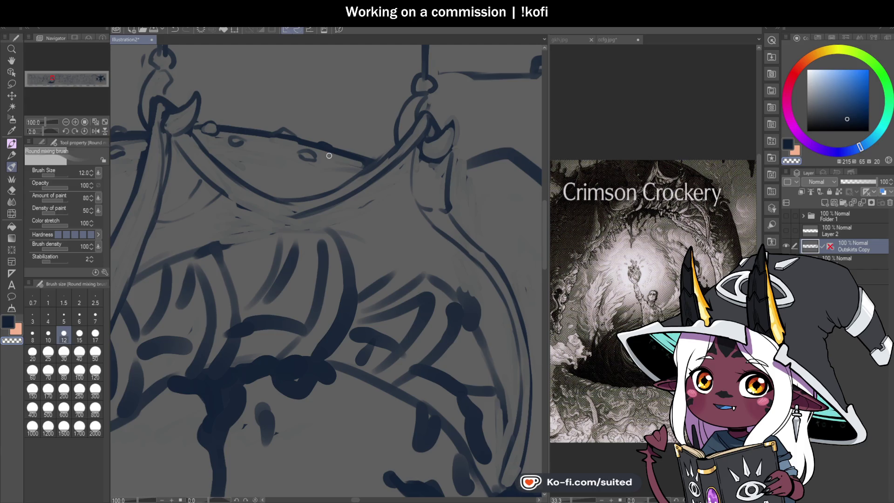
key("c")
key("c")
key("c")
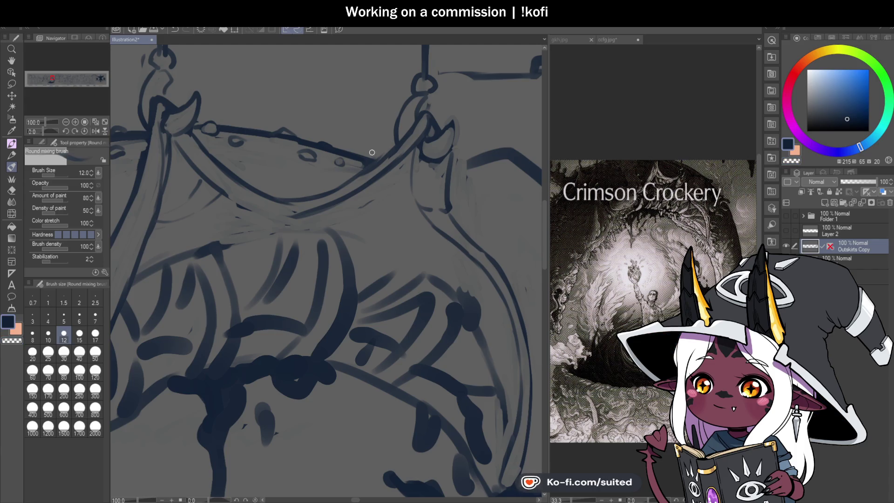
key("c")
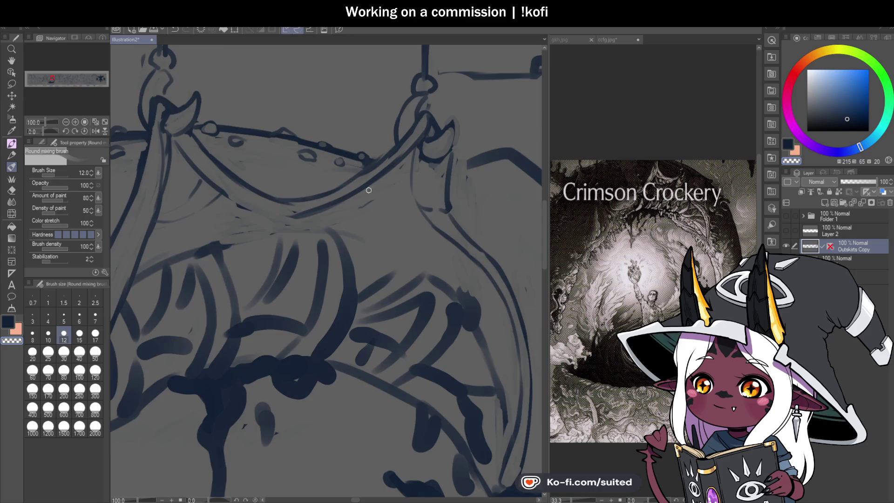
scroll(369, 190, "down", 3)
key("ctrl+s")
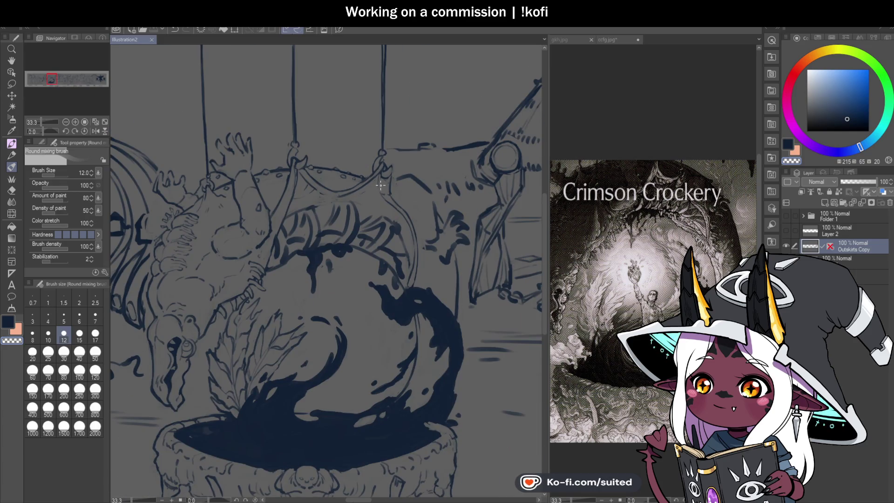
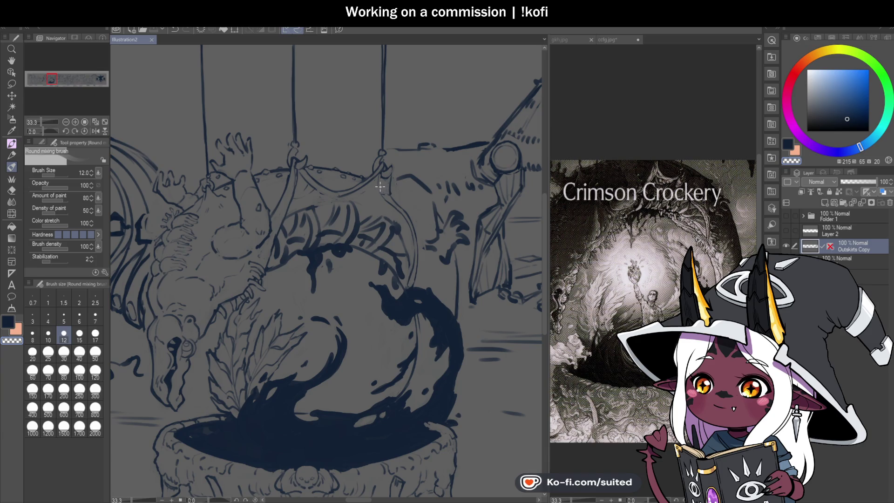
Save the illustration
scroll(393, 191, "up", 1)
scroll(392, 191, "up", 2)
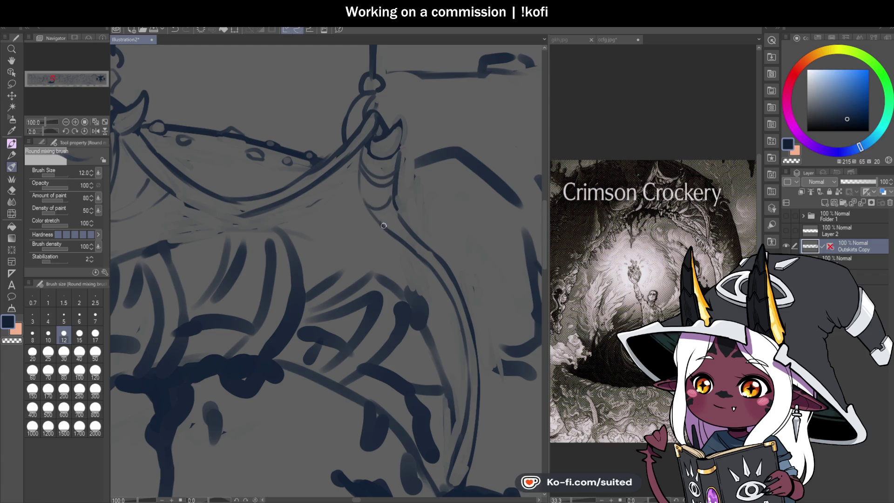
scroll(384, 226, "down", 2)
scroll(370, 199, "up", 1)
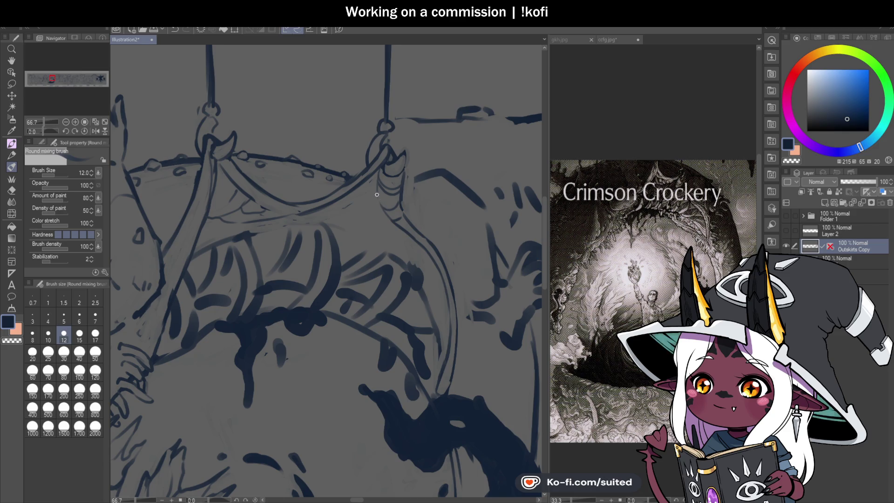
scroll(362, 186, "down", 2)
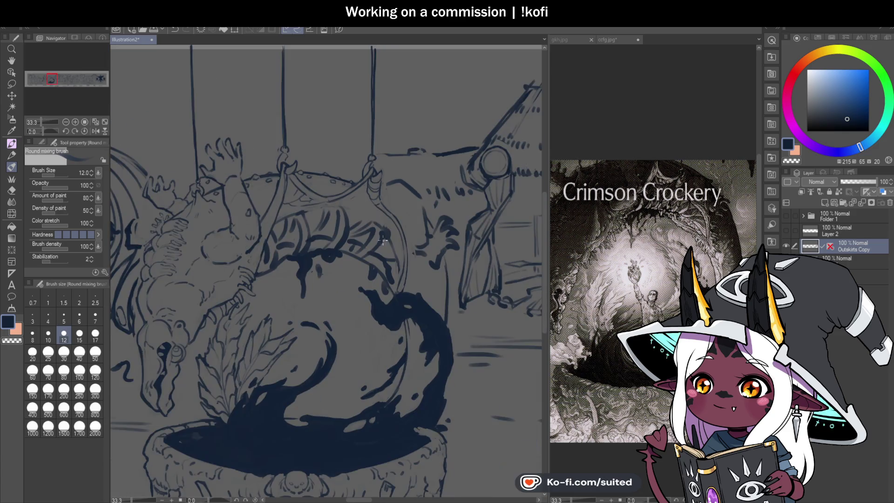
key("ctrl+s")
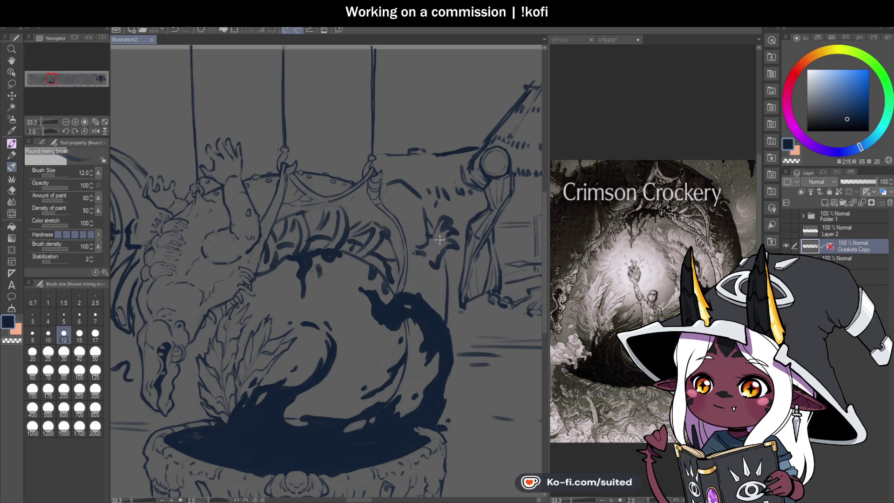
With a size-50 brush, smear away the stray sketch lines and dark mark beside the cauldron frame
scroll(485, 226, "up", 2)
left_click(95, 353)
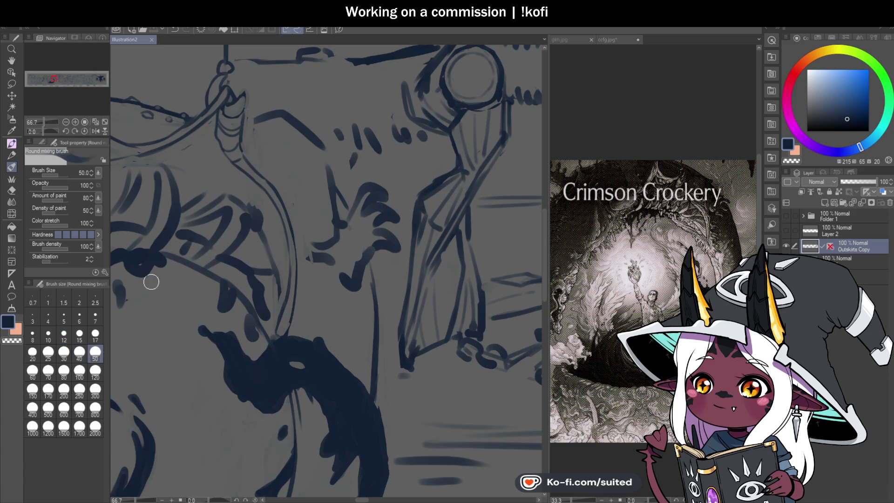
mouse_move(254, 121)
left_mouse_down()
mouse_move(320, 146)
mouse_move(333, 214)
left_mouse_up()
mouse_move(335, 272)
left_mouse_down()
mouse_move(360, 275)
mouse_move(393, 206)
mouse_move(363, 236)
mouse_move(344, 217)
left_mouse_up()
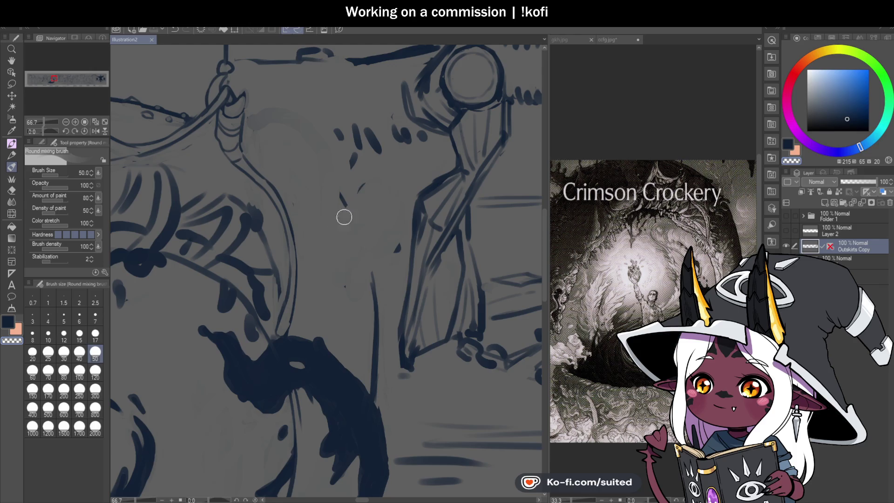
left_click_drag(394, 241, 397, 250)
At brush size 12, draw a new diagonal line beside the frame and save
left_click(64, 335)
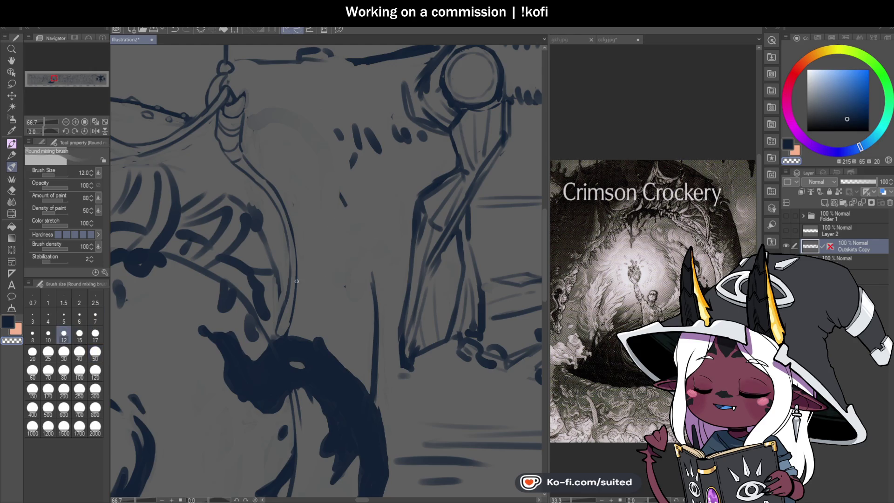
key("ctrl+s")
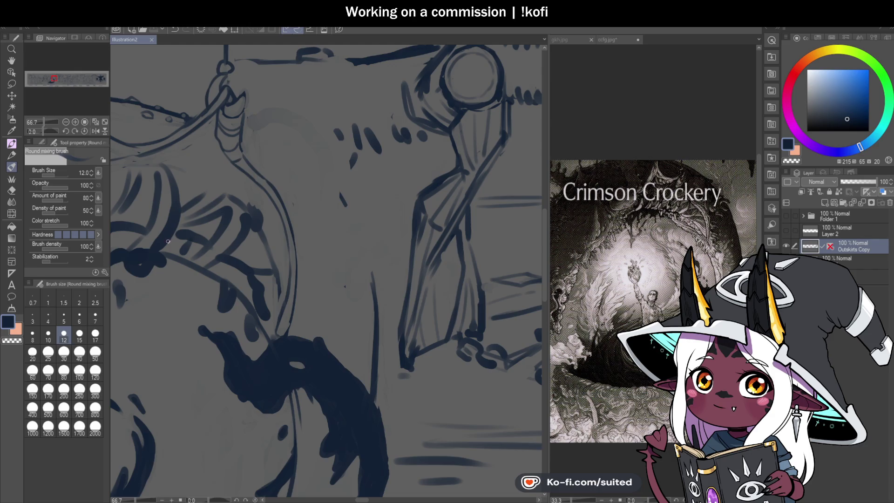
mouse_move(248, 124)
left_mouse_down()
mouse_move(340, 192)
mouse_move(364, 245)
left_mouse_up()
scroll(352, 199, "down", 1)
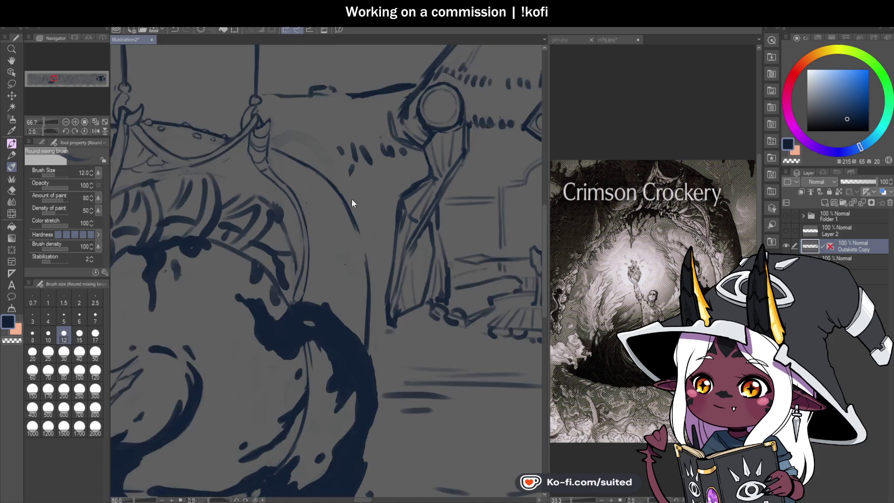
scroll(352, 199, "down", 2)
key("ctrl+s")
left_click(96, 130)
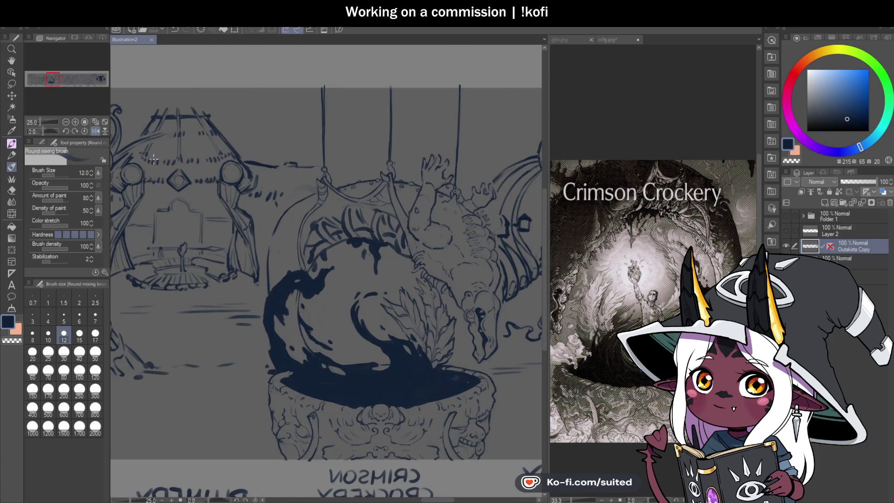
Draw a long curved bubble outline on the flipped canvas, thicken its top, unflip the view and save
scroll(280, 200, "up", 3)
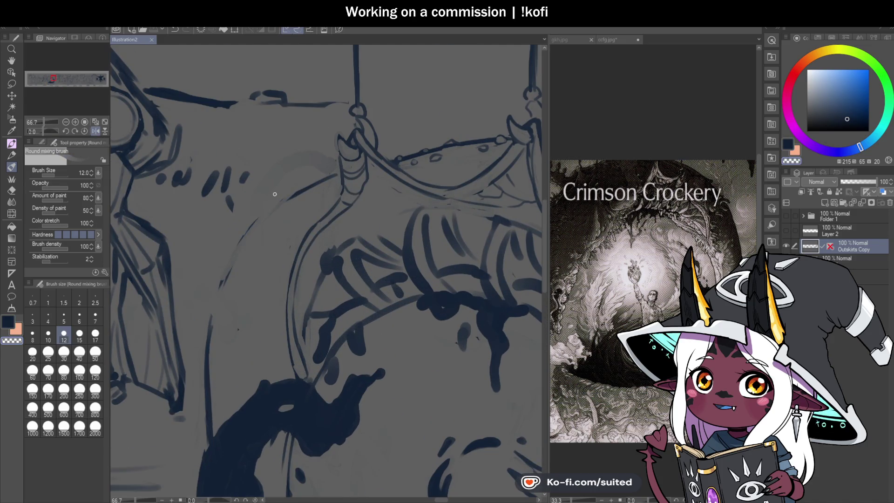
mouse_move(210, 347)
left_mouse_down()
mouse_move(242, 246)
mouse_move(298, 191)
left_mouse_up()
left_click_drag(247, 242, 298, 195)
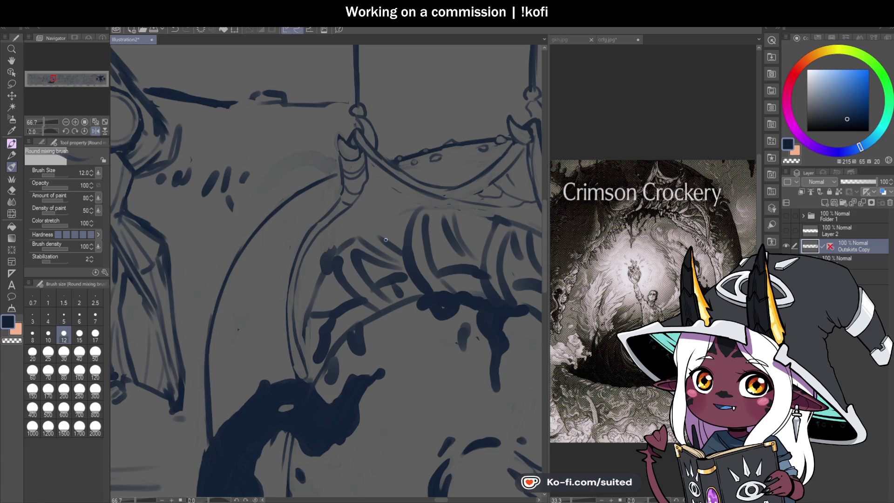
left_click(96, 131)
scroll(397, 282, "down", 1)
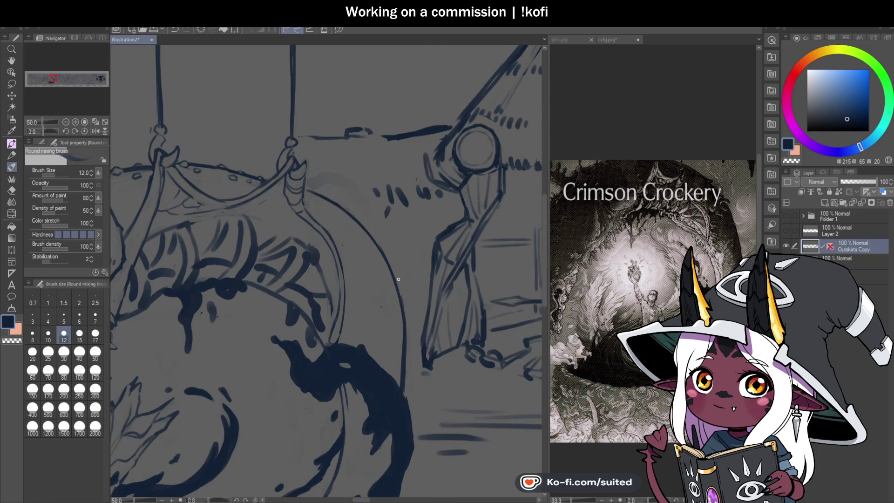
scroll(322, 187, "up", 2)
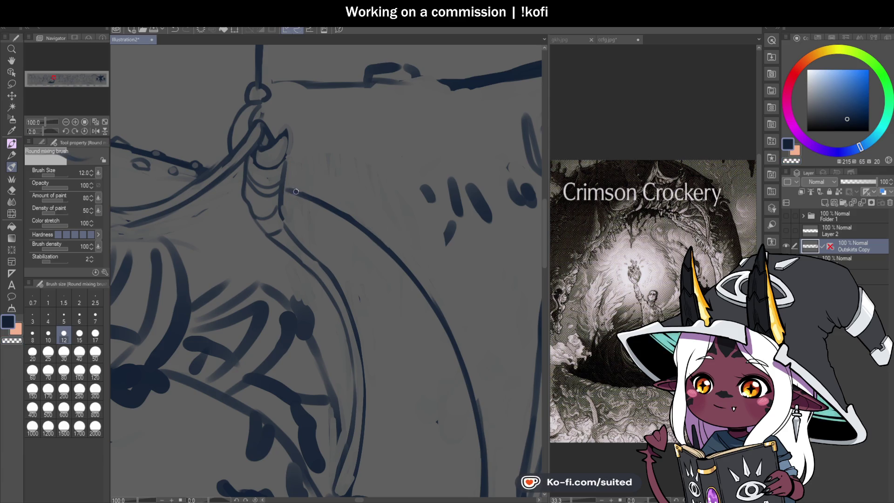
scroll(375, 243, "down", 4)
scroll(433, 262, "up", 3)
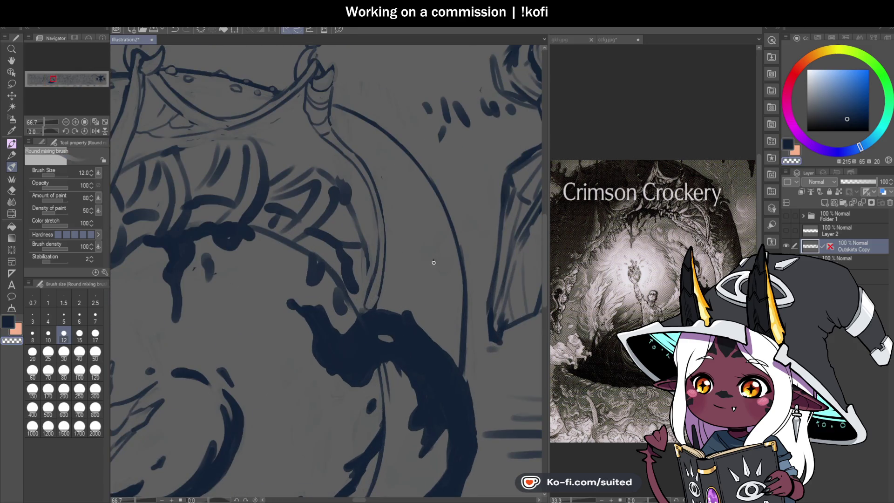
key("ctrl+s")
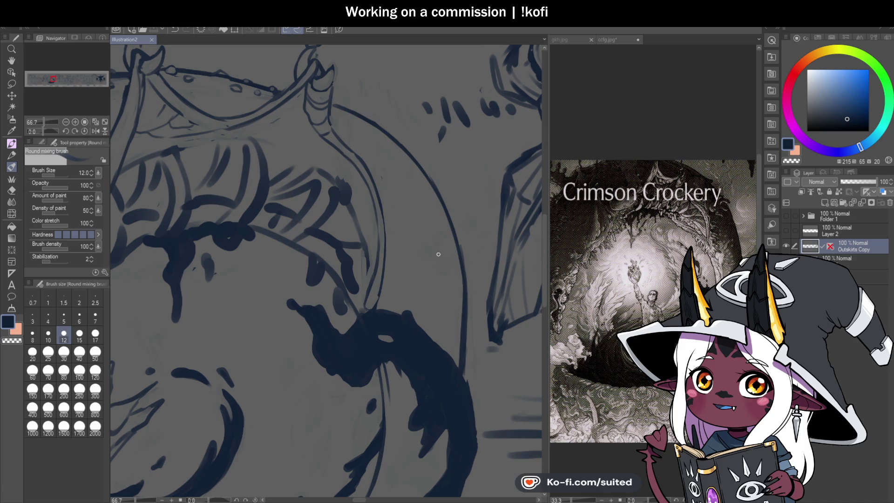
Mirror the view again and draw a long curve down the bubble's side at size 12
scroll(451, 256, "down", 1)
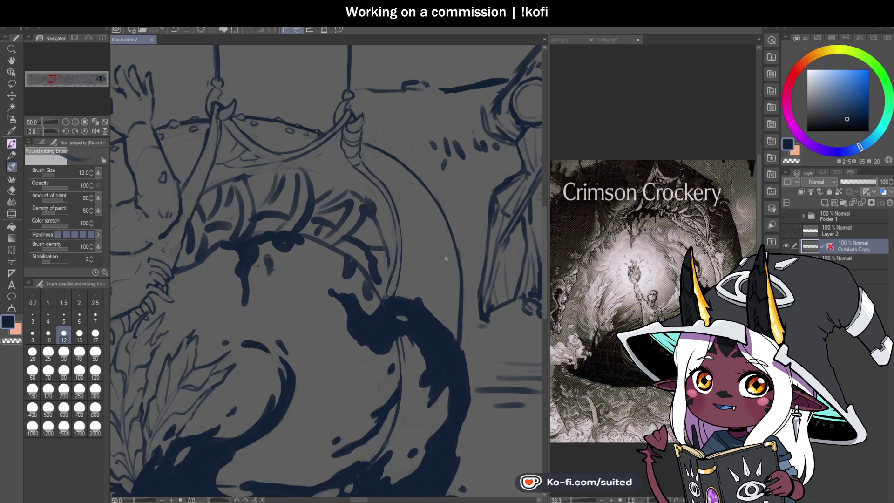
key("h")
scroll(308, 151, "down", 2)
scroll(308, 150, "up", 1)
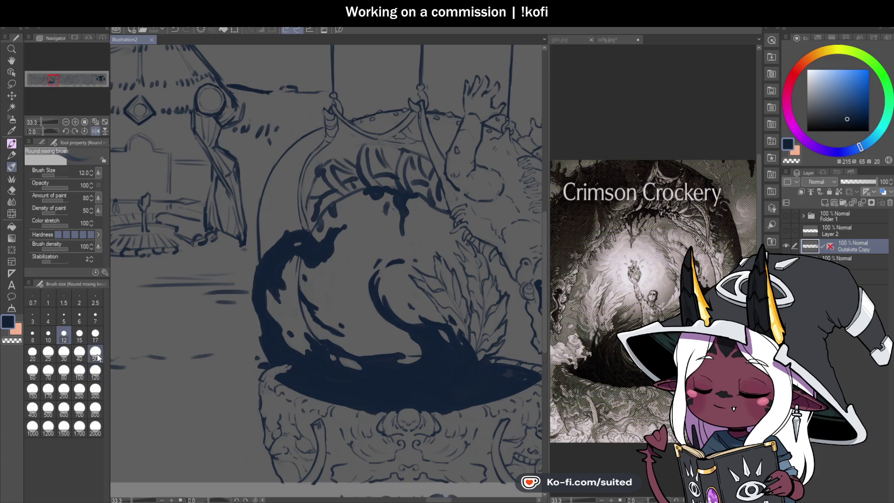
key("bracketright")
key("bracketright")
key("bracketright")
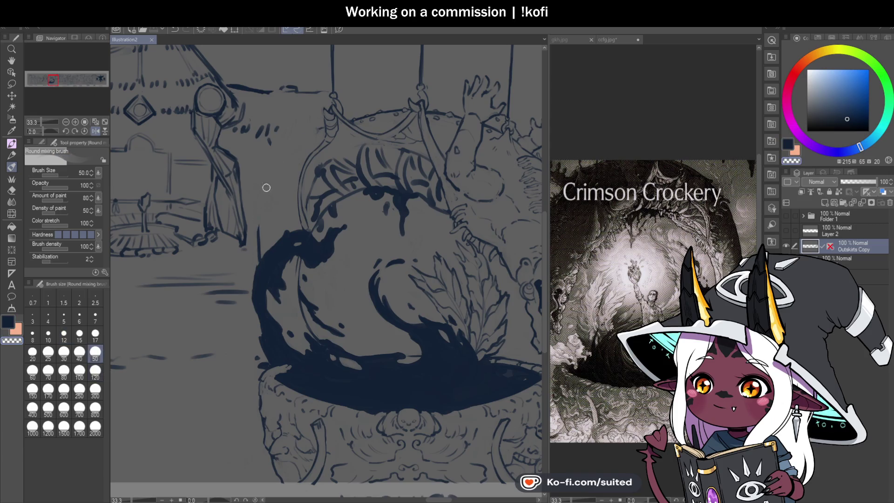
key("bracketleft")
key("bracketleft")
key("bracketleft")
key("ctrl+s")
left_click_drag(262, 243, 262, 254)
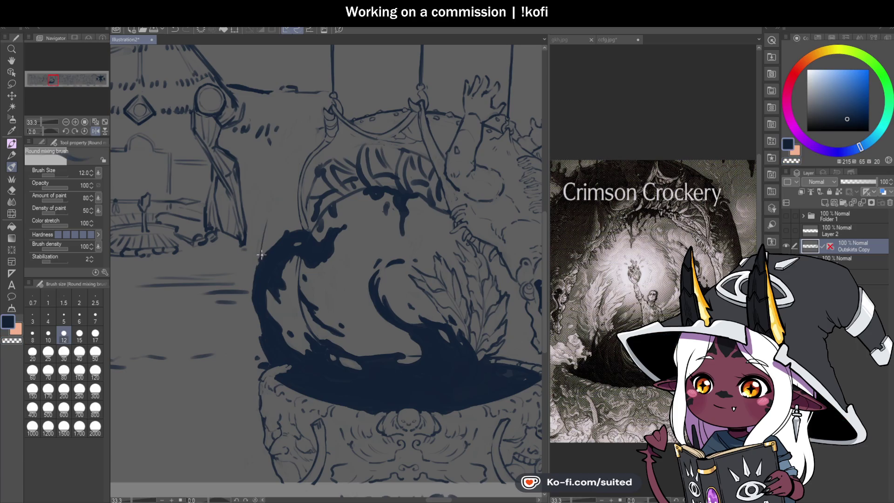
mouse_move(309, 137)
left_mouse_down()
mouse_move(277, 183)
mouse_move(263, 254)
left_mouse_up()
Build up the bubble's long curved outline with the size-12 brush, then unmirror the canvas
scroll(273, 299, "down", 5)
scroll(311, 228, "up", 6)
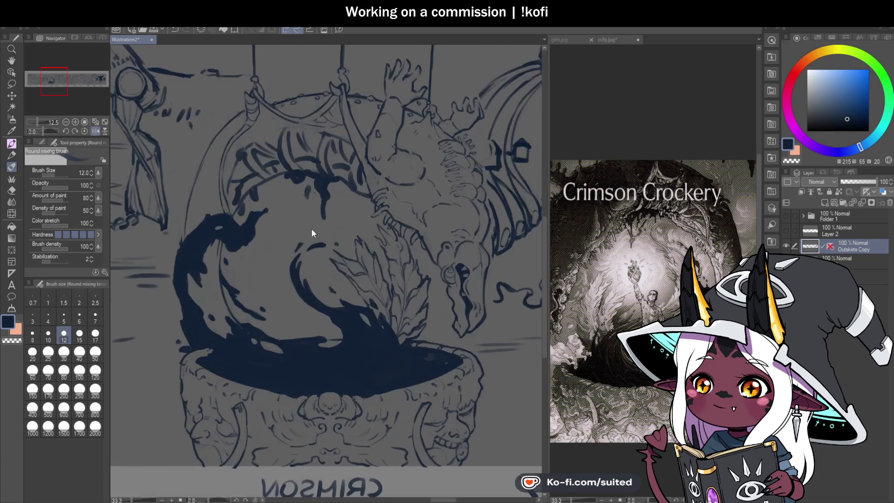
scroll(347, 117, "down", 2)
scroll(347, 117, "up", 2)
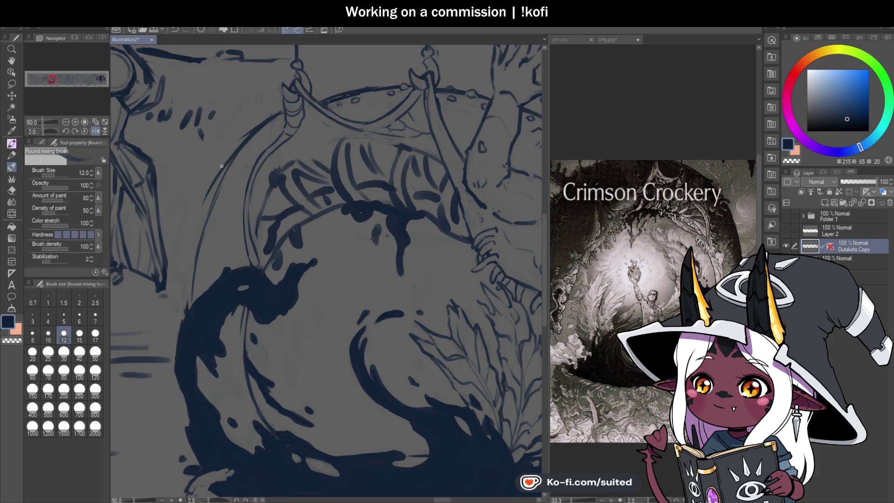
left_click(95, 353)
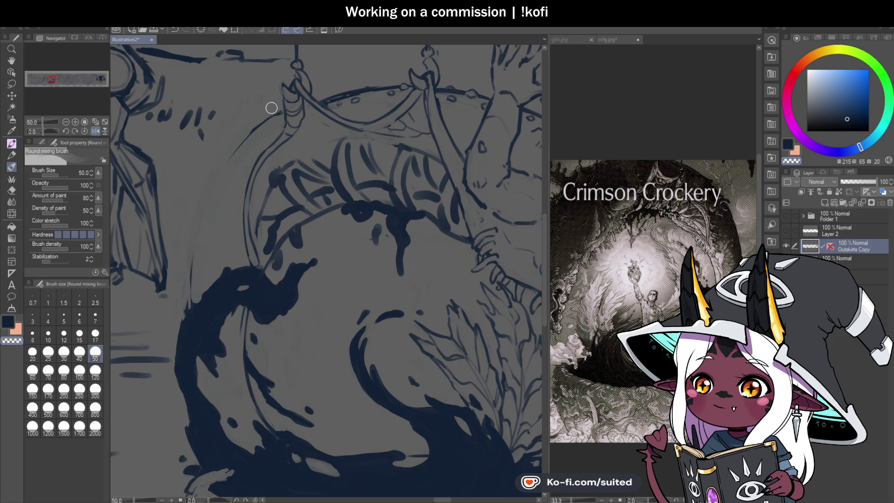
left_click(64, 334)
mouse_move(251, 132)
left_mouse_down()
mouse_move(218, 173)
mouse_move(194, 241)
mouse_move(191, 299)
left_mouse_up()
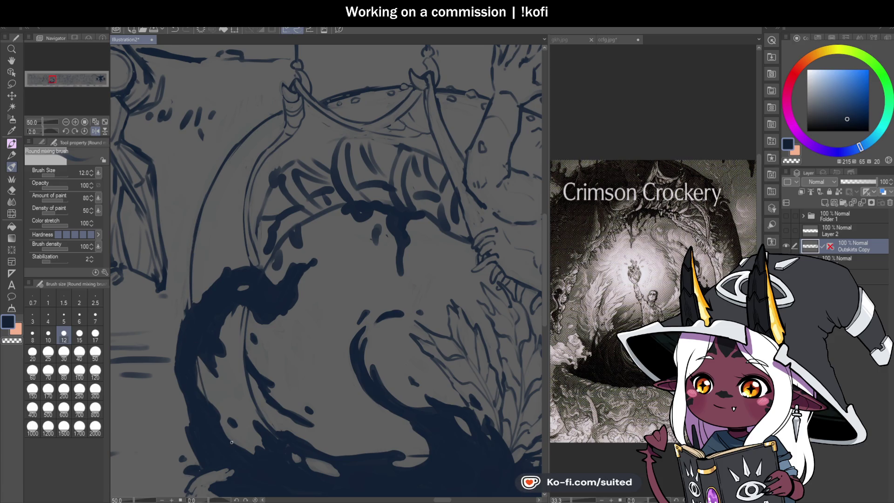
scroll(304, 248, "down", 4)
left_click(95, 131)
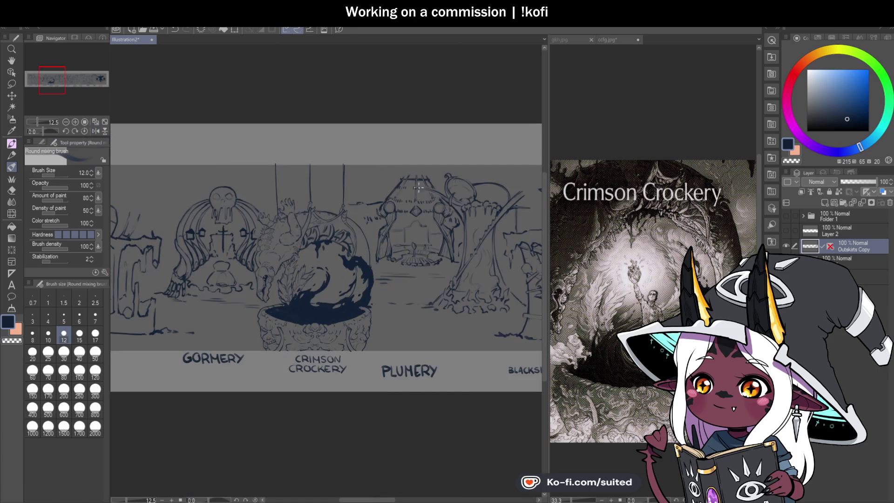
Darken and thicken the arc line, briefly erasing with transparent colour
scroll(363, 285, "up", 4)
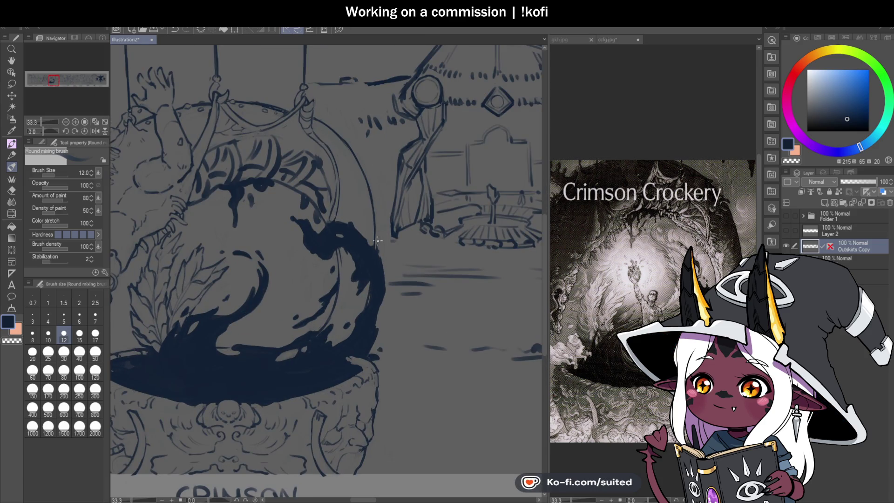
mouse_move(352, 147)
left_mouse_down()
mouse_move(373, 187)
mouse_move(375, 244)
left_mouse_up()
key("c")
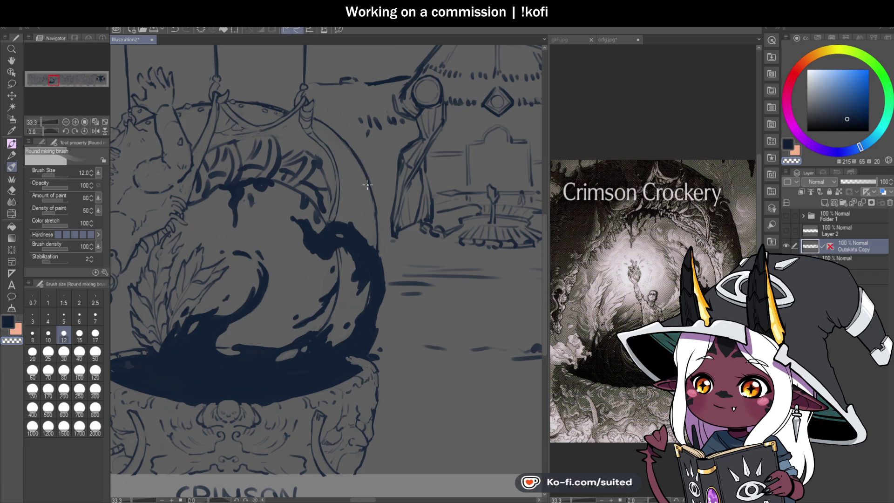
key("c")
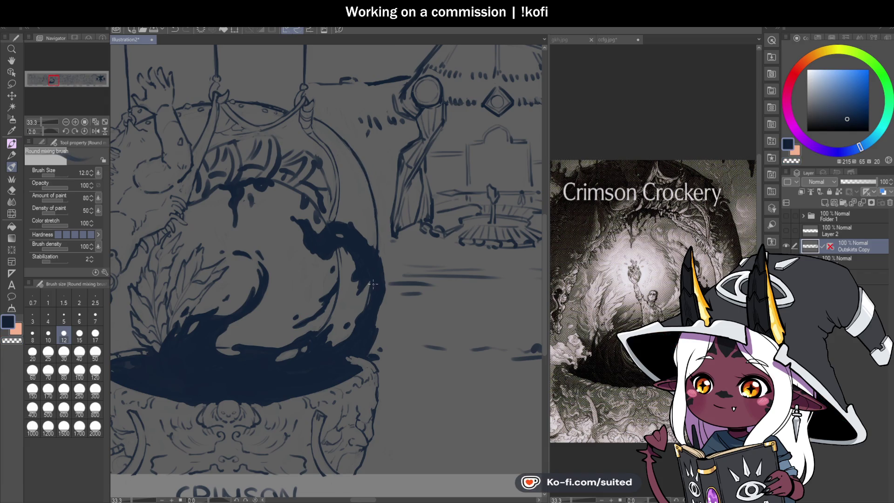
Add a small dot and a short curved line on the creature's head
scroll(349, 335, "down", 3)
scroll(459, 258, "up", 2)
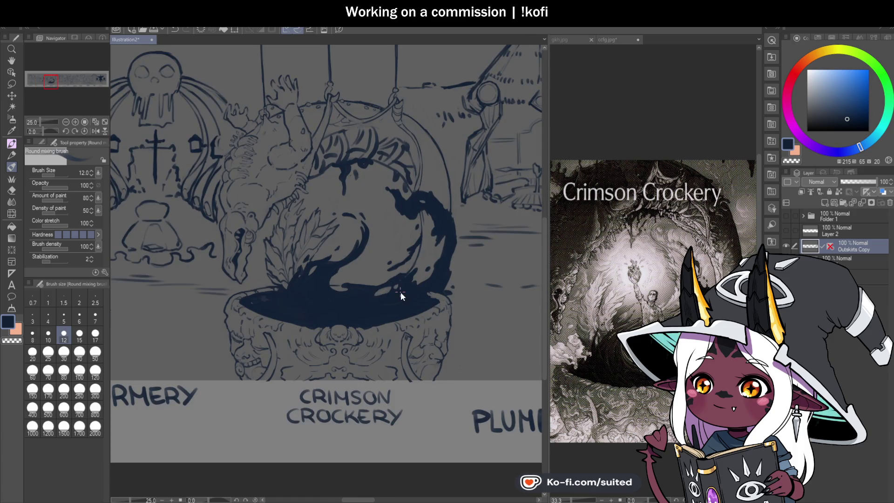
scroll(226, 298, "up", 1)
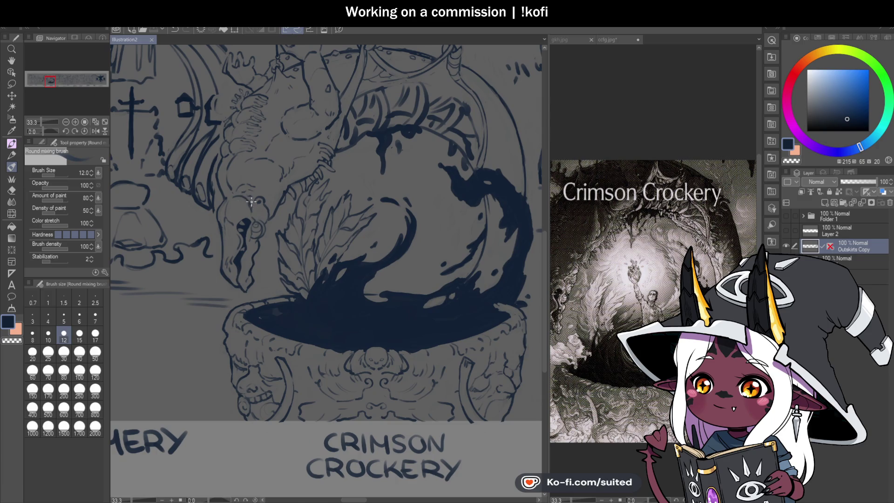
scroll(252, 202, "up", 3)
left_click(260, 177)
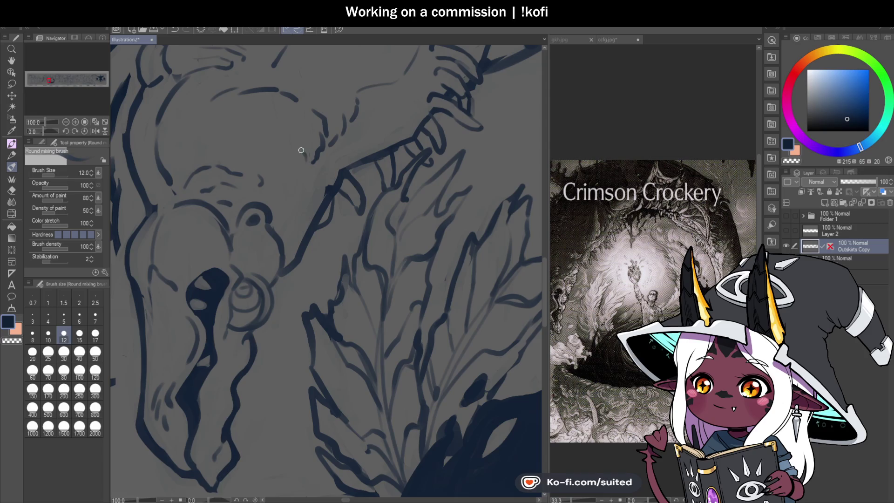
left_click_drag(265, 135, 280, 140)
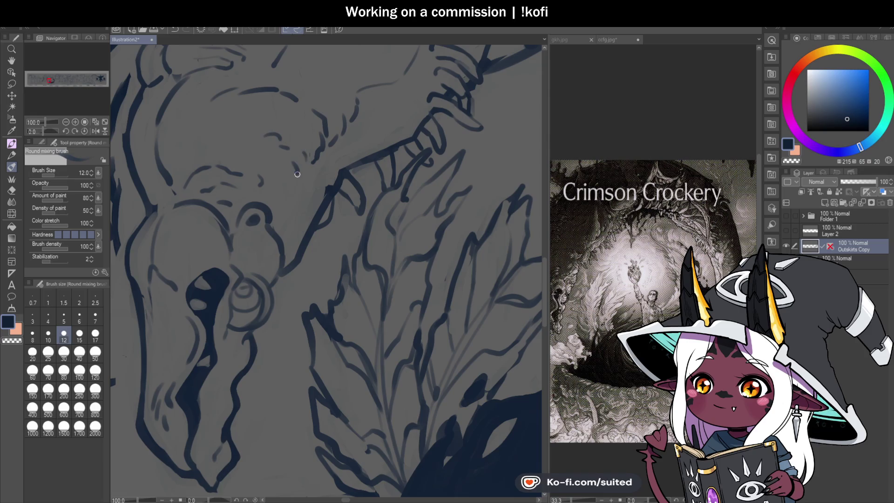
Zoom out and save the illustration
scroll(326, 228, "down", 3)
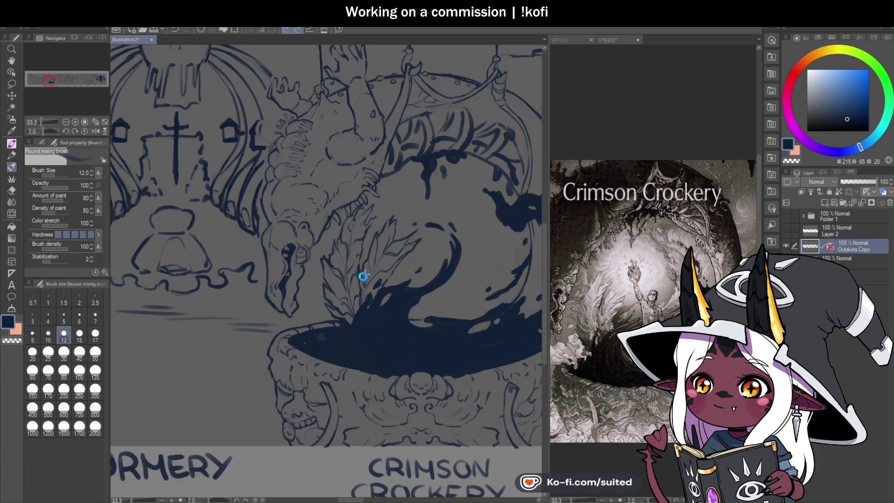
scroll(281, 275, "down", 1)
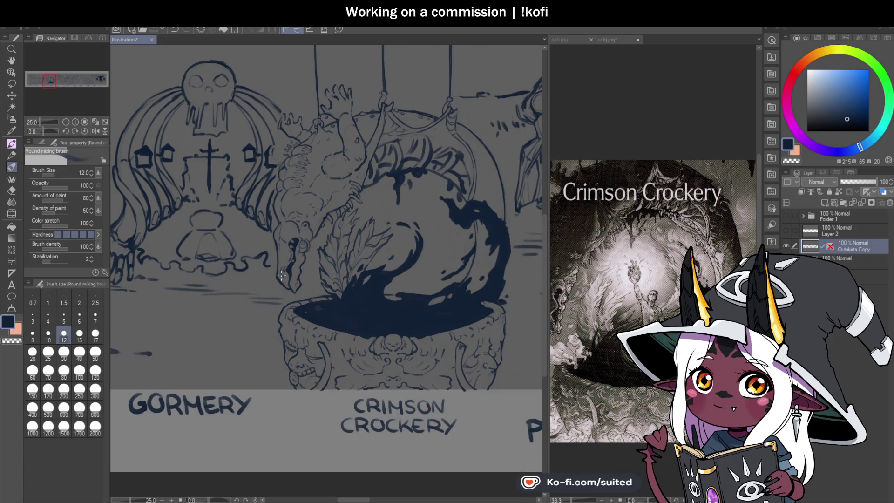
scroll(282, 275, "up", 4)
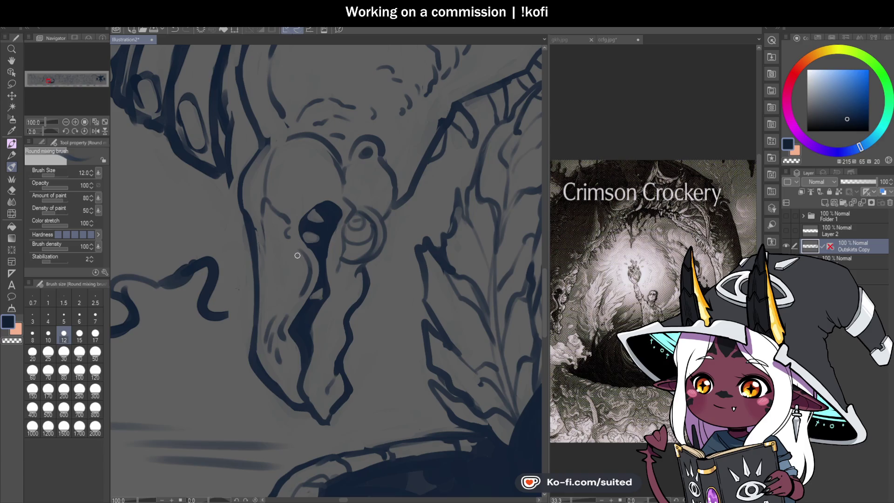
scroll(284, 270, "down", 4)
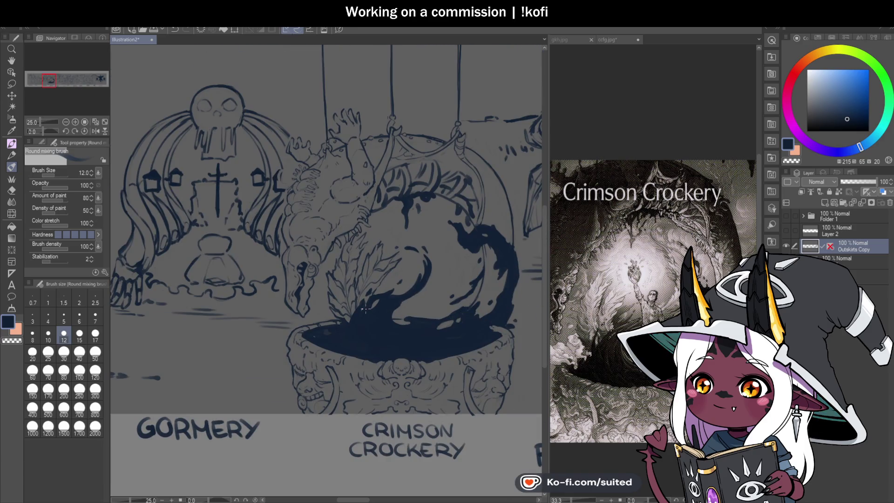
key("ctrl+s")
scroll(442, 244, "down", 2)
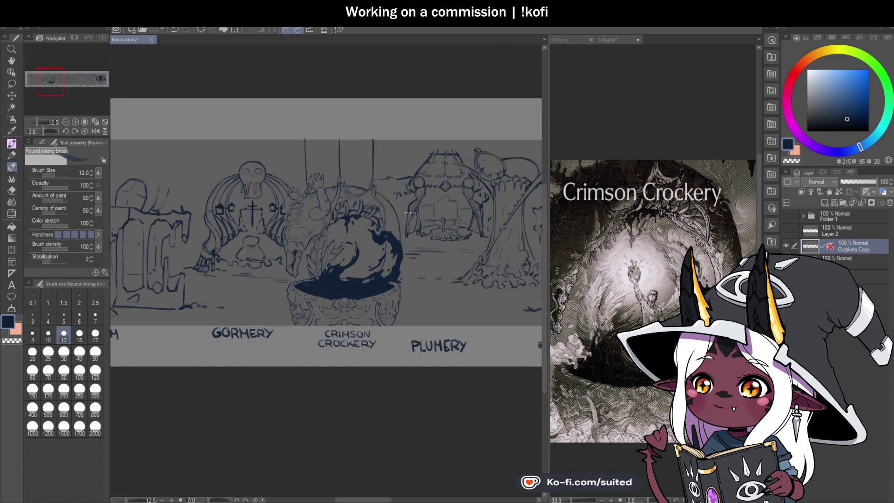
Ink a thin stroke along the swirl's inner edge at 50% zoom and save
scroll(409, 213, "up", 3)
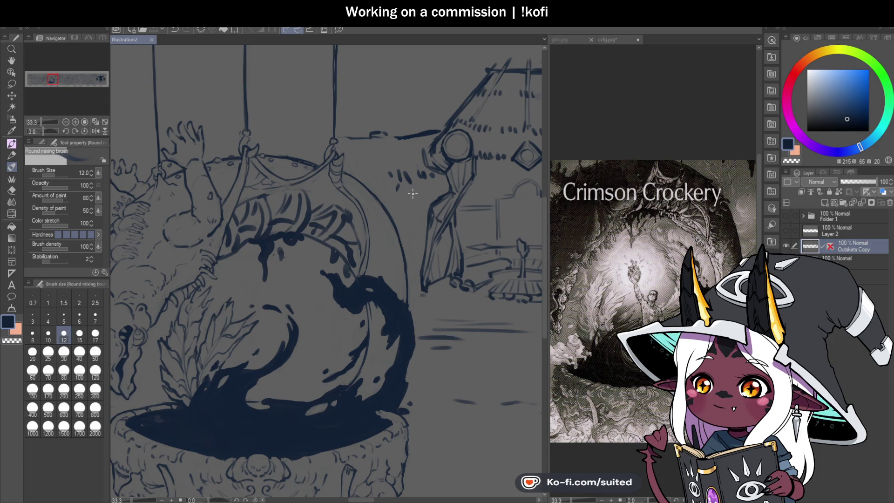
scroll(334, 230, "down", 1)
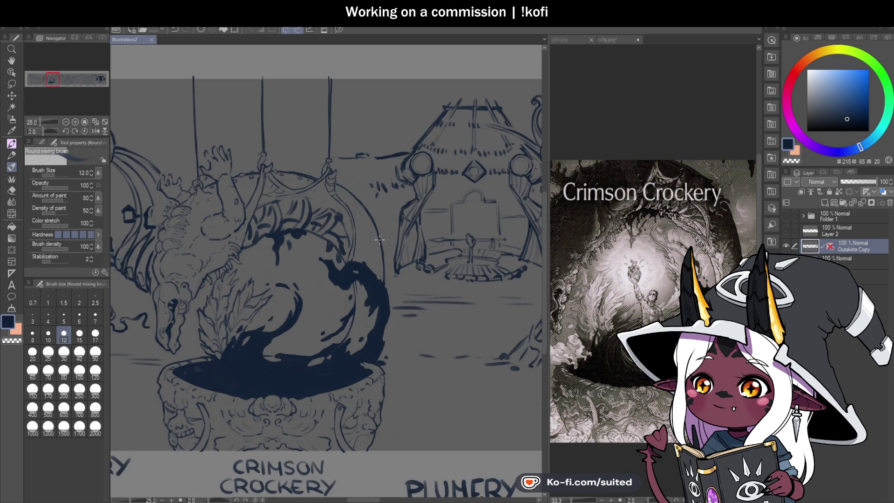
scroll(288, 281, "down", 3)
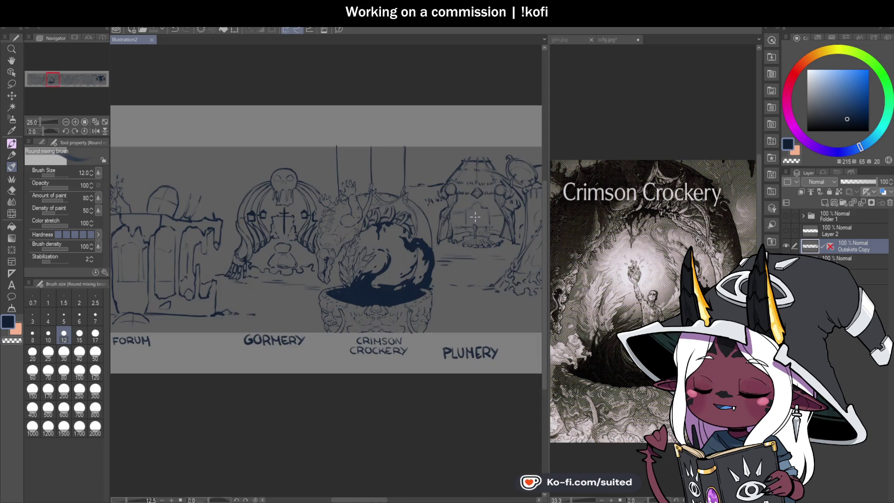
scroll(430, 284, "up", 4)
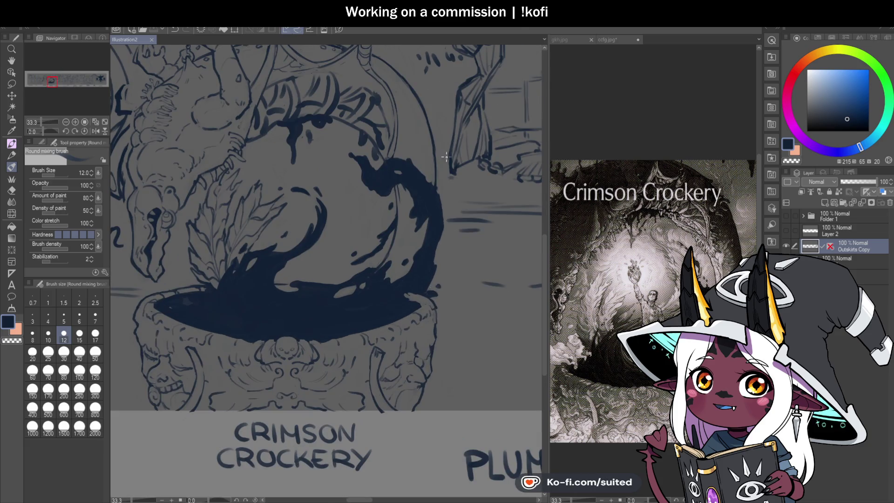
scroll(417, 154, "up", 1)
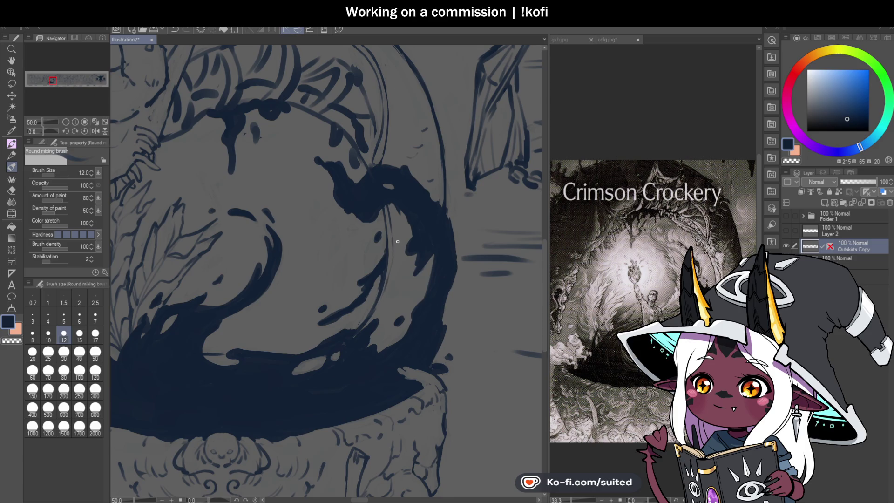
left_click_drag(400, 282, 380, 326)
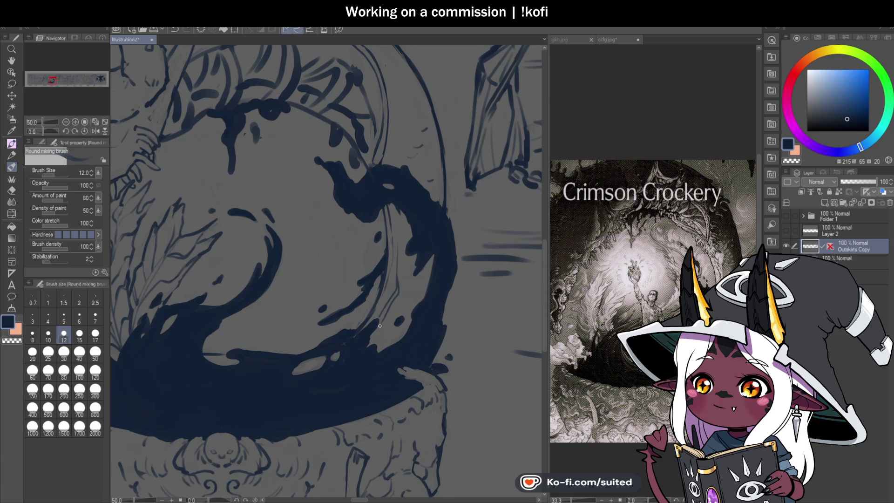
scroll(378, 320, "down", 2)
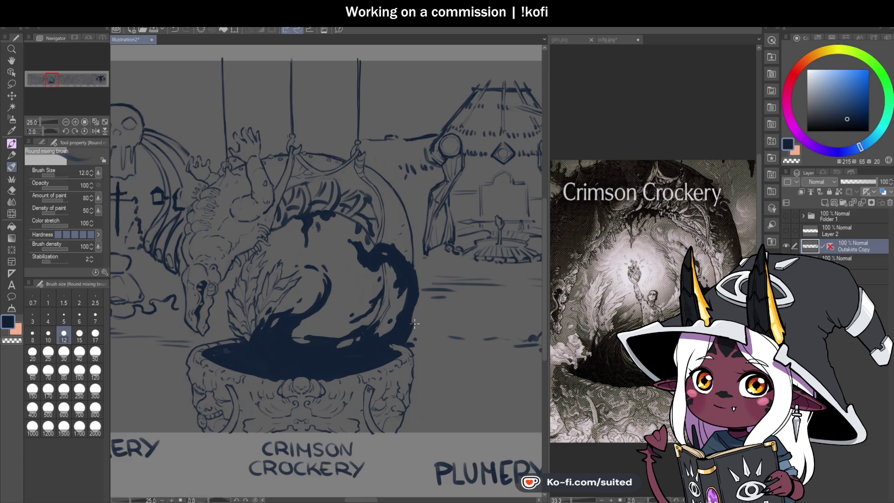
scroll(400, 336, "up", 3)
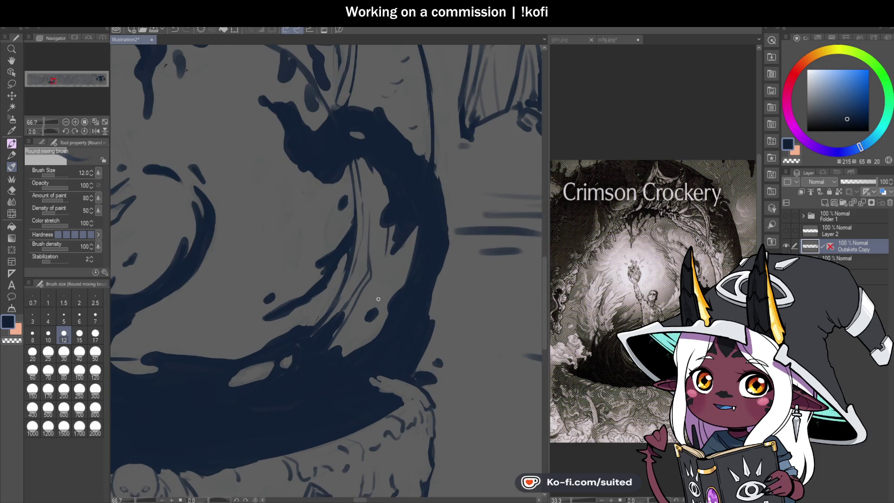
scroll(378, 299, "down", 3)
key("ctrl+s")
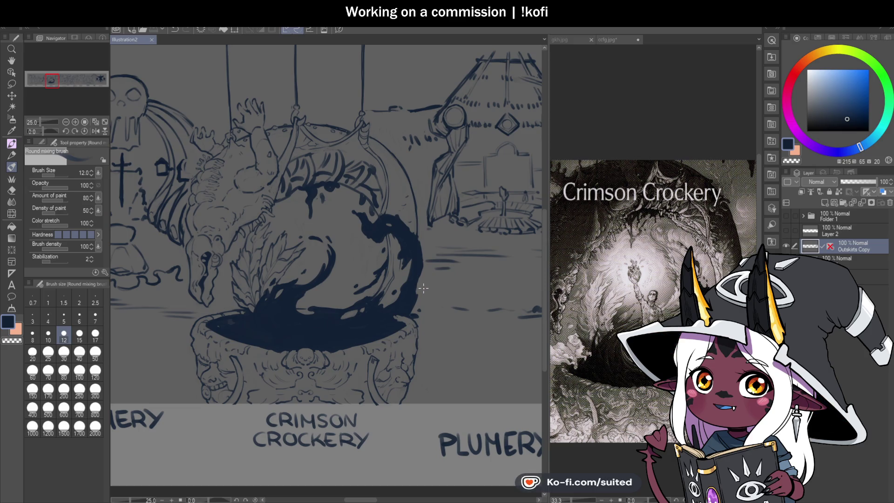
Draw a short diagonal line beside the dome's top, touch it up with transparent colour, and save
scroll(410, 282, "down", 2)
scroll(406, 224, "up", 5)
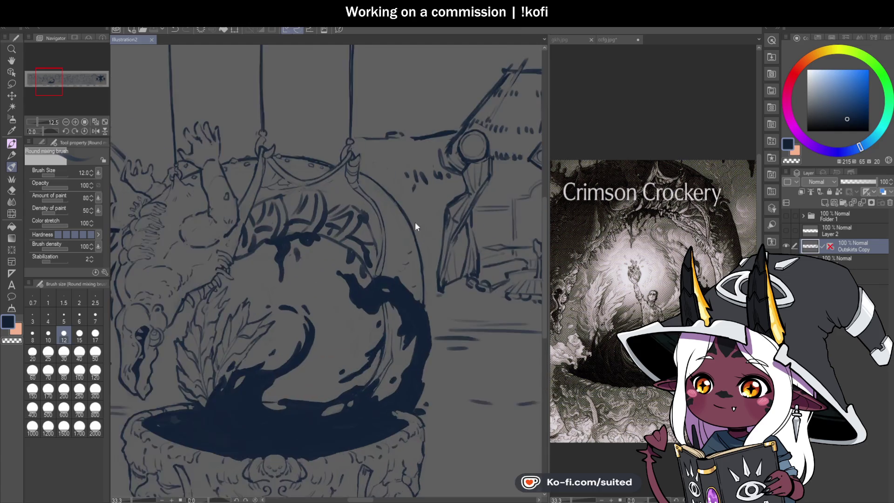
scroll(375, 153, "up", 1)
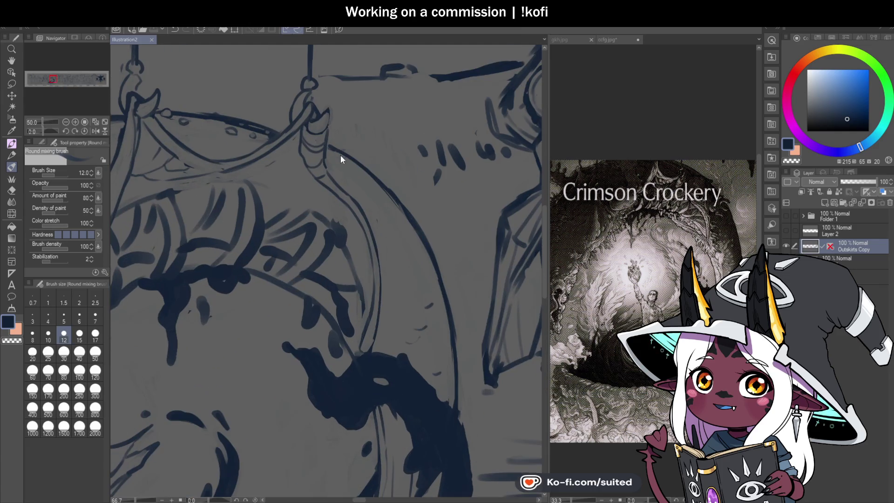
left_click_drag(375, 147, 391, 162)
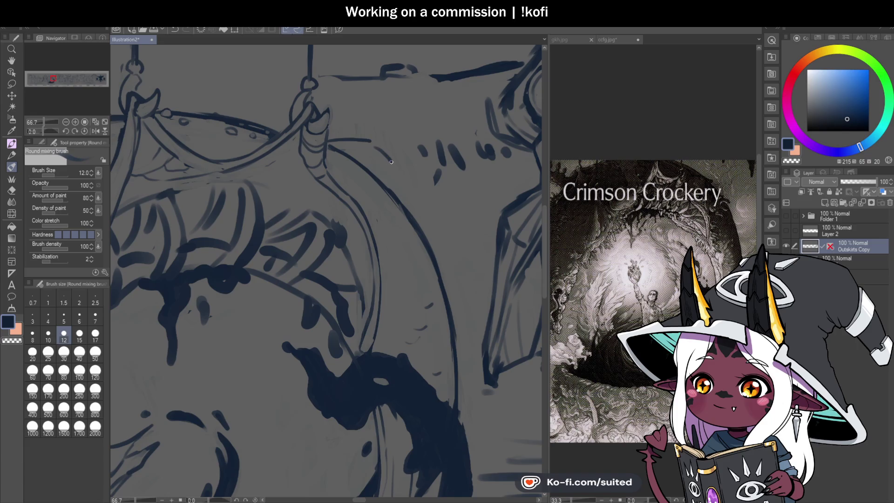
key("c")
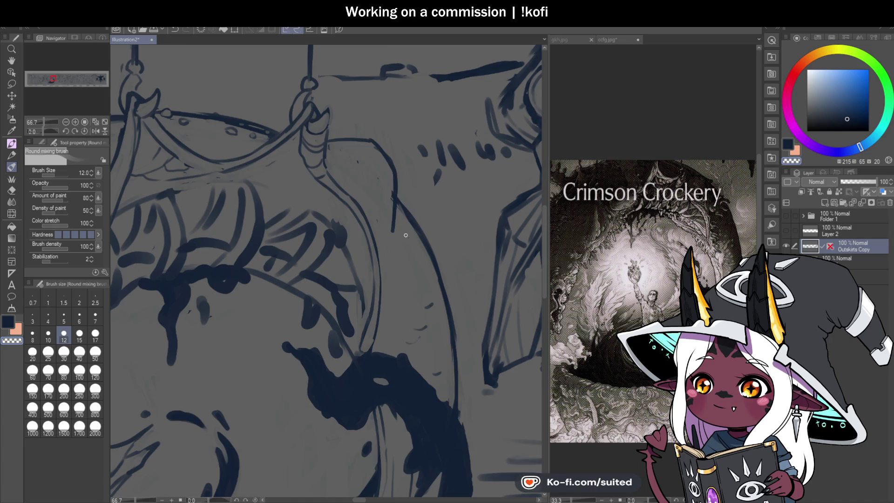
key("c")
key("ctrl+s")
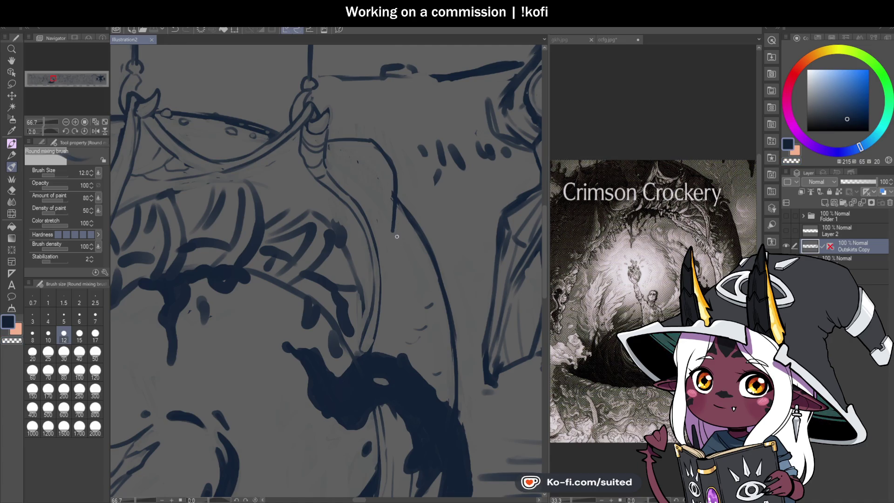
Undo the lower vertical stroke, redraw a curved line off the dome's edge, trim it, and add a downward stroke
mouse_move(437, 247)
left_mouse_down()
mouse_move(447, 251)
mouse_move(432, 239)
left_mouse_up()
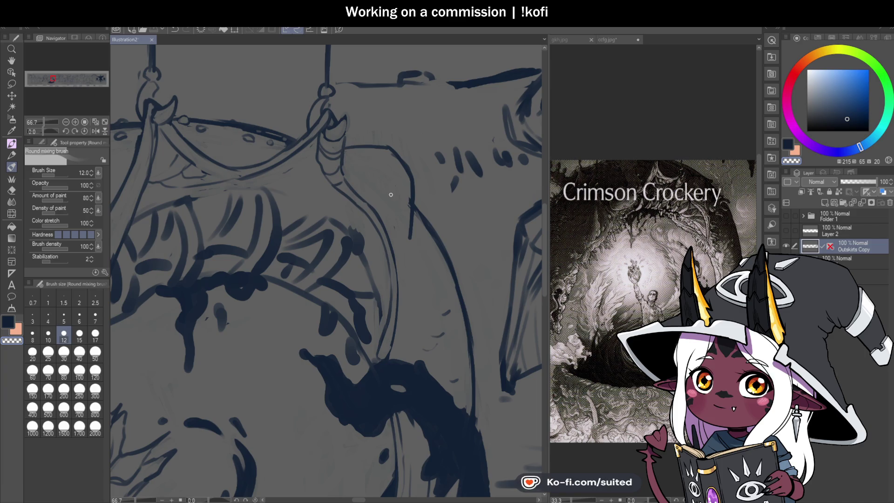
key("ctrl+s")
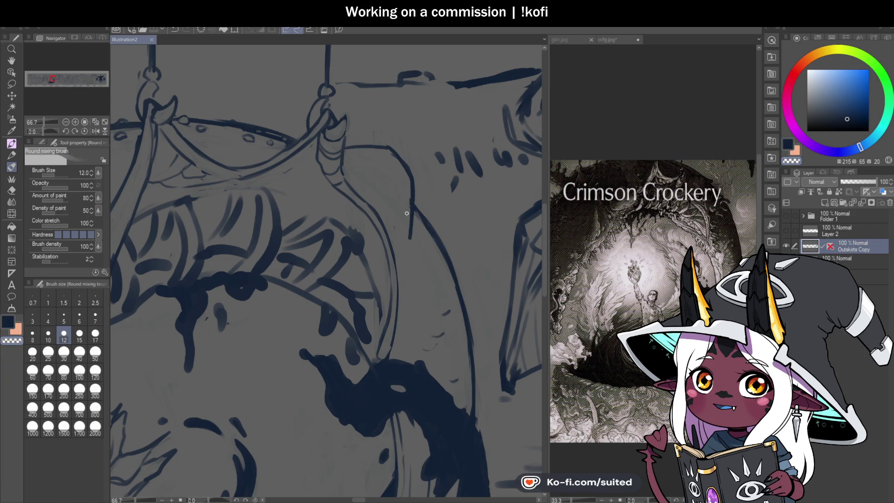
key("ctrl+z")
key("ctrl+s")
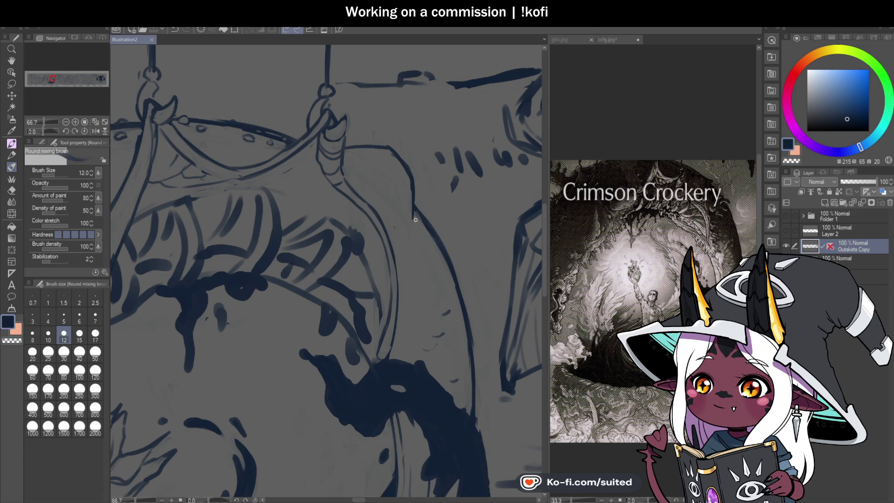
left_click_drag(388, 217, 419, 220)
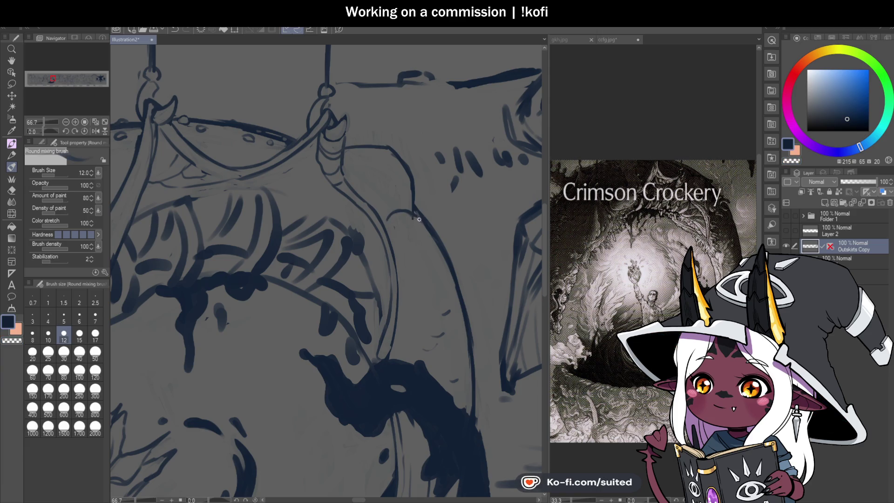
key("c")
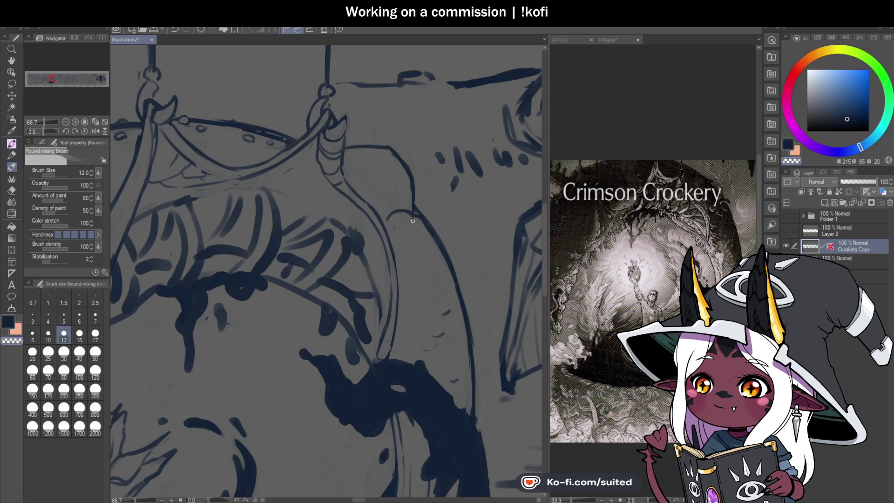
mouse_move(425, 219)
left_mouse_down()
mouse_move(438, 230)
mouse_move(391, 216)
mouse_move(408, 212)
left_mouse_up()
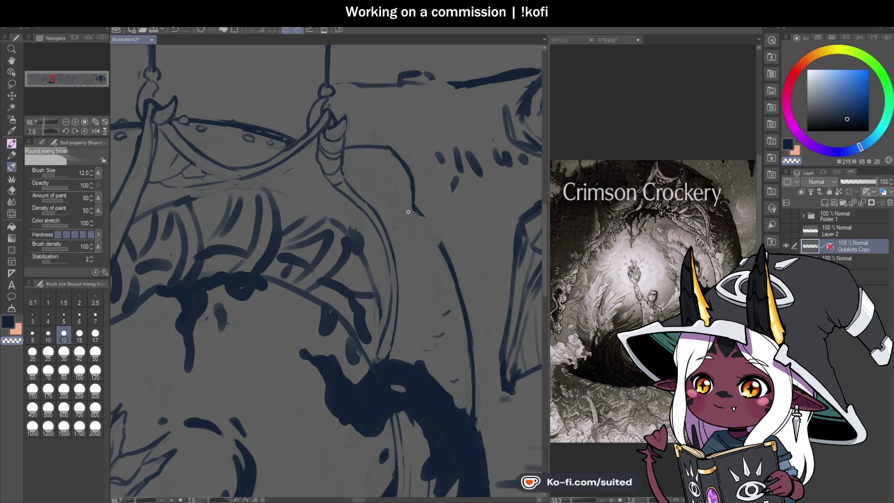
key("c")
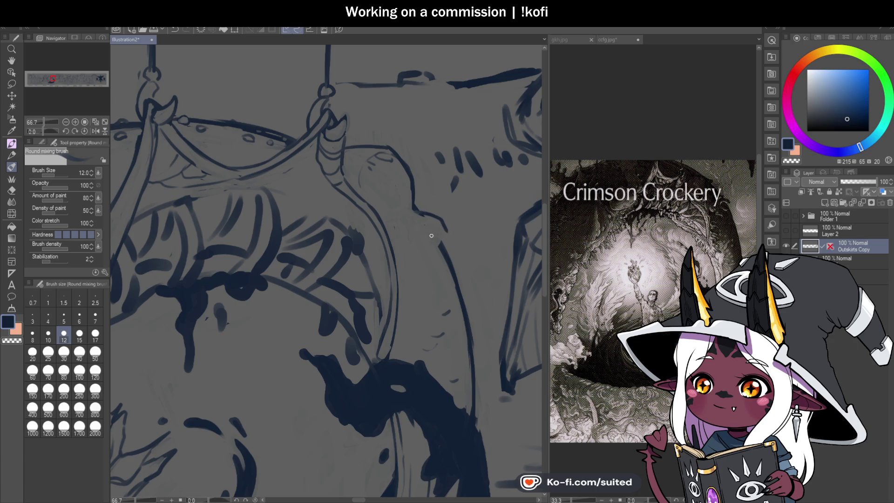
mouse_move(436, 215)
left_mouse_down()
mouse_move(418, 213)
mouse_move(397, 228)
mouse_move(398, 246)
left_mouse_up()
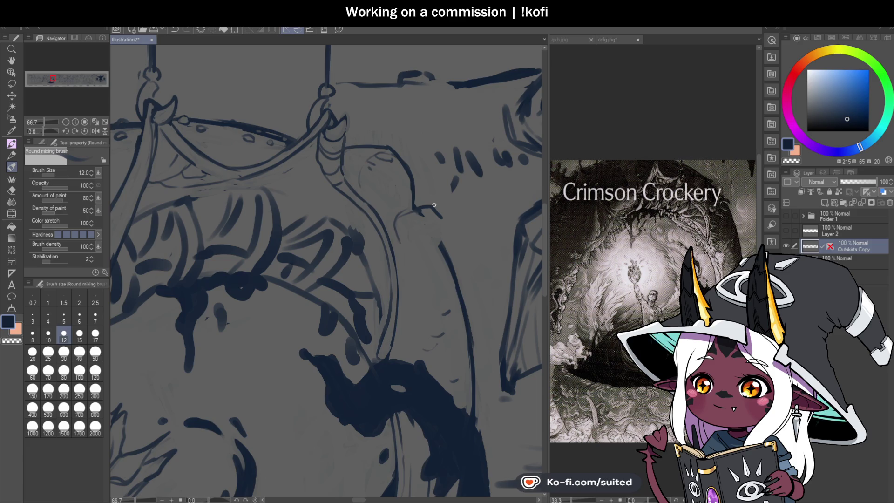
Zoom to 100% on the hooked line at the dome's right edge
scroll(429, 236, "up", 2)
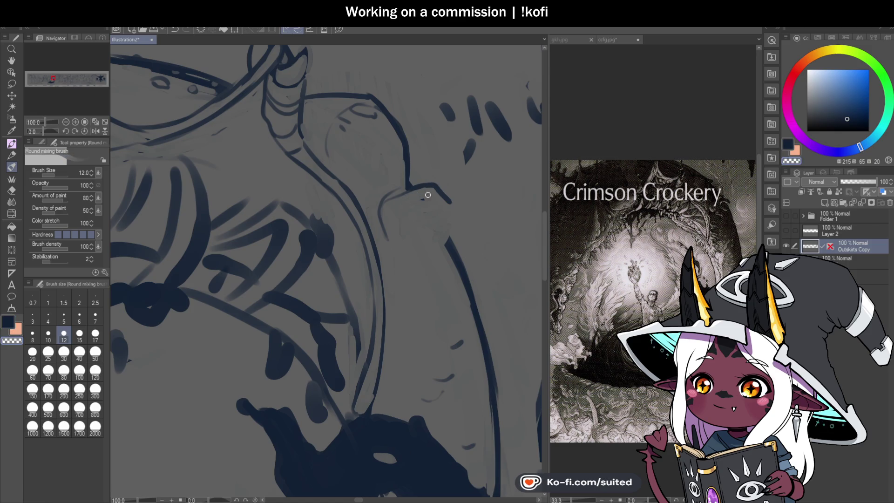
Close the box shape's right and bottom sides, then sketch finger strokes on the hand, undoing the angled one
key("ctrl+s")
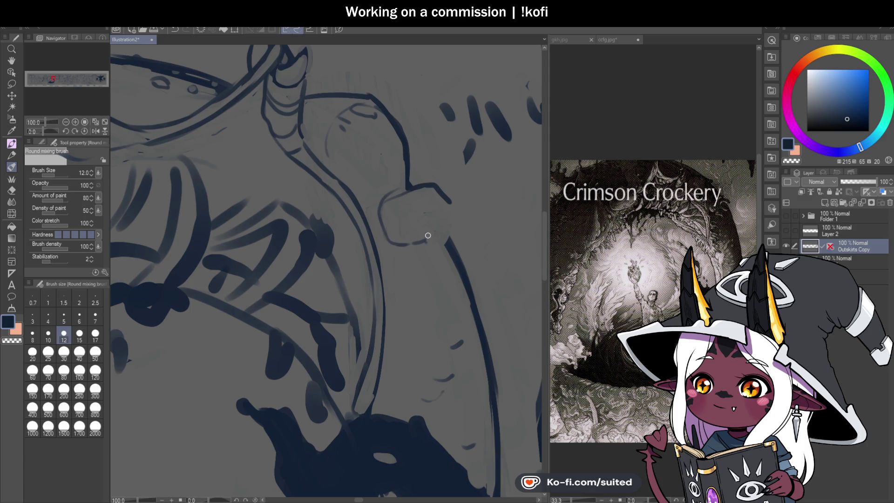
mouse_move(445, 212)
left_mouse_down()
mouse_move(436, 239)
mouse_move(405, 255)
mouse_move(436, 259)
left_mouse_up()
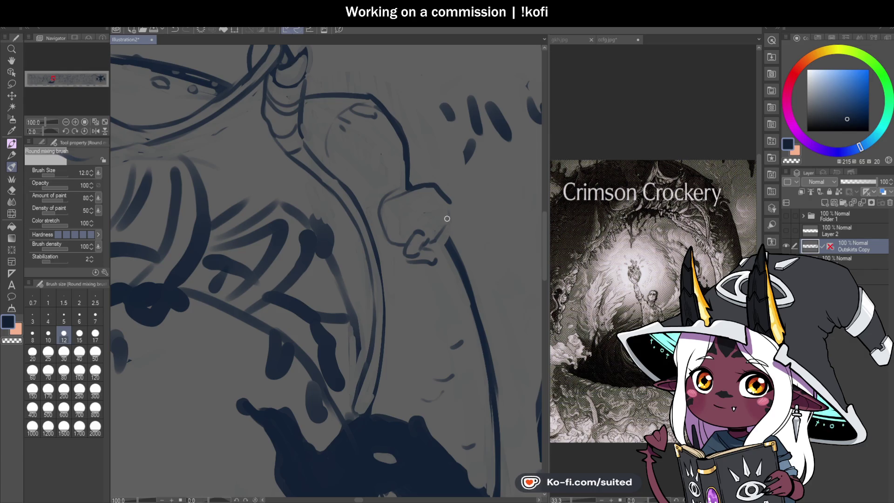
mouse_move(427, 219)
left_mouse_down()
mouse_move(460, 229)
mouse_move(468, 222)
mouse_move(425, 227)
left_mouse_up()
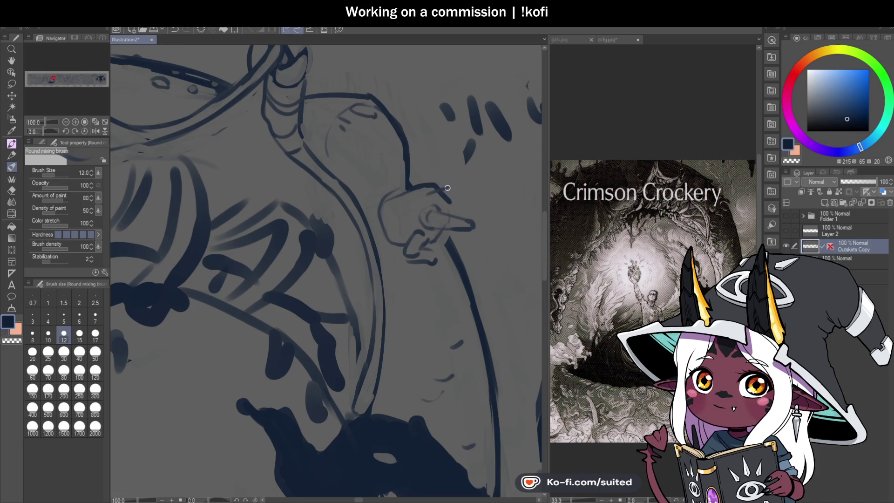
mouse_move(439, 189)
left_mouse_down()
mouse_move(454, 183)
mouse_move(448, 200)
left_mouse_up()
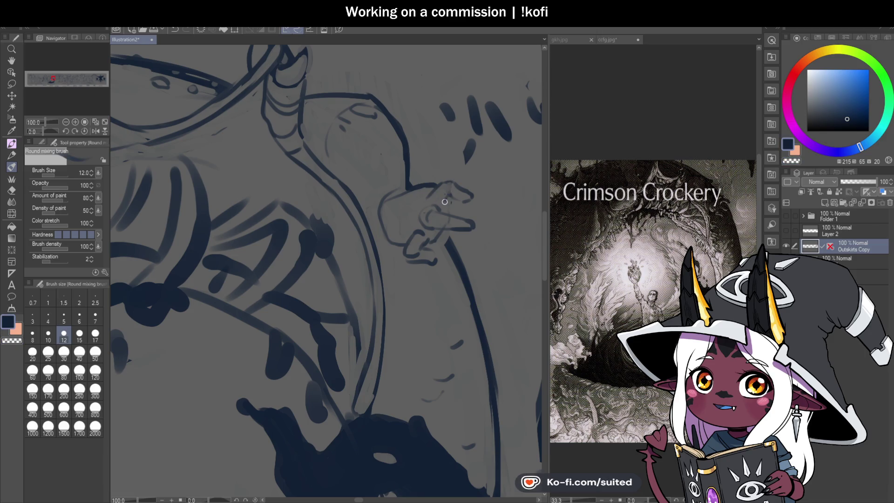
mouse_move(414, 185)
left_mouse_down()
mouse_move(423, 166)
mouse_move(446, 165)
left_mouse_up()
key("ctrl+z")
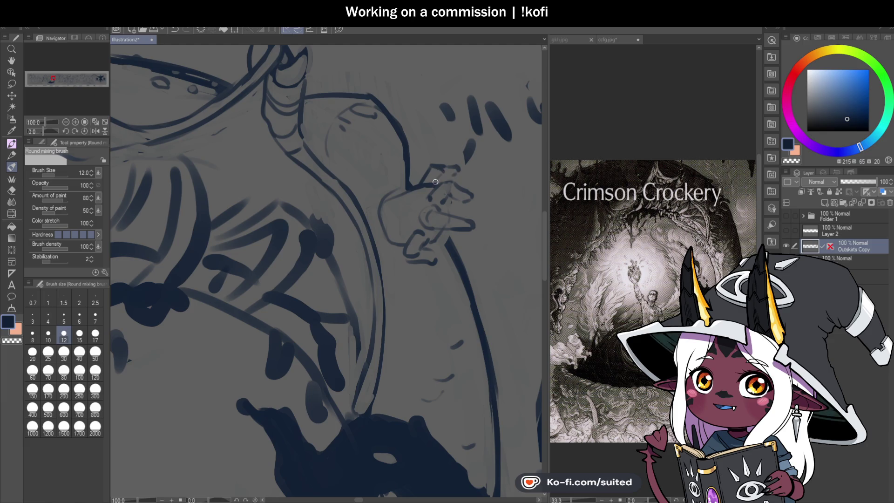
scroll(447, 177, "up", 1)
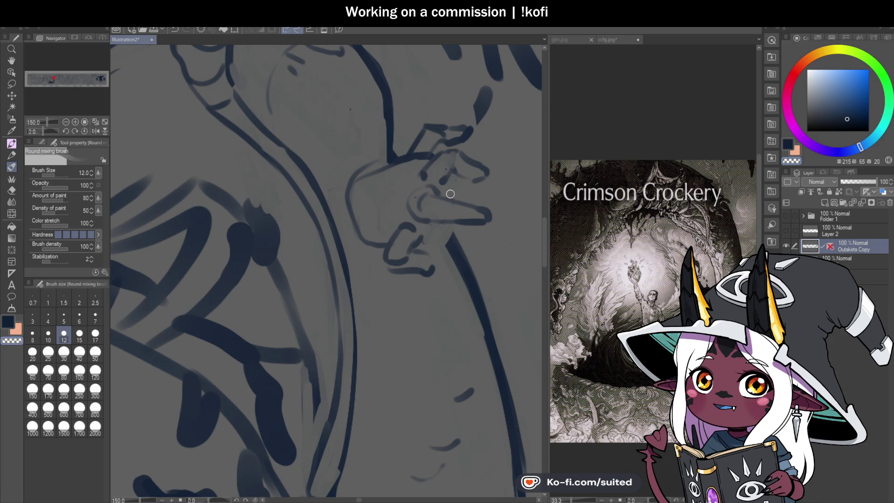
scroll(431, 233, "down", 3)
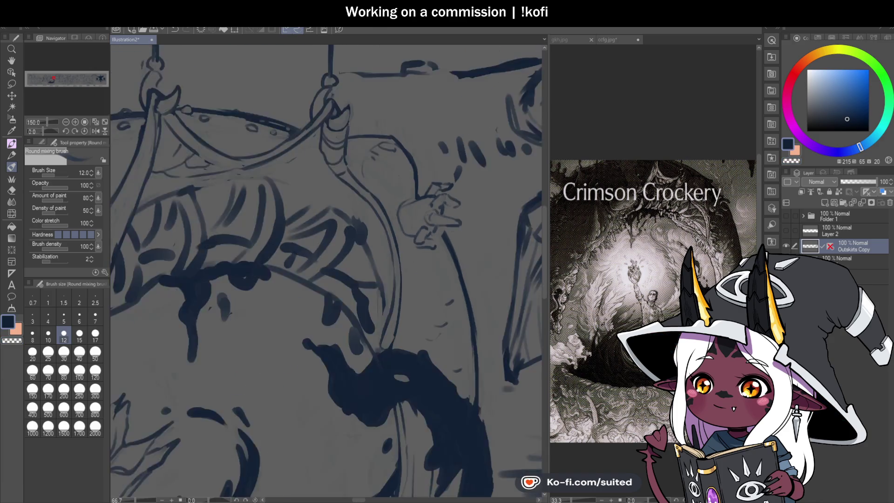
Lasso the small hand, scale it up to 112%, and nudge it into place
left_click(95, 131)
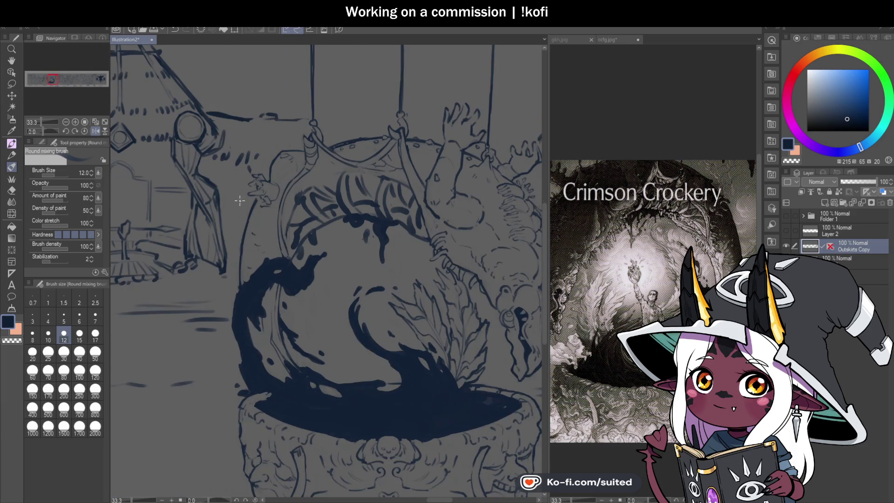
scroll(279, 196, "down", 2)
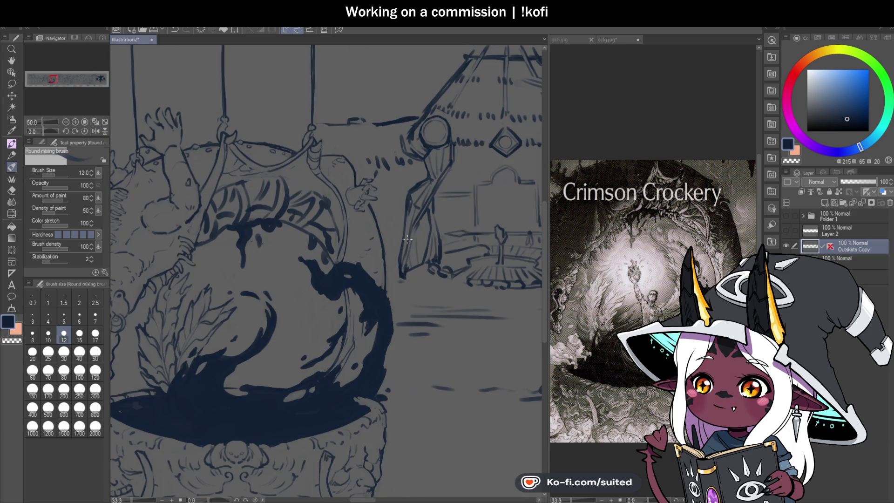
scroll(377, 189, "up", 2)
key("m")
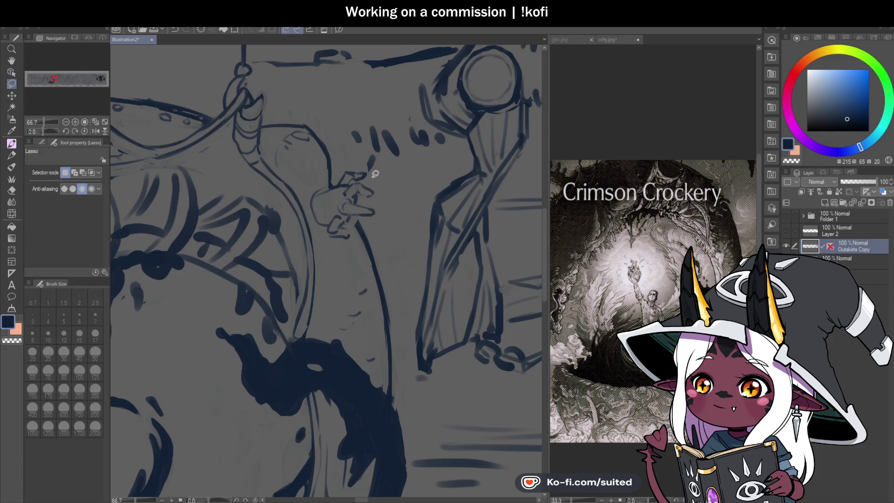
mouse_move(343, 166)
left_mouse_down()
mouse_move(311, 223)
mouse_move(355, 234)
mouse_move(384, 218)
left_mouse_up()
key("ctrl+t")
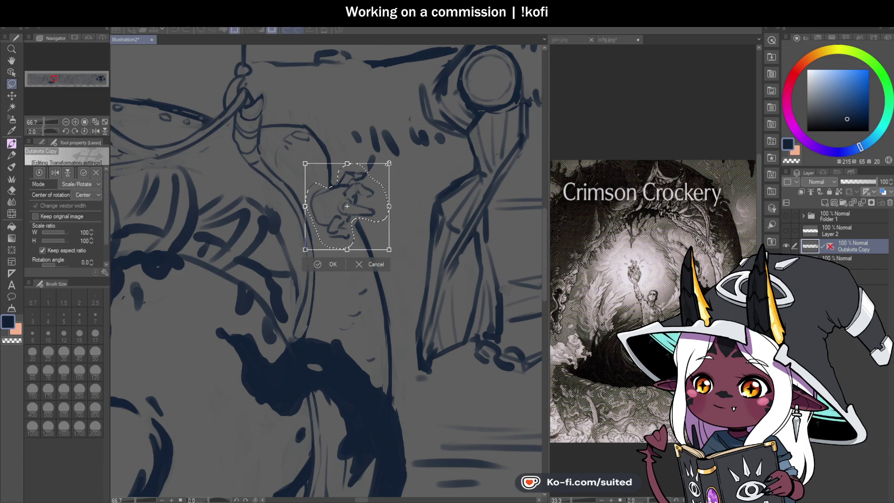
left_click_drag(396, 156, 400, 152)
left_click_drag(351, 228, 354, 235)
key("Return")
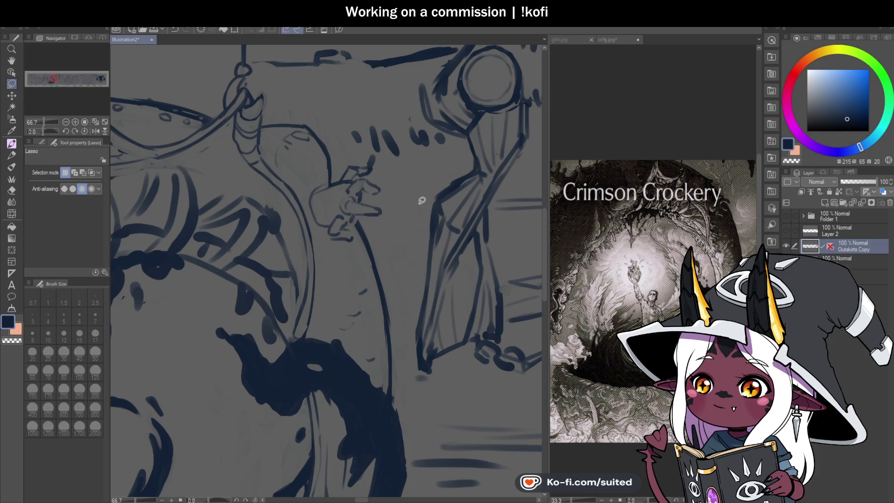
key("b")
scroll(353, 207, "up", 4)
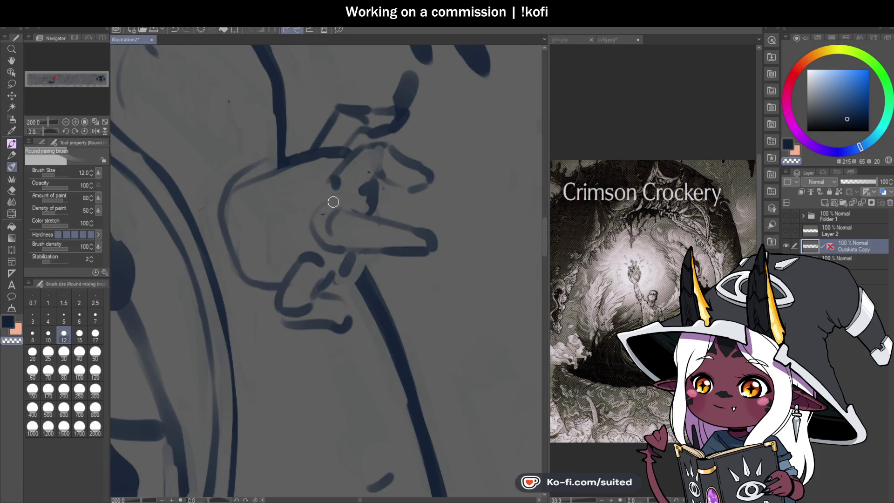
Outline the hand's lower, right and top fingers and blend the stray strokes above it to grey
mouse_move(333, 201)
left_mouse_down()
mouse_move(310, 208)
mouse_move(329, 241)
left_mouse_up()
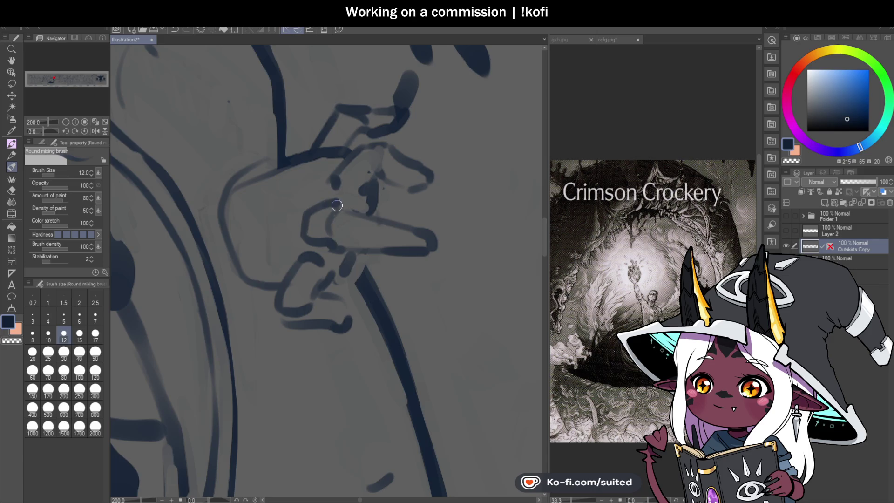
left_click_drag(338, 205, 392, 225)
mouse_move(350, 258)
left_mouse_down()
mouse_move(295, 321)
mouse_move(339, 324)
mouse_move(337, 299)
mouse_move(322, 294)
left_mouse_up()
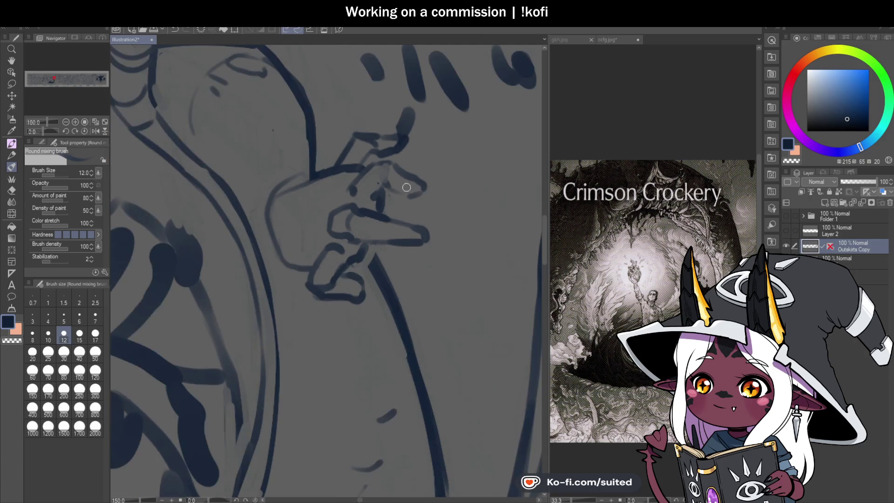
mouse_move(383, 182)
left_mouse_down()
mouse_move(433, 186)
mouse_move(403, 200)
mouse_move(430, 187)
mouse_move(394, 152)
mouse_move(387, 124)
mouse_move(395, 107)
mouse_move(408, 120)
left_mouse_up()
scroll(330, 251, "down", 2)
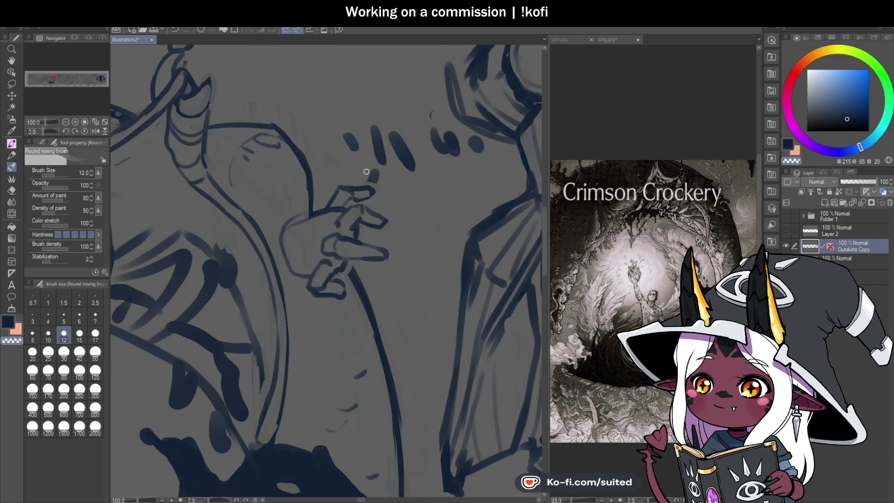
mouse_move(348, 134)
left_mouse_down()
mouse_move(380, 163)
mouse_move(399, 136)
mouse_move(416, 178)
left_mouse_up()
Paint a dark wrist line left of the hand, smooth the palm outline, and save
scroll(416, 178, "down", 3)
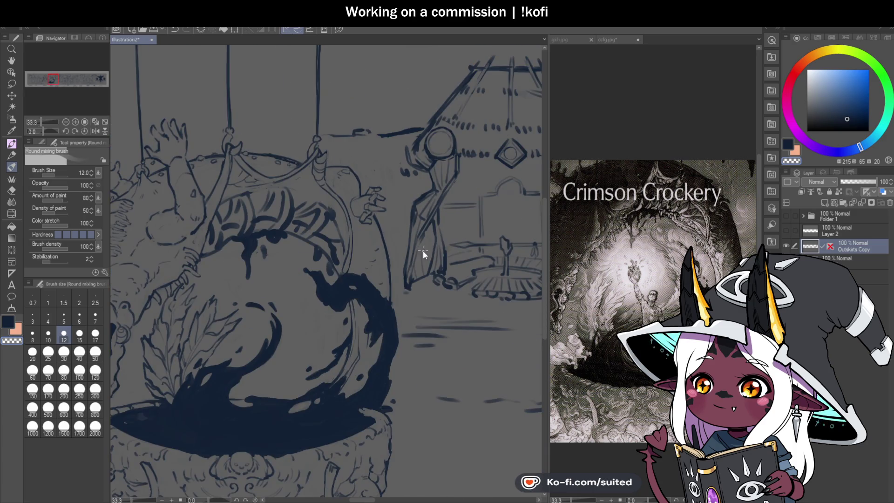
scroll(362, 200, "up", 5)
mouse_move(349, 186)
left_mouse_down()
mouse_move(300, 205)
mouse_move(293, 222)
left_mouse_up()
left_click_drag(329, 283, 302, 277)
left_click_drag(291, 264, 316, 277)
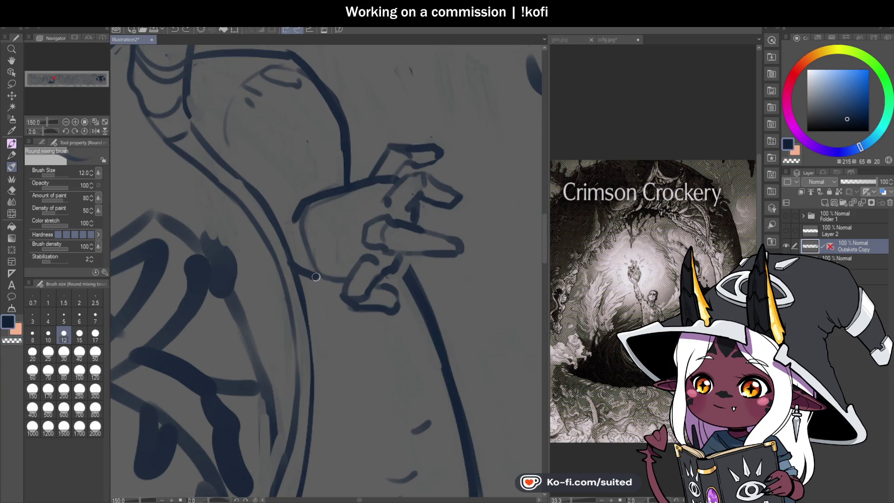
mouse_move(361, 197)
left_mouse_down()
mouse_move(321, 202)
mouse_move(303, 255)
mouse_move(347, 196)
mouse_move(310, 187)
mouse_move(286, 220)
mouse_move(341, 182)
left_mouse_up()
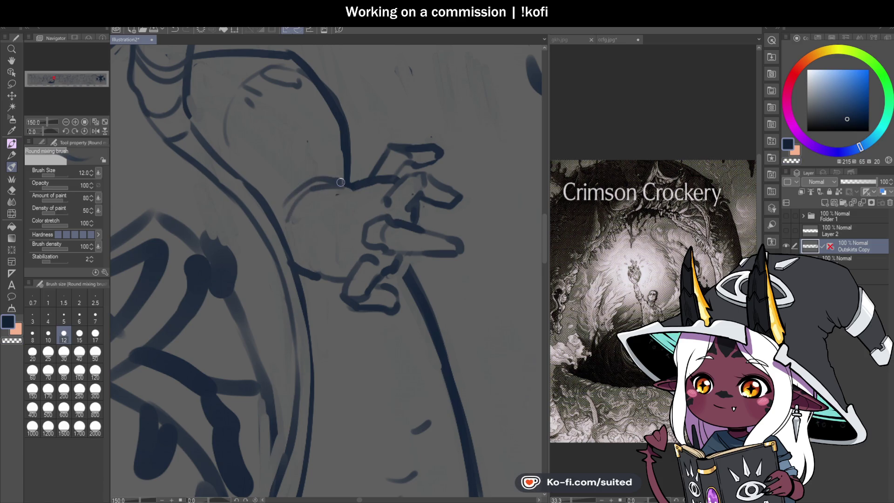
key("ctrl+minus")
key("ctrl+minus")
key("ctrl+minus")
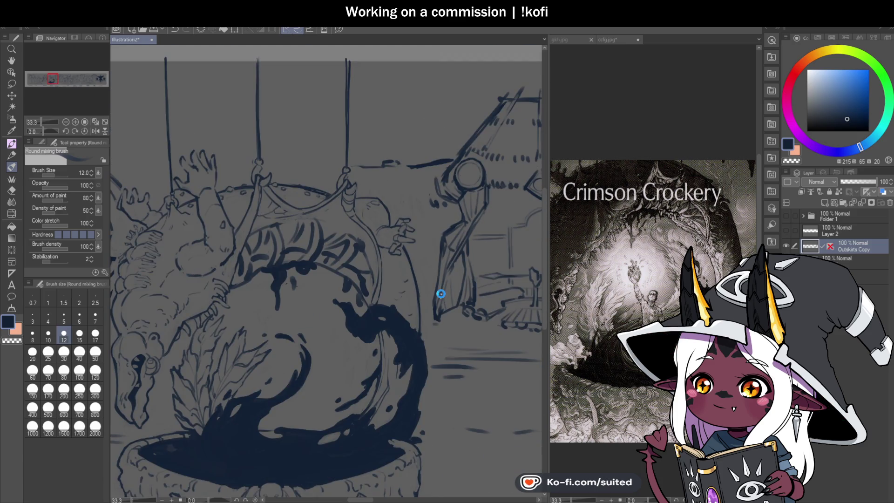
key("ctrl+s")
scroll(441, 294, "down", 2)
Zoom in close, refine the finger outlines, and erase the stray diagonal stroke above the hand
key("ctrl+plus")
key("ctrl+plus")
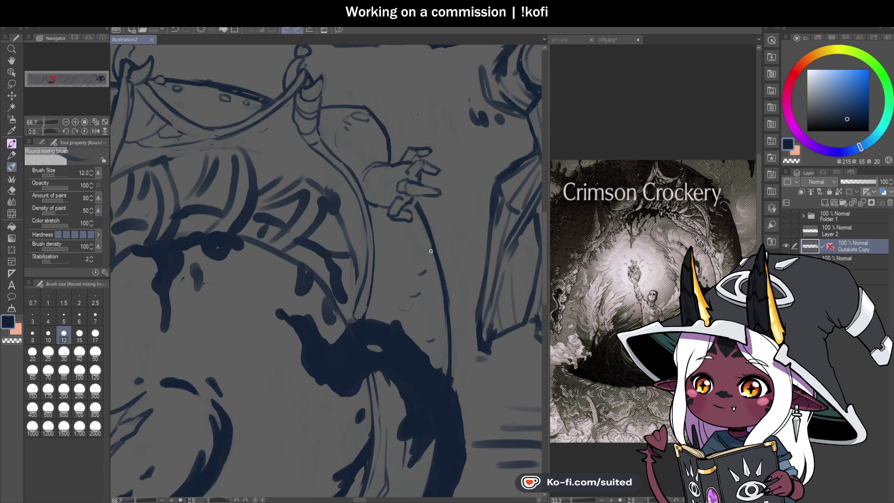
key("ctrl+plus")
key("ctrl+plus")
key("ctrl+plus")
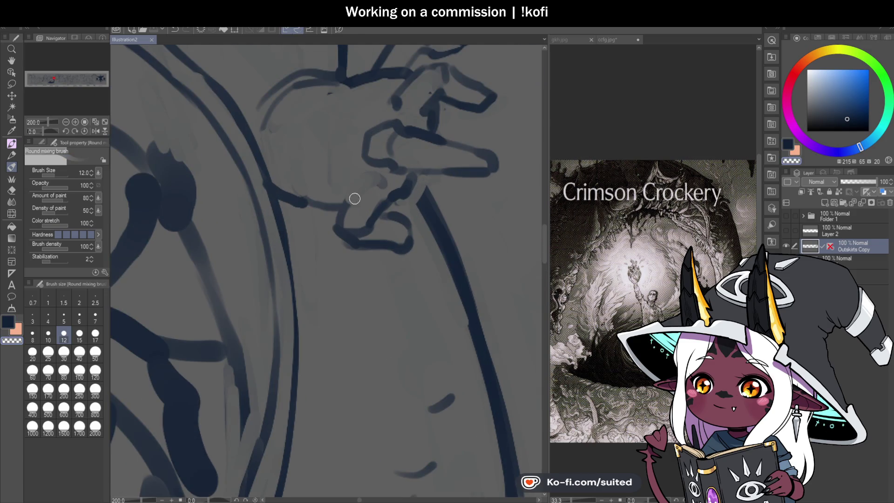
mouse_move(385, 190)
left_mouse_down()
mouse_move(389, 210)
mouse_move(375, 202)
mouse_move(345, 233)
left_mouse_up()
mouse_move(355, 183)
left_mouse_down()
mouse_move(347, 203)
mouse_move(345, 177)
mouse_move(346, 213)
mouse_move(332, 236)
left_mouse_up()
left_click_drag(400, 120, 344, 147)
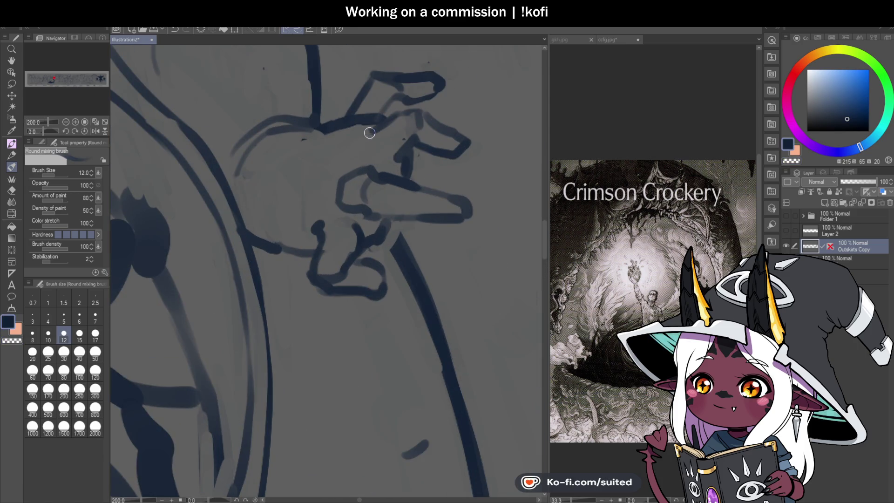
scroll(391, 158, "down", 4)
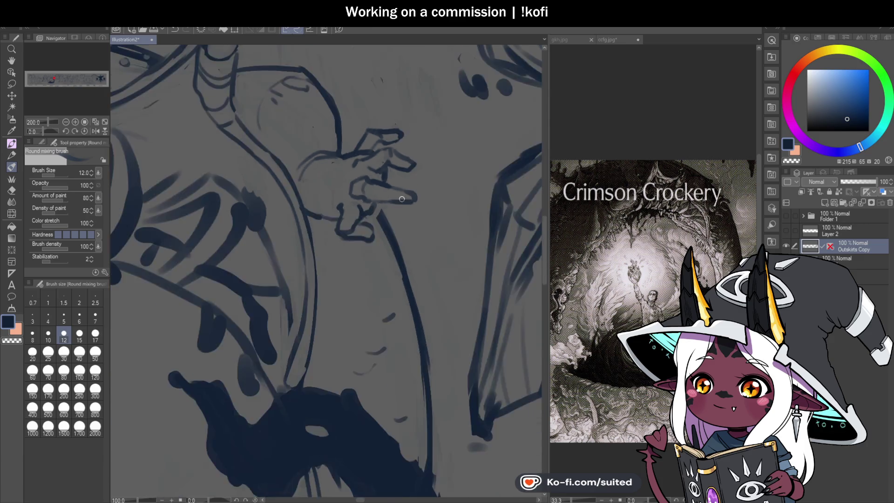
scroll(418, 208, "up", 2)
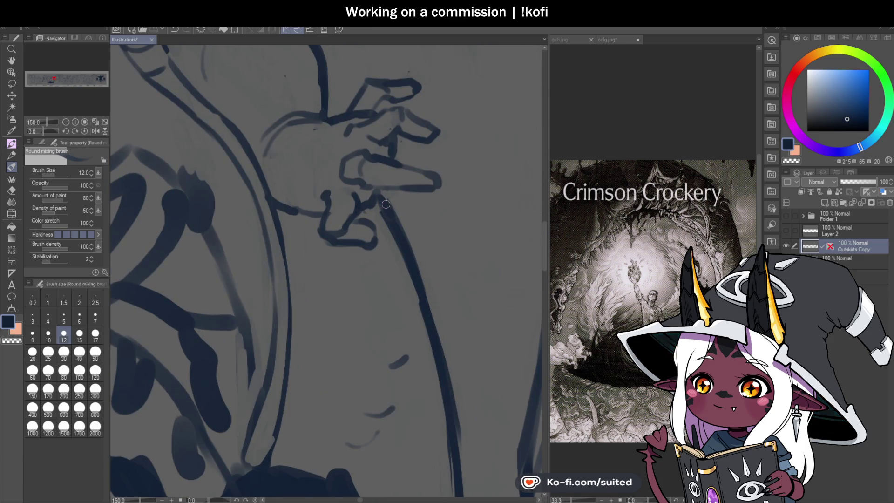
scroll(414, 222, "up", 1)
scroll(414, 223, "down", 5)
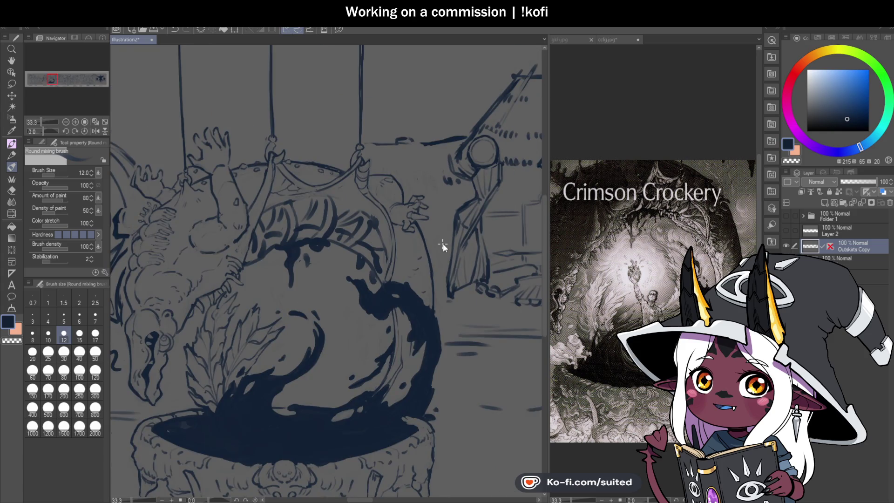
Flip the canvas view horizontally to check the drawing, then return it to unmirrored
left_click(95, 131)
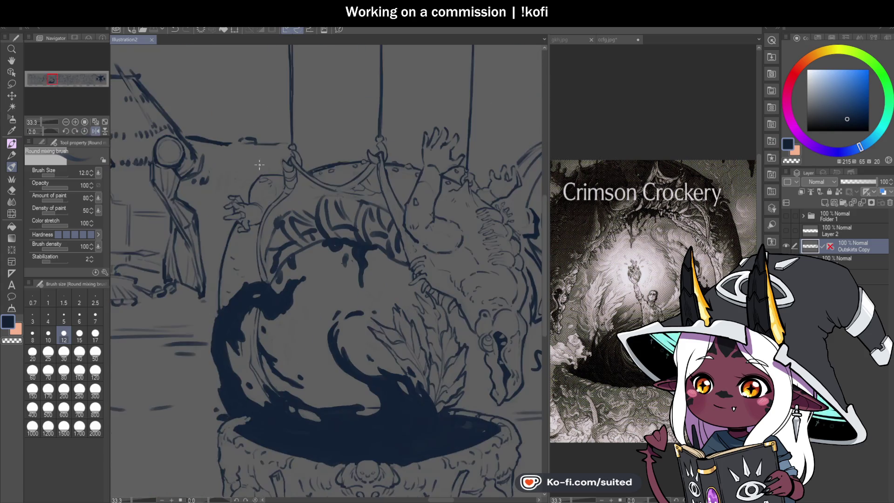
scroll(371, 294, "down", 1)
scroll(372, 294, "down", 3)
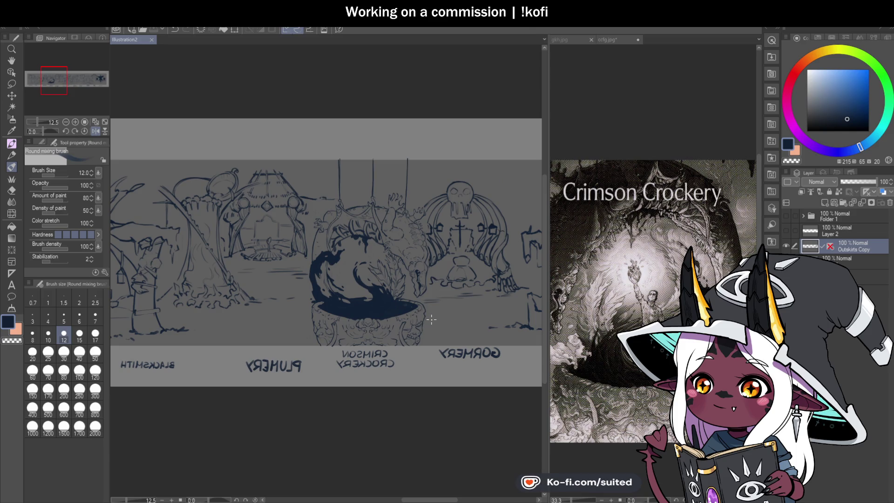
scroll(414, 231, "up", 3)
left_click(96, 131)
scroll(372, 144, "up", 3)
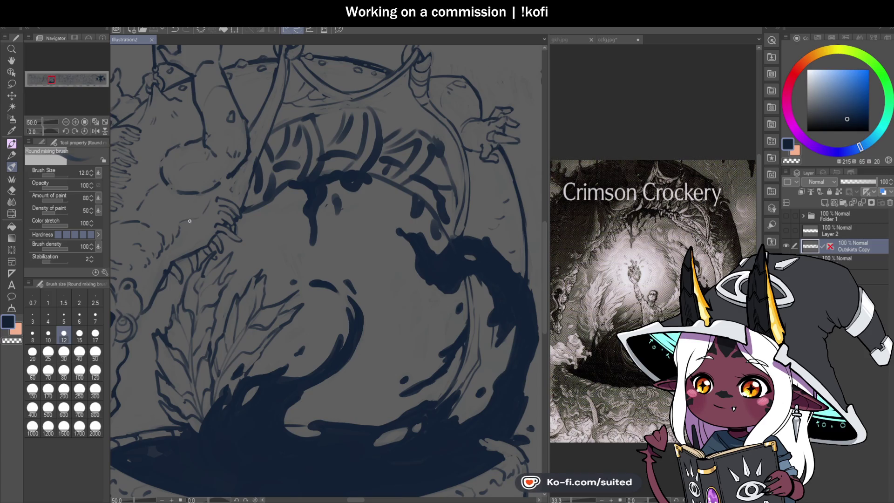
Blend away the dark stripes inside the pot at brush size 120, return to size 17, and save
left_click(95, 371)
mouse_move(300, 129)
left_mouse_down()
mouse_move(276, 173)
mouse_move(321, 135)
mouse_move(415, 149)
mouse_move(433, 177)
mouse_move(438, 158)
mouse_move(273, 180)
mouse_move(426, 174)
mouse_move(446, 211)
left_mouse_up()
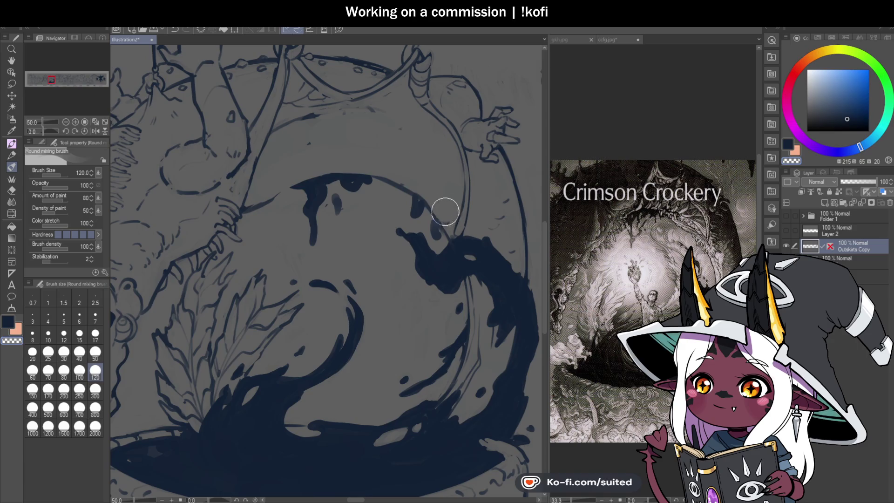
left_click(64, 333)
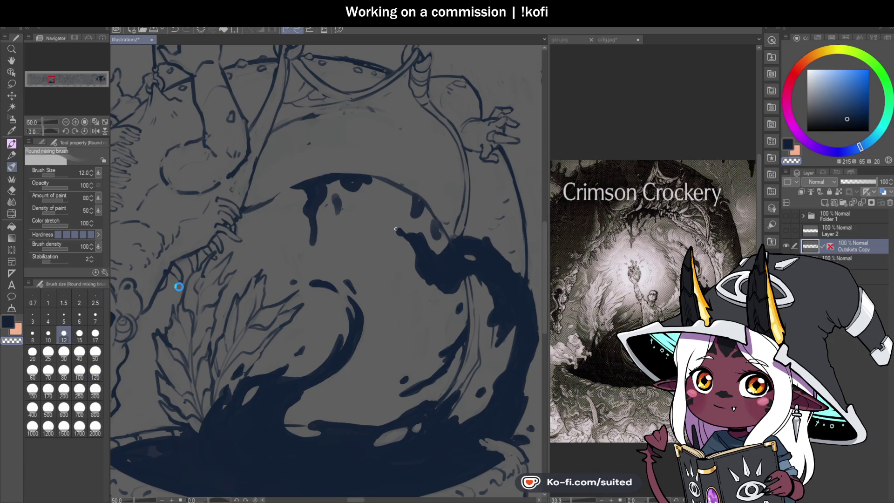
left_click(95, 333)
key("ctrl+s")
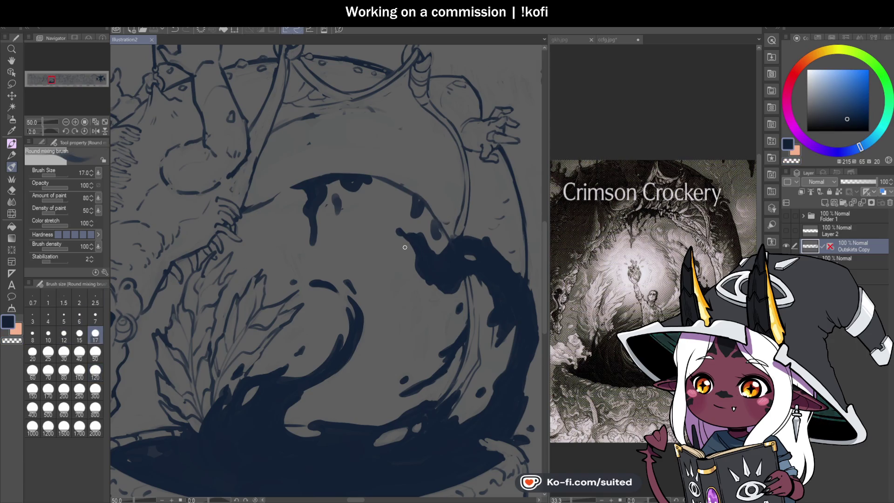
Redraw the curved line inside the pot more cleanly and add a thin line down the curve
left_click_drag(317, 117, 405, 122)
key("ctrl+z")
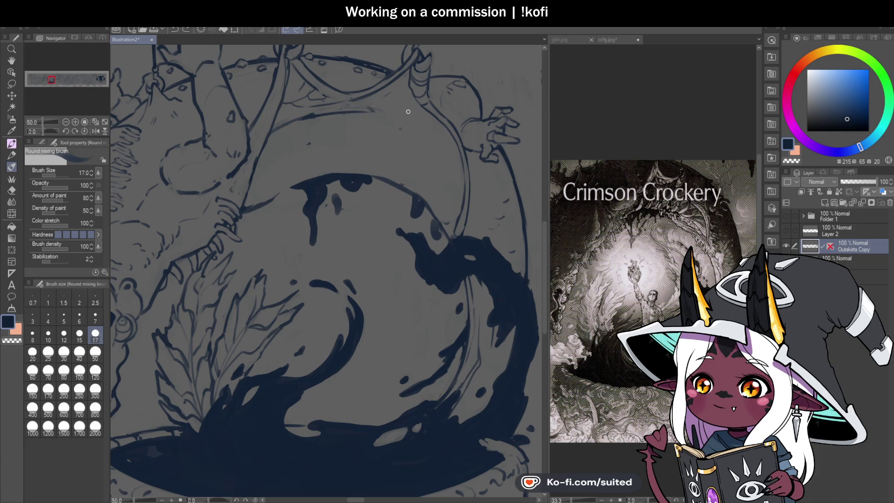
mouse_move(366, 111)
left_mouse_down()
mouse_move(443, 137)
mouse_move(464, 191)
mouse_move(431, 131)
left_mouse_up()
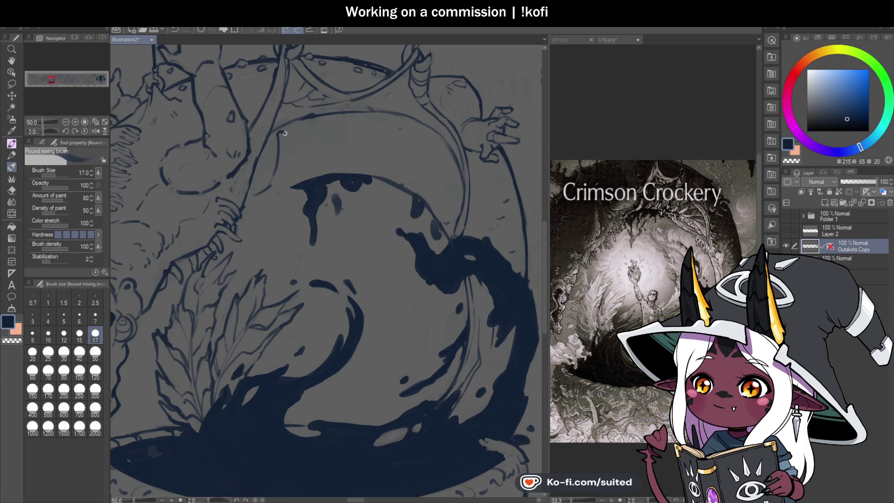
left_click_drag(285, 130, 289, 161)
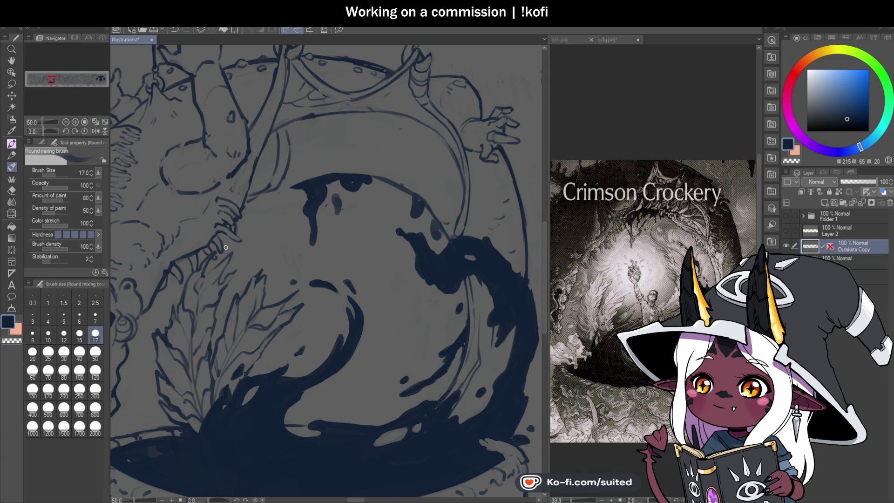
Paint out the drips on the splash's top with a larger brush, return to size 17, and save
left_click(95, 353)
mouse_move(359, 185)
left_mouse_down()
mouse_move(340, 183)
mouse_move(358, 185)
mouse_move(331, 205)
mouse_move(421, 209)
mouse_move(431, 224)
mouse_move(407, 217)
left_mouse_up()
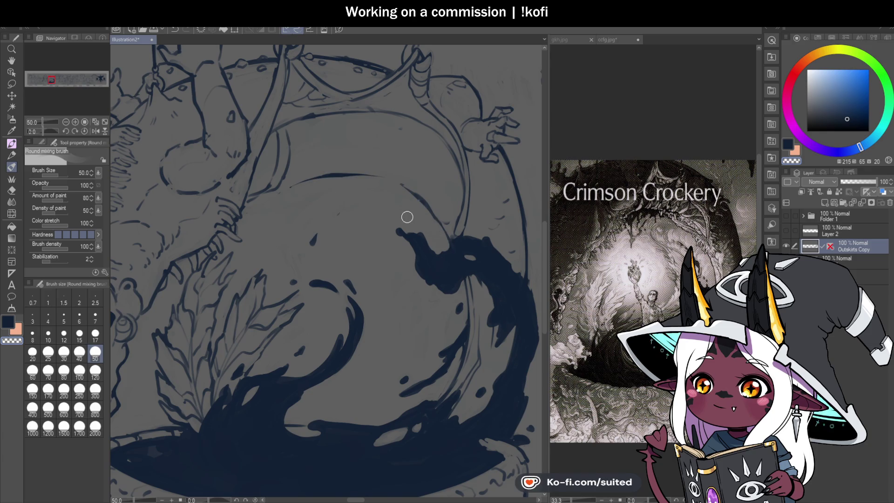
left_click(95, 334)
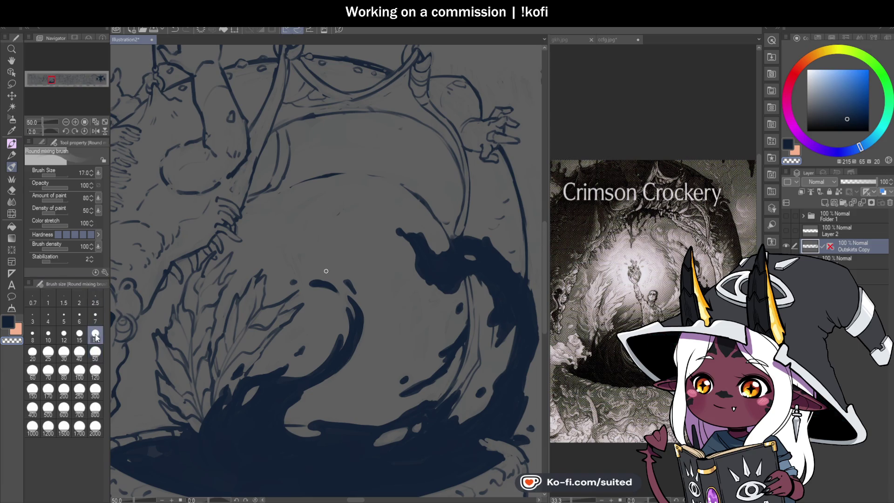
key("ctrl+s")
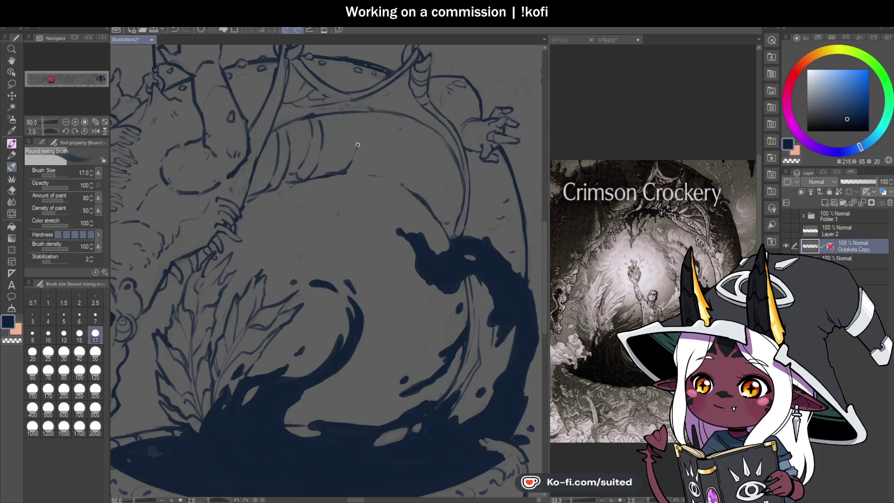
Draw vertical stripe strokes under the dragon's arched neck, down to the neck's edge
mouse_move(345, 138)
left_mouse_down()
mouse_move(322, 173)
mouse_move(332, 171)
mouse_move(315, 170)
left_mouse_up()
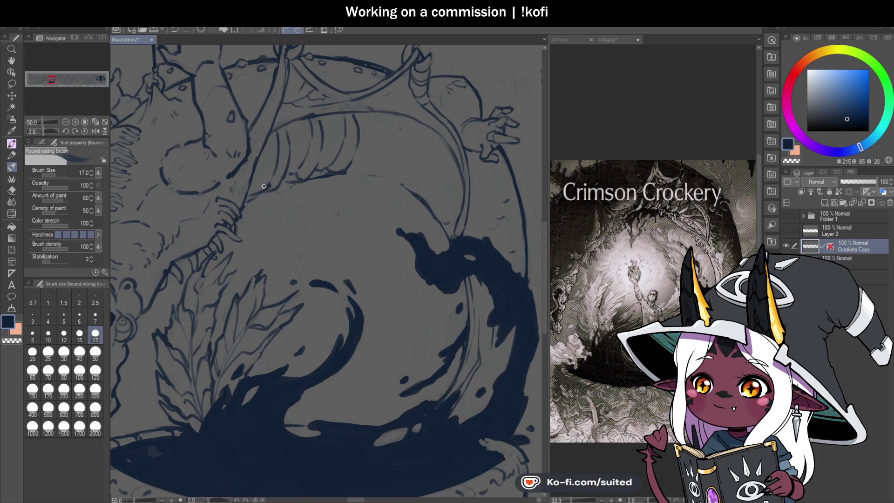
scroll(329, 206, "down", 5)
scroll(348, 190, "up", 5)
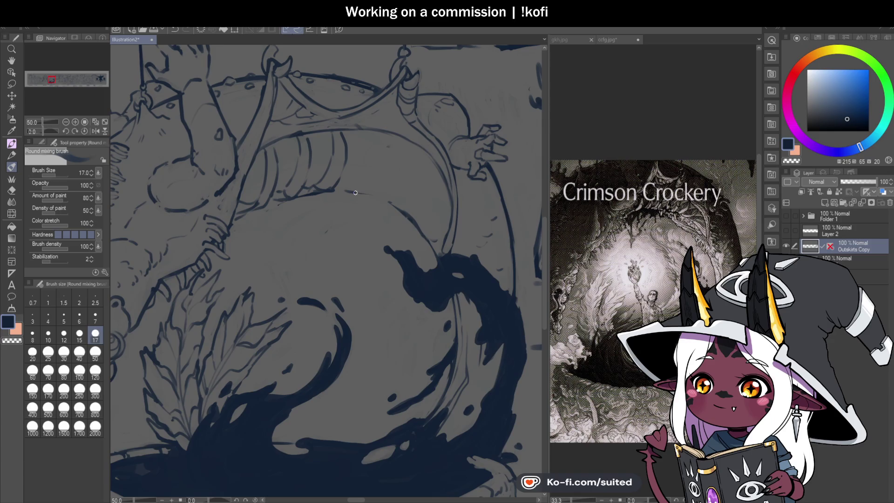
left_click_drag(374, 172, 378, 135)
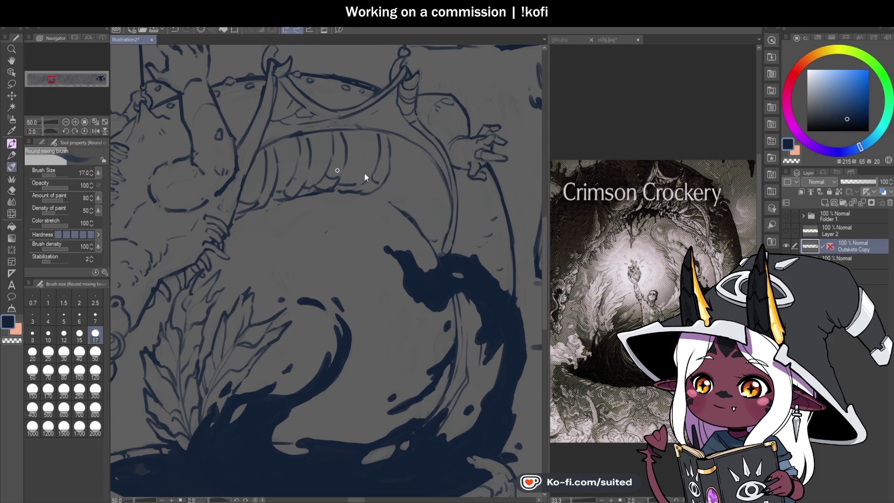
scroll(364, 172, "down", 2)
scroll(397, 174, "up", 1)
scroll(396, 174, "up", 2)
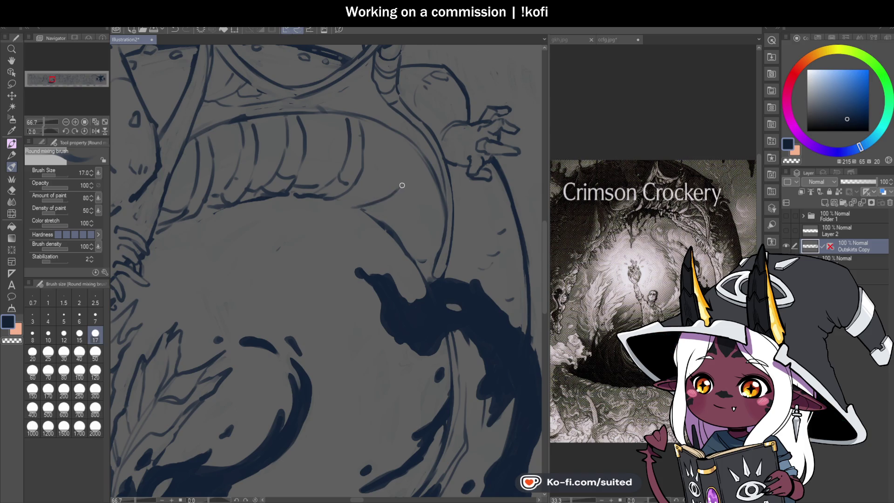
left_click_drag(409, 144, 410, 195)
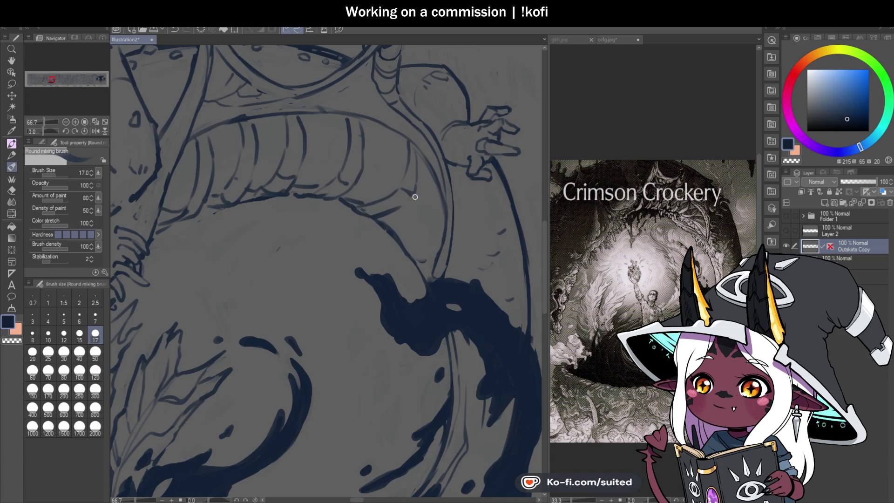
scroll(403, 162, "down", 3)
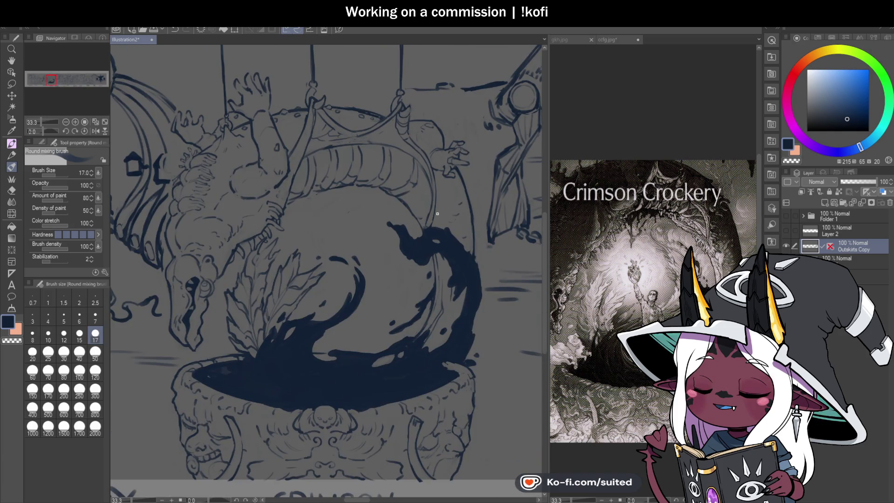
scroll(428, 226, "up", 2)
scroll(427, 226, "up", 1)
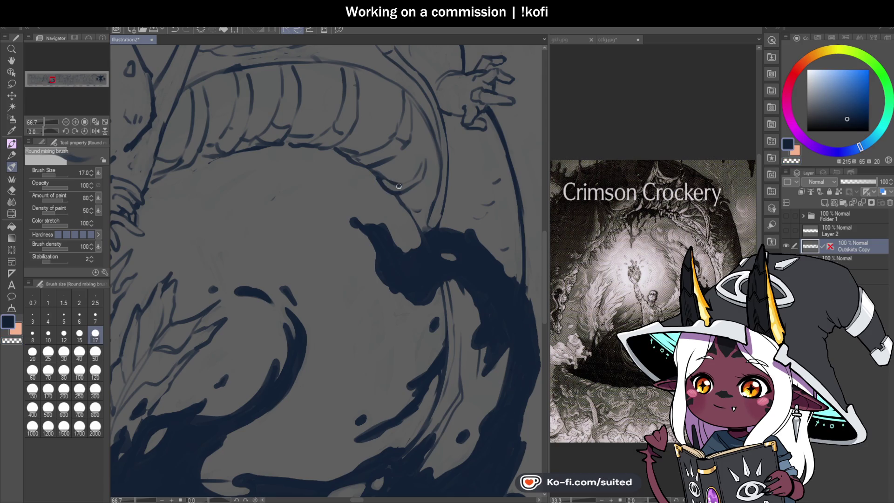
Add short strokes beside the dragon's body and just above the ink splash
left_click_drag(411, 181, 427, 159)
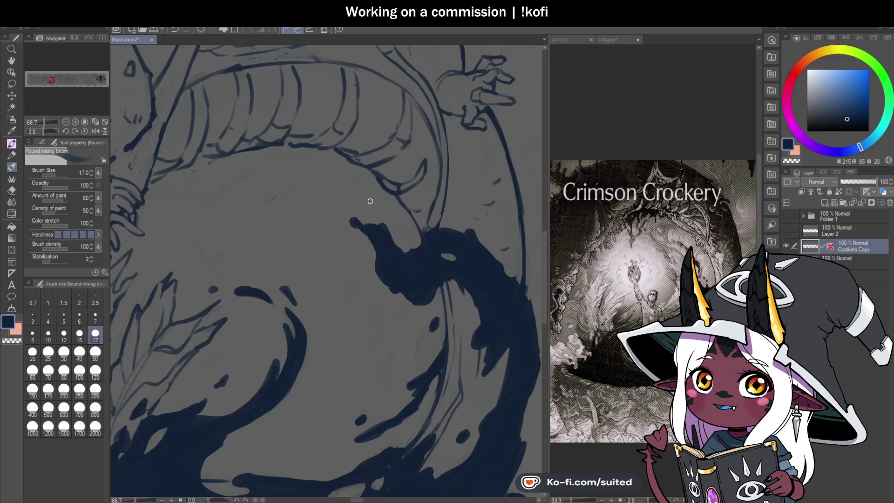
scroll(383, 226, "down", 2)
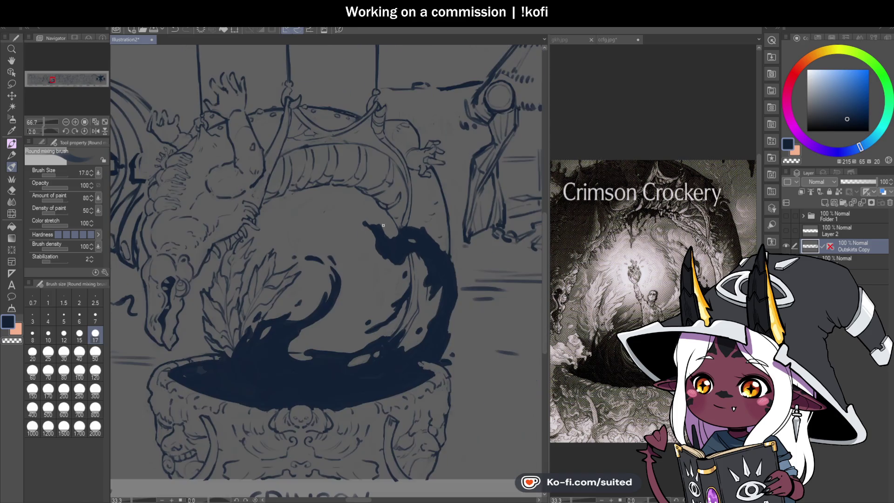
scroll(401, 217, "down", 1)
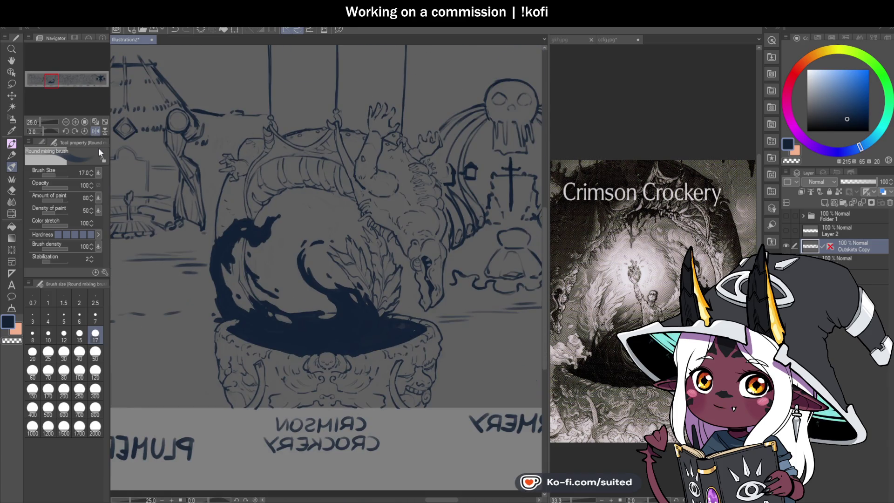
scroll(402, 216, "up", 3)
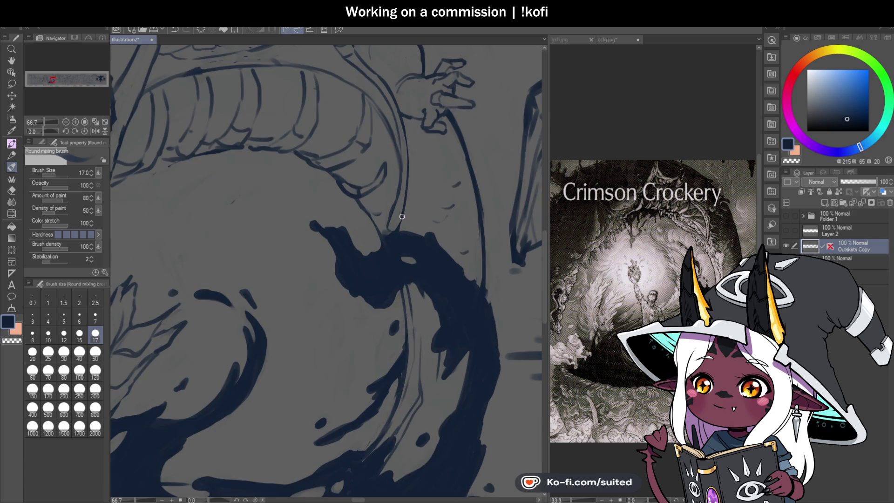
scroll(405, 220, "down", 1)
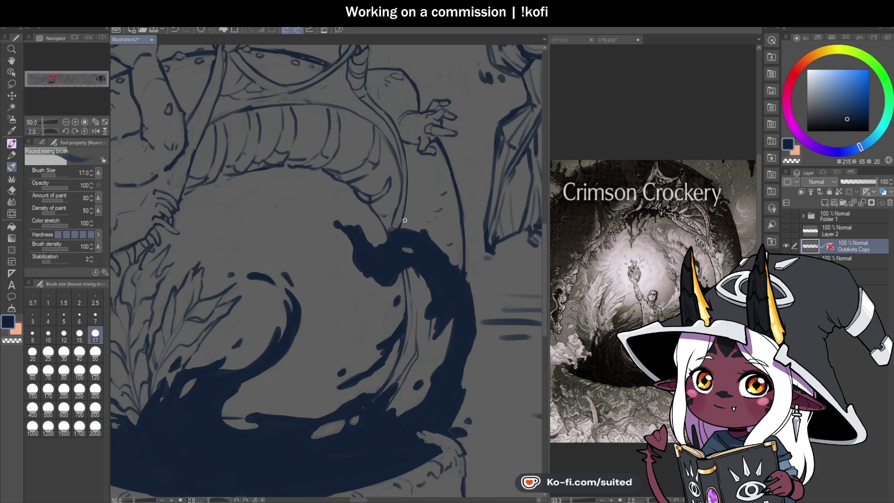
scroll(401, 186, "up", 1)
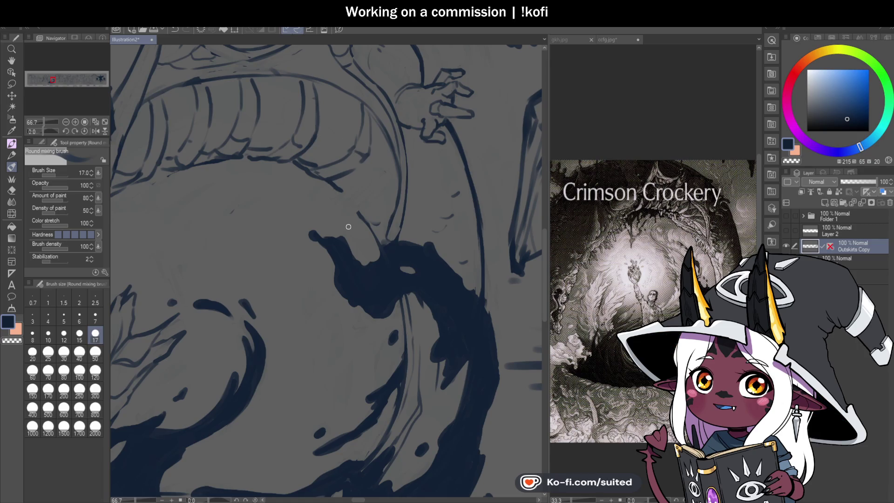
mouse_move(353, 179)
left_mouse_down()
mouse_move(353, 198)
mouse_move(344, 191)
mouse_move(362, 203)
left_mouse_up()
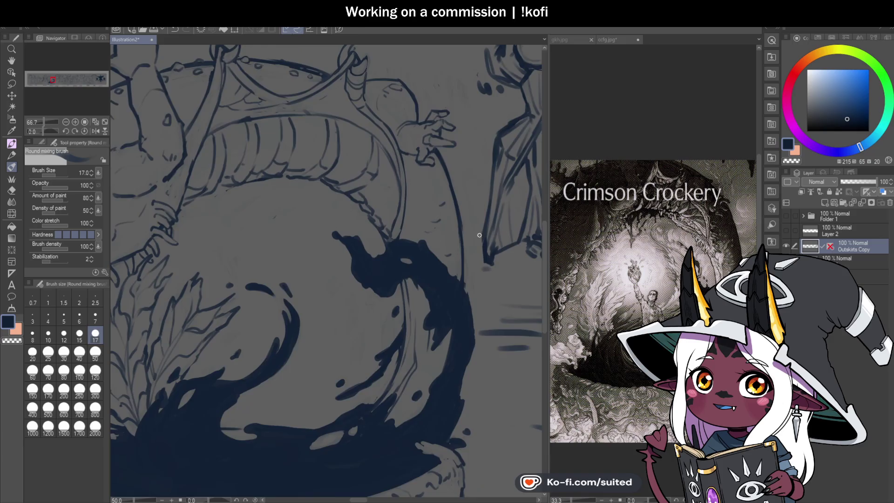
scroll(396, 228, "down", 2)
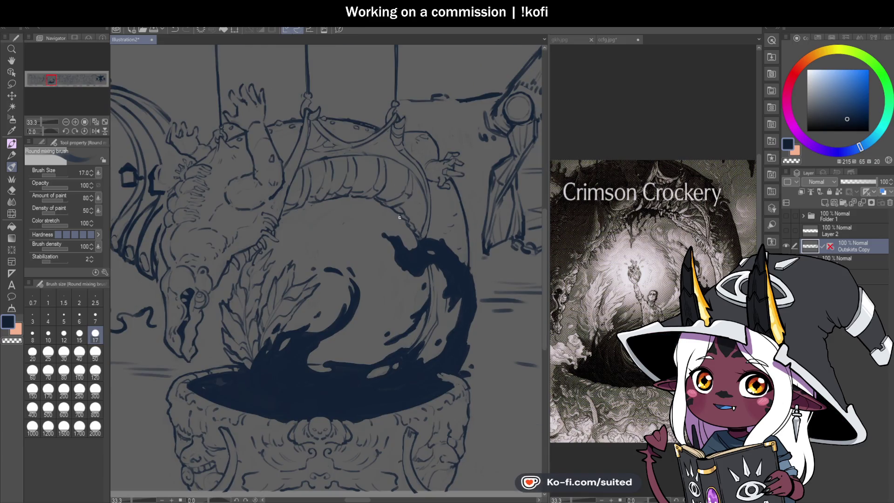
scroll(401, 219, "up", 3)
Erase the spiky line along the dragon neck's lower edge with transparent colour, then return to ink
key("c")
mouse_move(378, 207)
left_mouse_down()
mouse_move(402, 194)
mouse_move(415, 240)
mouse_move(449, 275)
left_mouse_up()
mouse_move(365, 196)
left_mouse_down()
mouse_move(400, 192)
mouse_move(400, 204)
mouse_move(423, 218)
mouse_move(409, 243)
mouse_move(415, 255)
mouse_move(445, 251)
left_mouse_up()
key("c")
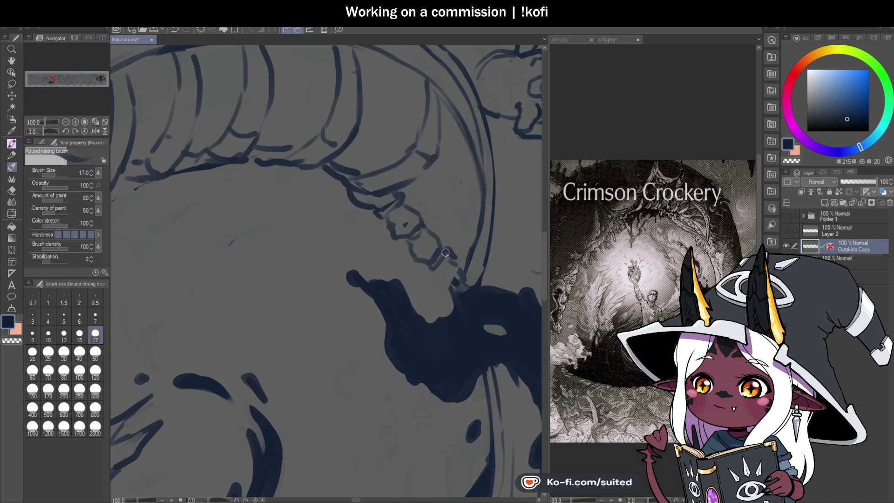
Draw a small bony bump under the neck ribs
scroll(461, 263, "down", 3)
scroll(413, 195, "up", 3)
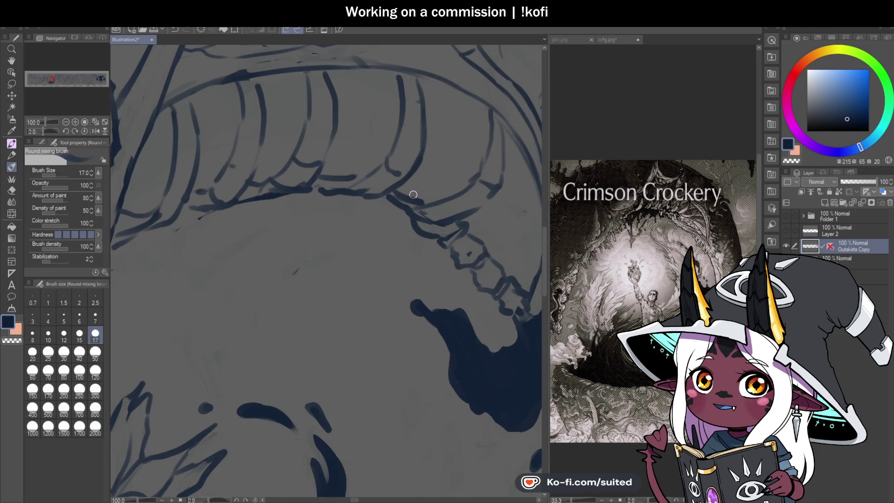
left_click_drag(375, 213, 359, 216)
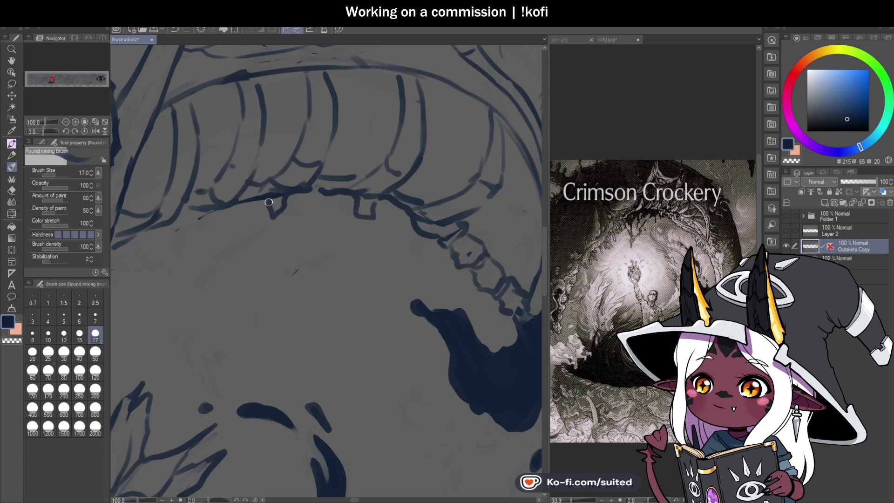
scroll(391, 218, "down", 4)
scroll(391, 218, "up", 4)
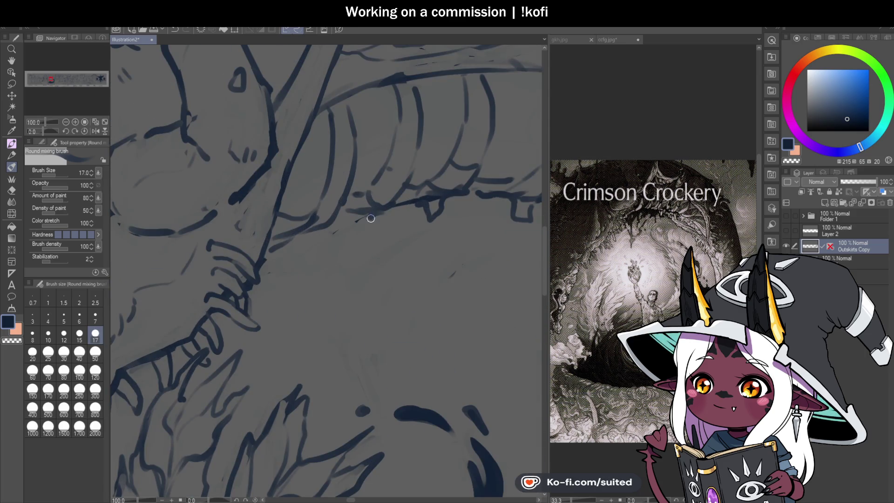
scroll(297, 247, "down", 5)
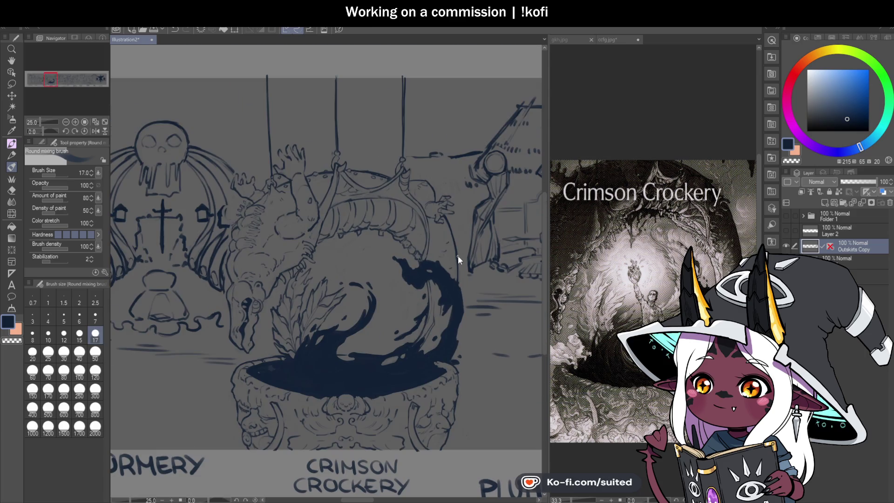
scroll(428, 260, "up", 2)
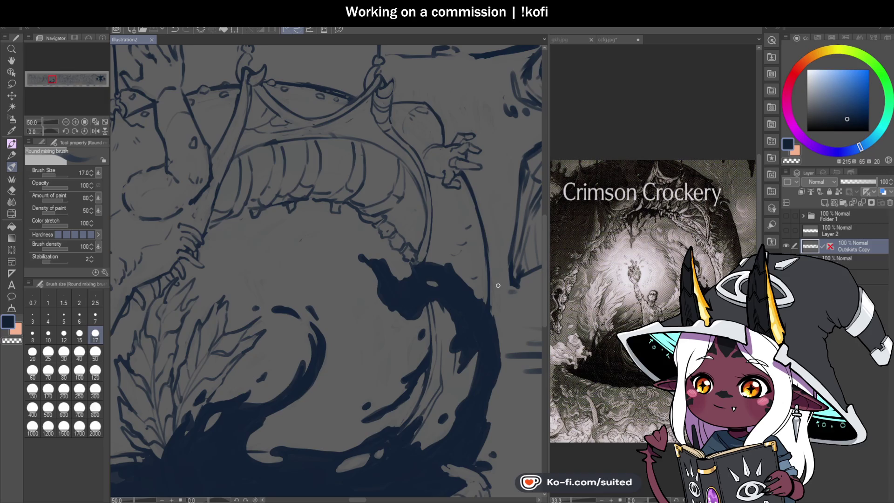
View the canvas mirrored horizontally
scroll(397, 206, "down", 1)
key("h")
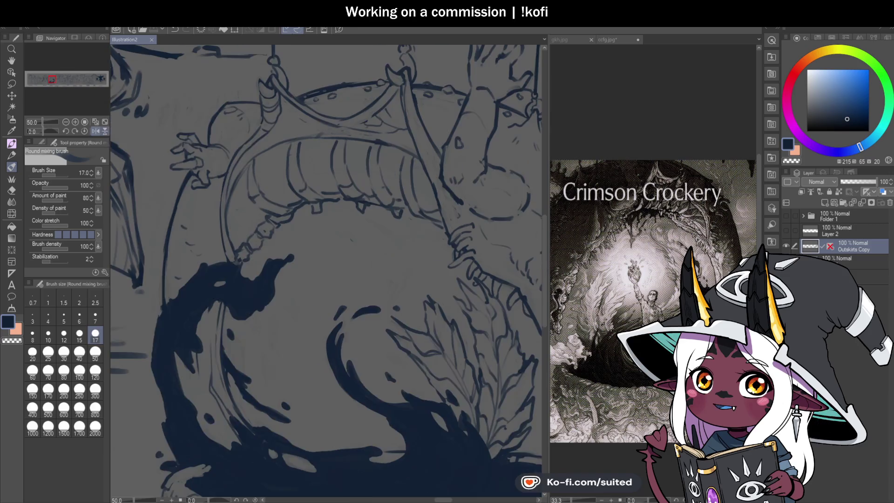
scroll(396, 207, "up", 2)
Lasso the jagged neck segment, scale and rotate it into place, and deselect
key("l")
mouse_move(347, 207)
left_mouse_down()
mouse_move(355, 184)
mouse_move(298, 212)
mouse_move(290, 236)
mouse_move(350, 213)
left_mouse_up()
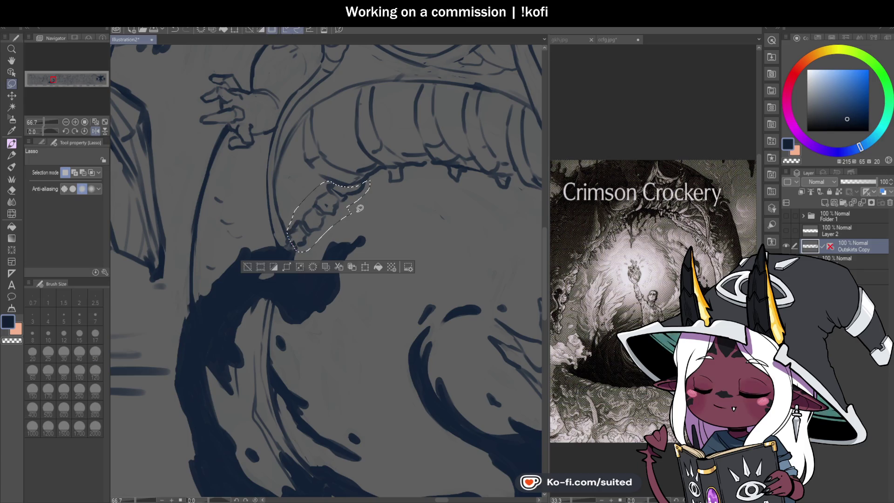
key("ctrl+t")
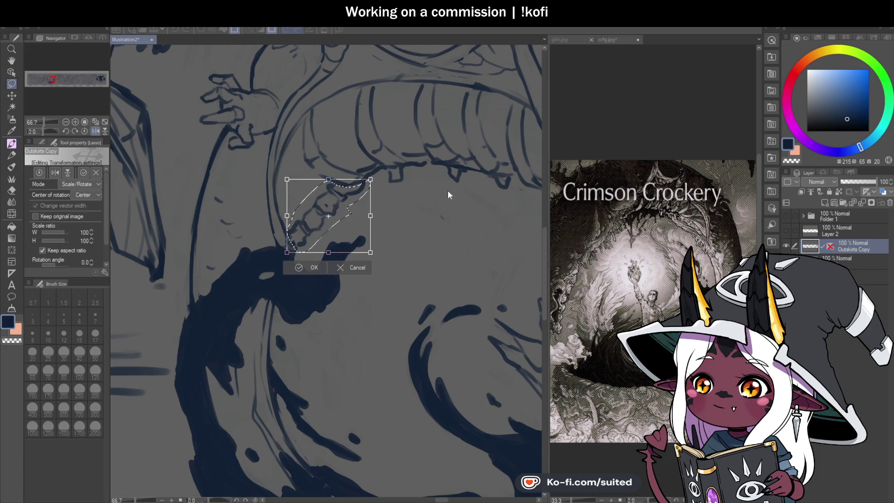
key("Return")
key("ctrl+d")
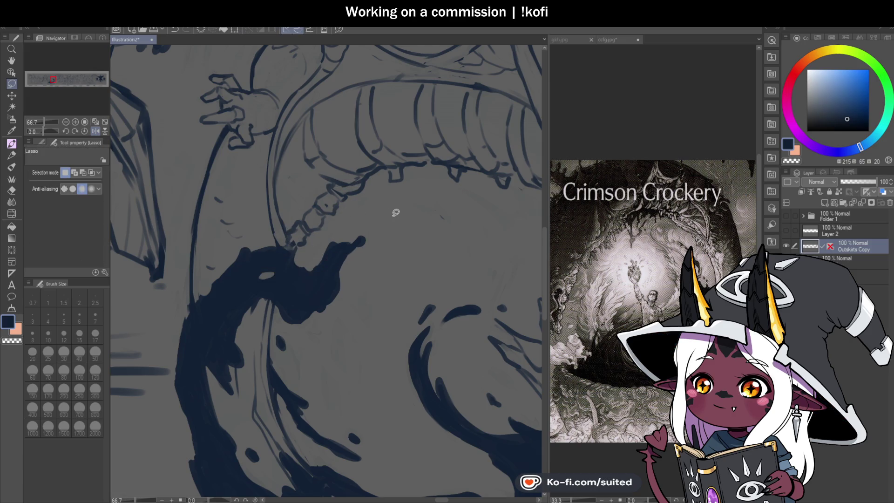
Warp the neck bumps with Liquify at brush size 300
key("j")
left_click(95, 372)
left_click(95, 392)
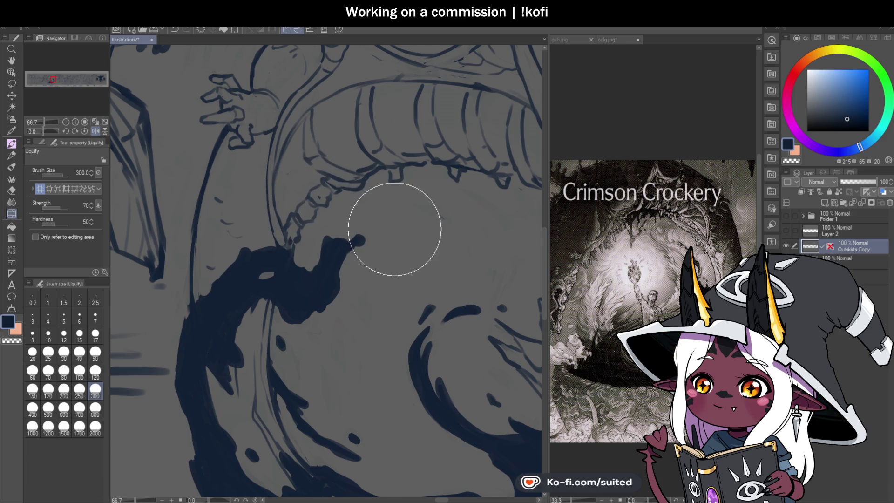
Return to the inking brush and show the canvas unmirrored
key("b")
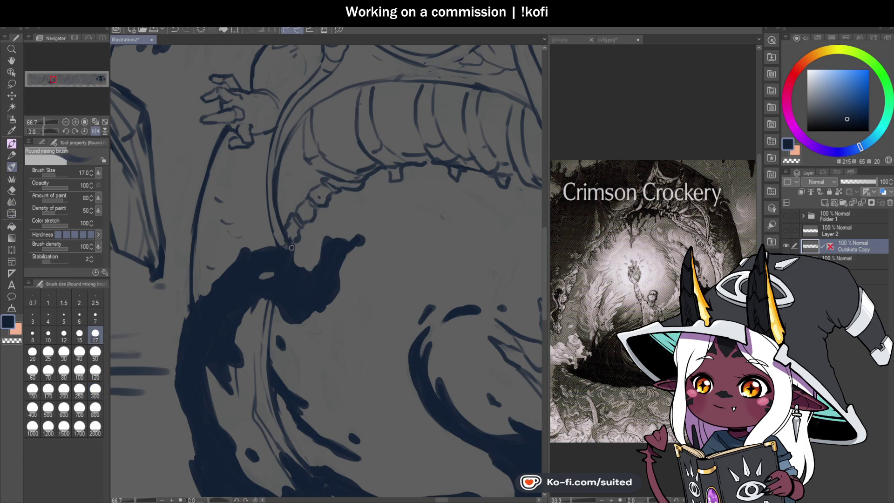
scroll(292, 247, "down", 3)
key("h")
scroll(455, 219, "down", 1)
scroll(386, 214, "up", 5)
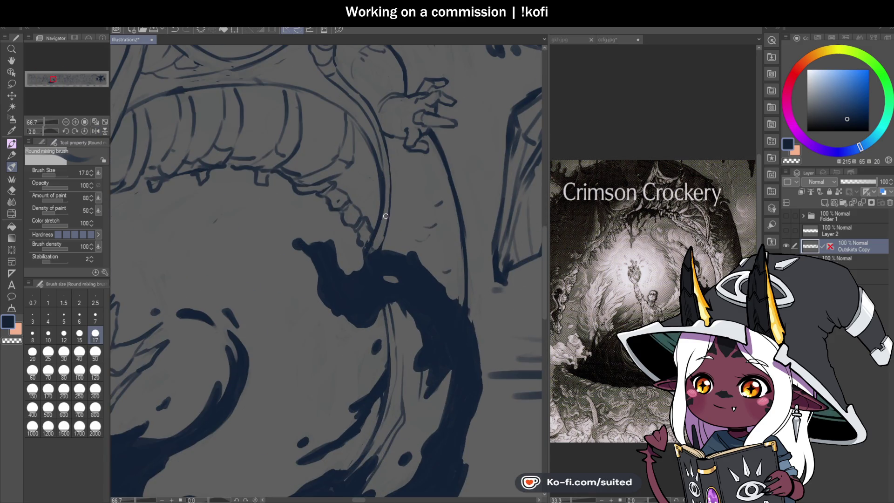
Ink strokes along the cauldron rim to firm up the splash's edge
scroll(386, 217, "up", 1)
mouse_move(320, 170)
left_mouse_down()
mouse_move(379, 198)
mouse_move(355, 208)
mouse_move(370, 233)
left_mouse_up()
mouse_move(335, 185)
left_mouse_down()
mouse_move(369, 208)
mouse_move(382, 197)
left_mouse_up()
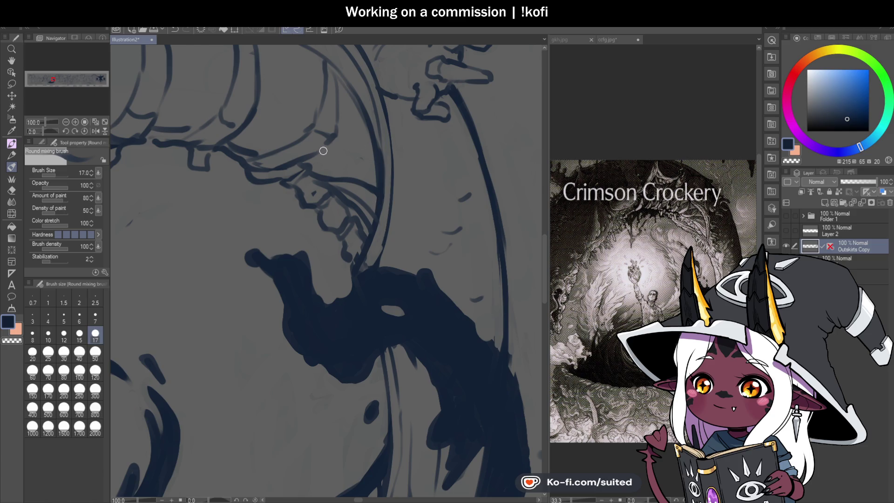
Darken the jaw outline and draw a curved line down the mouth's side
mouse_move(357, 174)
left_mouse_down()
mouse_move(309, 139)
mouse_move(340, 119)
left_mouse_up()
left_click_drag(219, 140, 256, 88)
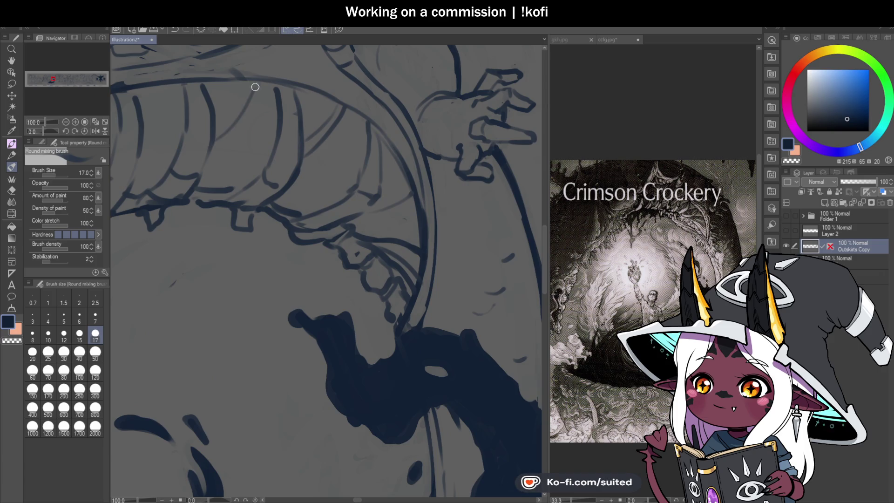
scroll(421, 188, "down", 1)
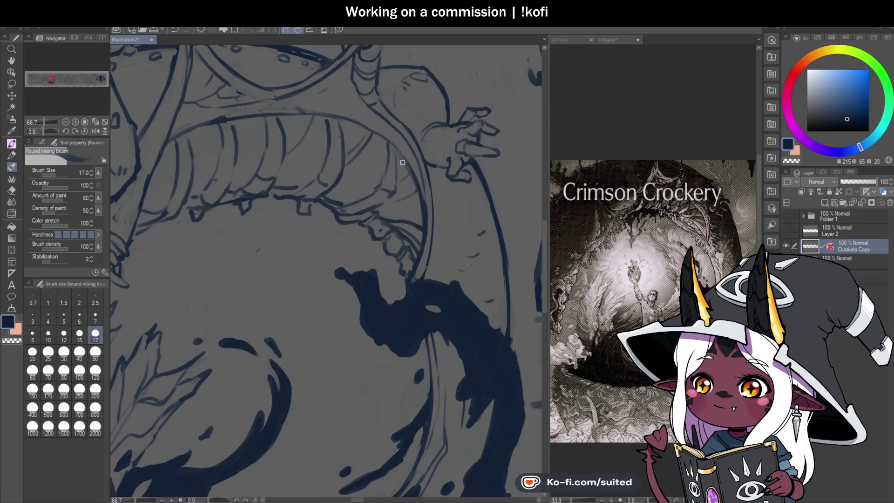
scroll(293, 138, "up", 1)
left_click_drag(218, 164, 248, 113)
scroll(474, 241, "down", 1)
scroll(266, 196, "up", 1)
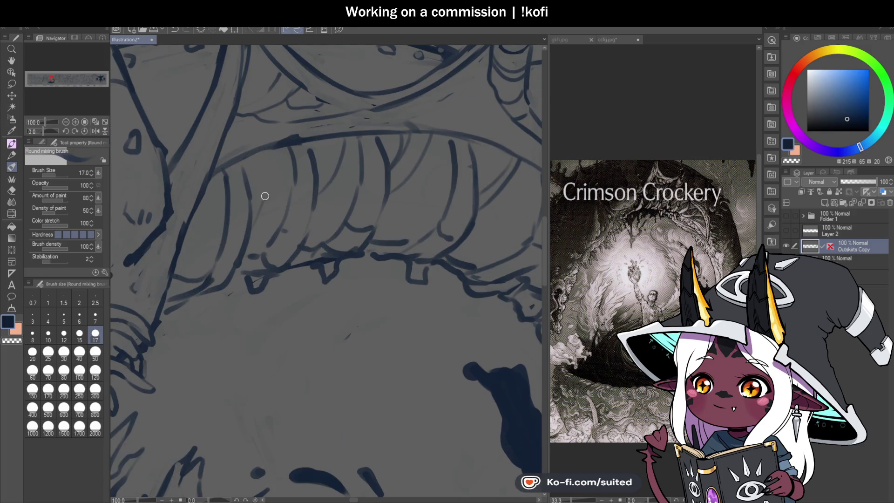
left_click_drag(273, 148, 251, 233)
scroll(364, 196, "down", 3)
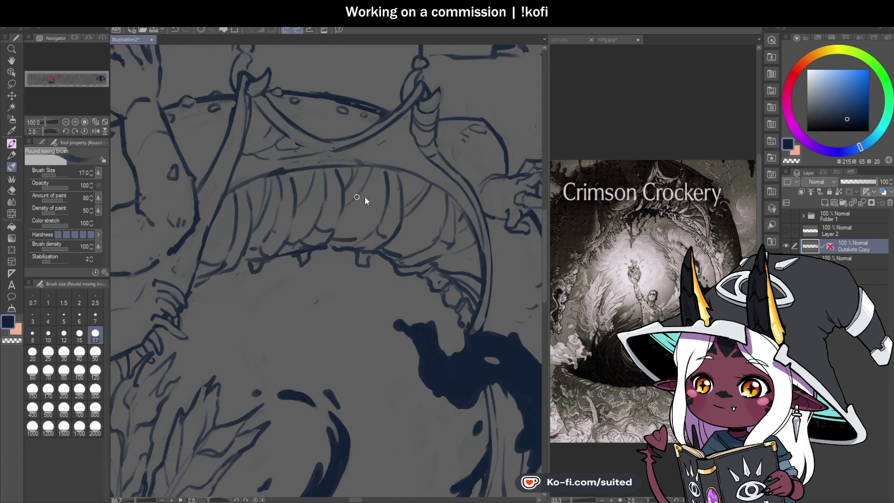
scroll(391, 203, "up", 2)
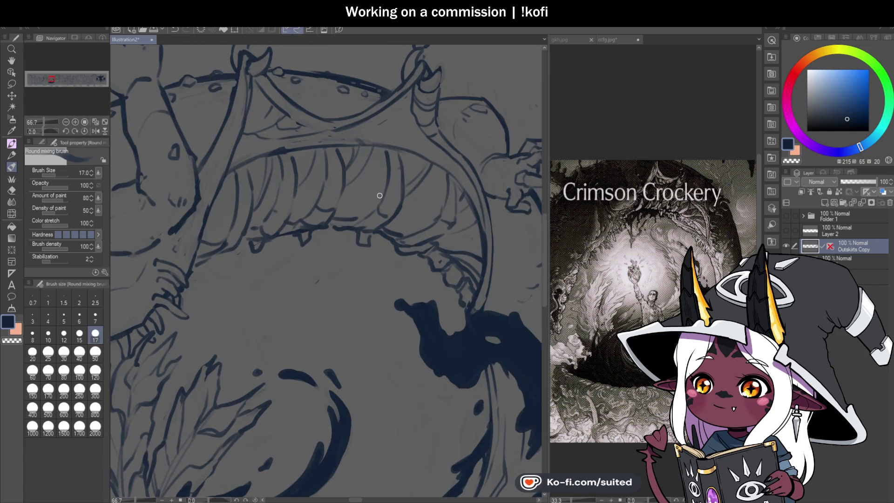
scroll(380, 196, "up", 1)
Draw the row of teeth along the mouth arch with tooth strokes, refining around them
left_click_drag(363, 161, 378, 198)
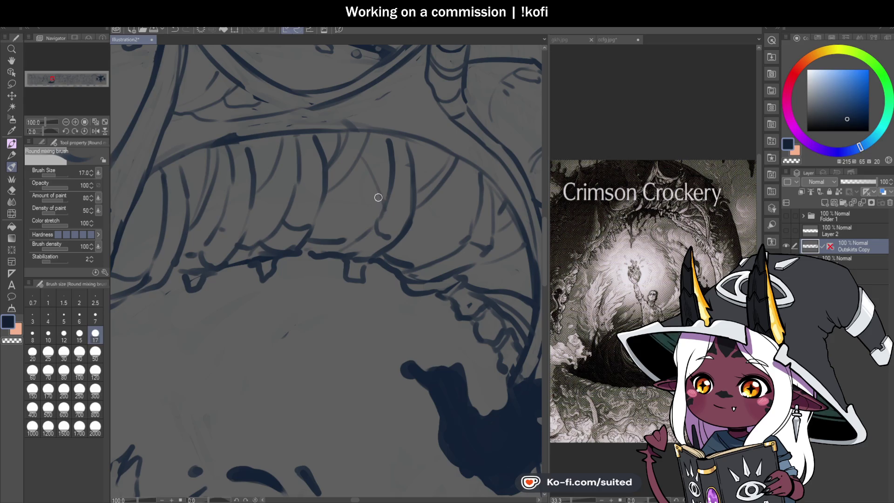
scroll(399, 209, "down", 1)
scroll(300, 186, "up", 1)
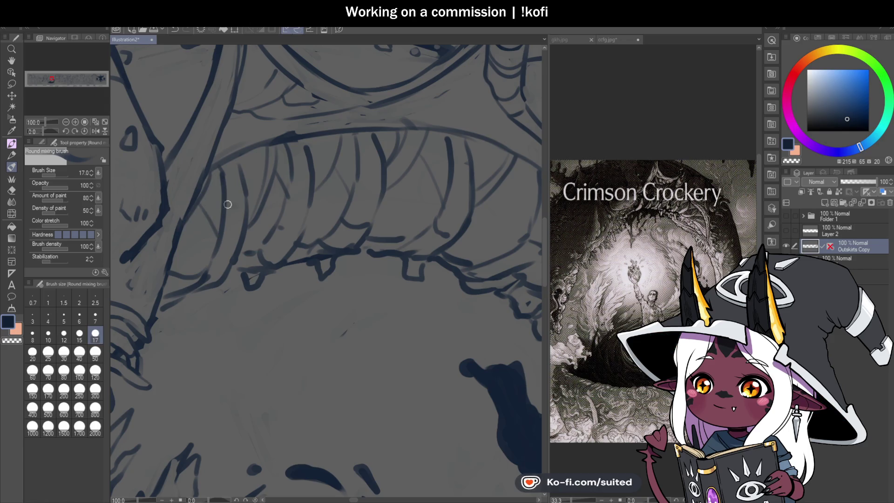
scroll(435, 222, "down", 3)
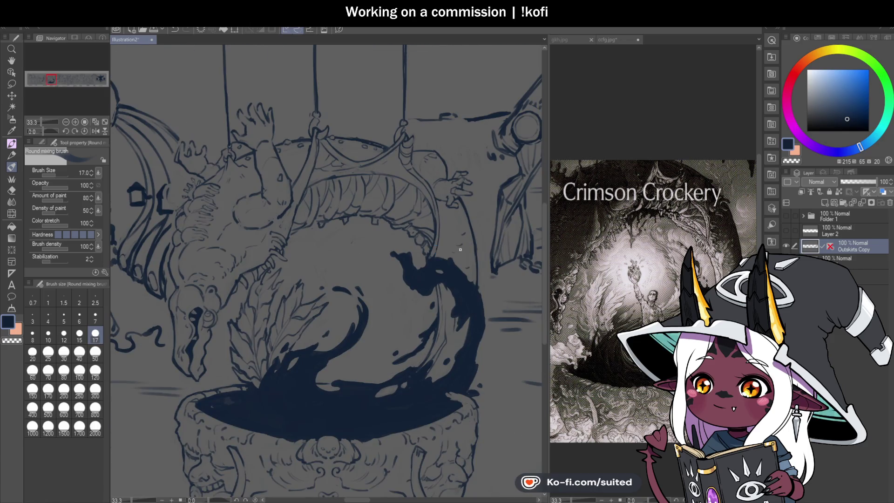
scroll(387, 180, "up", 2)
scroll(387, 183, "up", 1)
left_click_drag(363, 173, 320, 230)
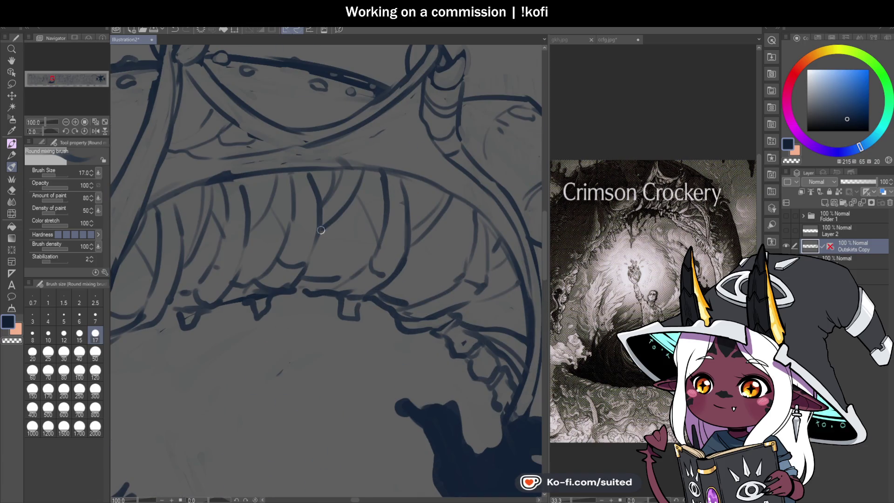
left_click_drag(296, 175, 284, 249)
left_click_drag(221, 186, 223, 232)
left_click_drag(211, 265, 196, 285)
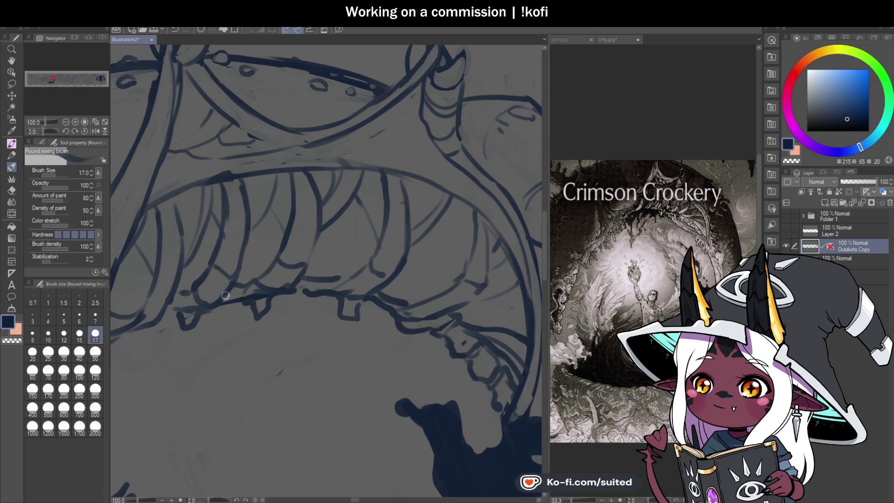
scroll(354, 244, "down", 3)
scroll(355, 244, "up", 3)
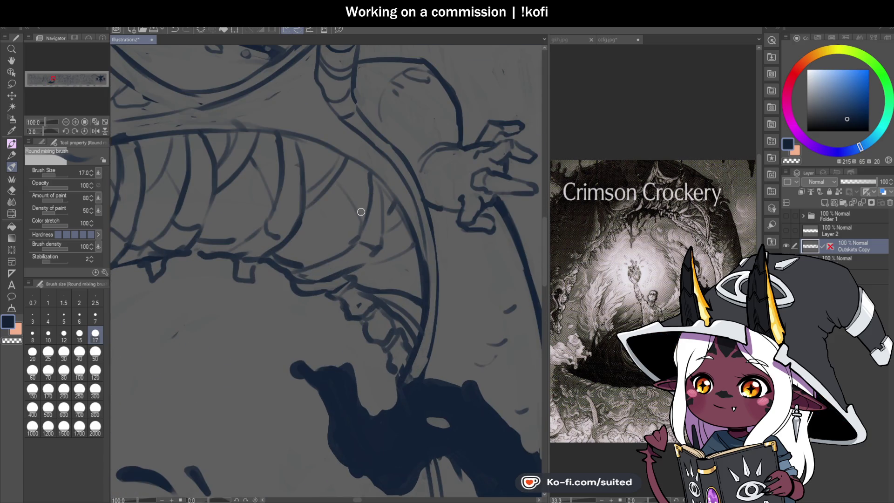
mouse_move(344, 178)
left_mouse_down()
mouse_move(351, 238)
mouse_move(367, 191)
left_mouse_up()
scroll(398, 222, "down", 1)
scroll(398, 222, "down", 2)
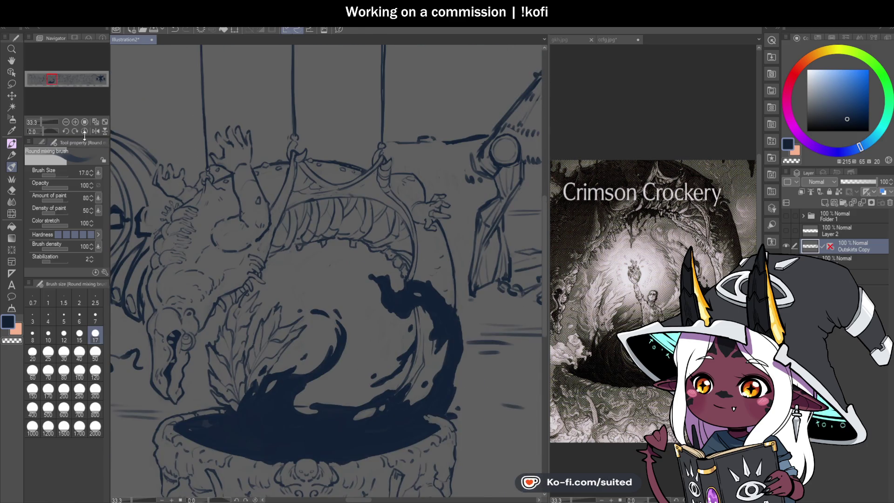
Flip the canvas horizontally to check the drawing, then flip it back
left_click(96, 131)
left_click(66, 121)
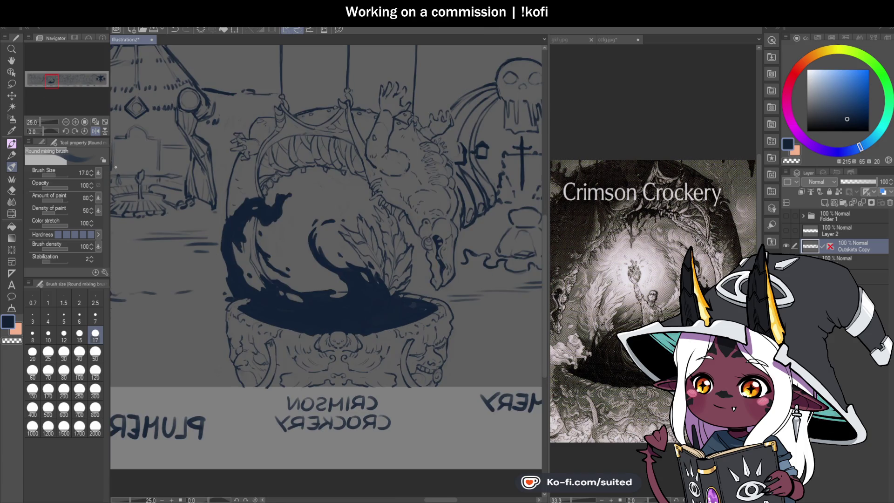
left_click(95, 131)
scroll(352, 172, "up", 1)
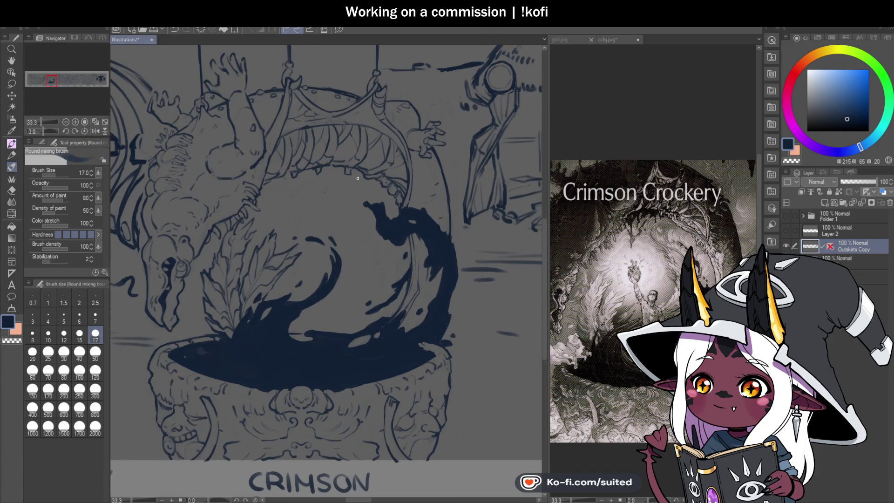
scroll(358, 178, "up", 2)
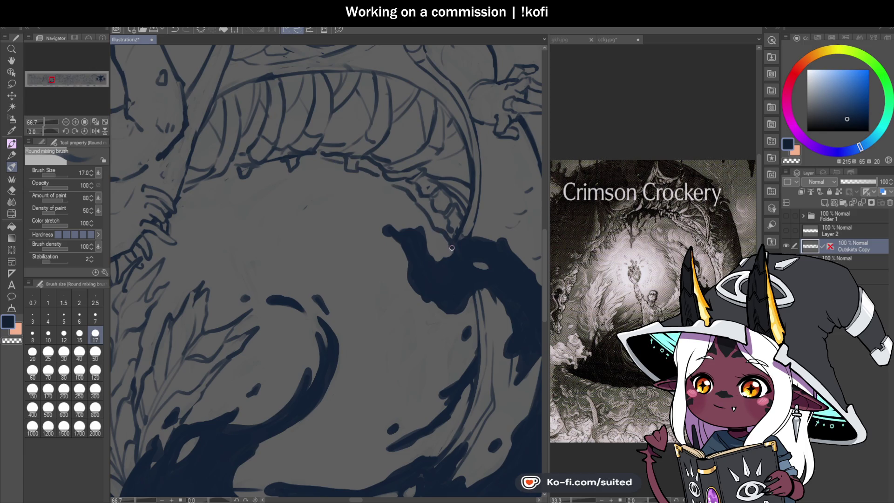
scroll(457, 259, "down", 1)
scroll(419, 215, "down", 1)
scroll(402, 207, "up", 1)
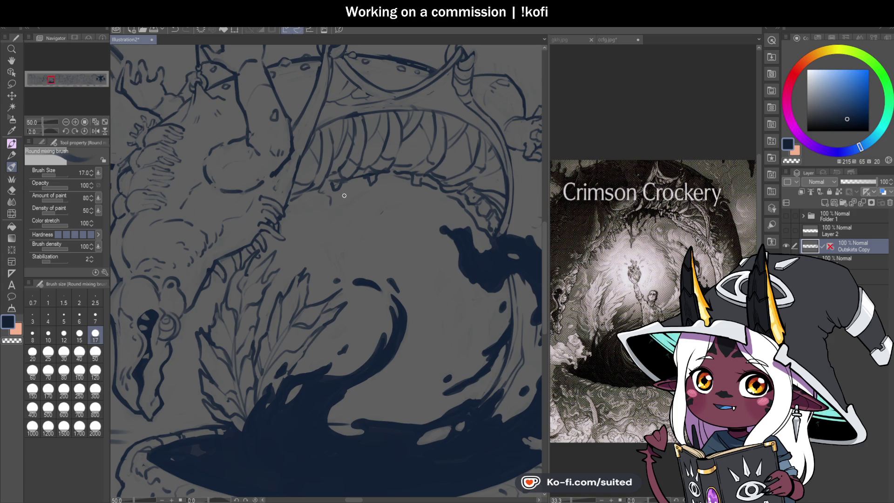
Lengthen and darken the ink drips hanging beneath the teeth
mouse_move(338, 236)
left_mouse_down()
mouse_move(339, 245)
mouse_move(340, 201)
mouse_move(359, 193)
left_mouse_up()
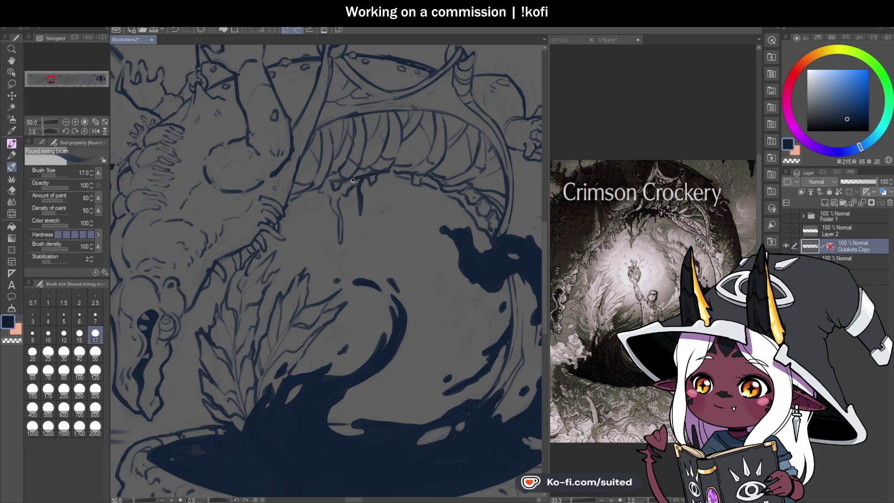
mouse_move(339, 191)
left_mouse_down()
mouse_move(322, 187)
mouse_move(333, 211)
mouse_move(347, 187)
left_mouse_up()
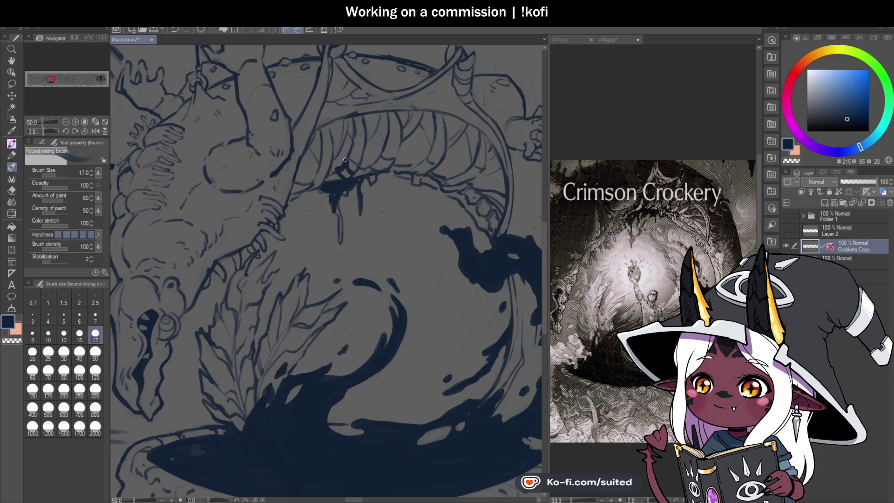
mouse_move(330, 177)
left_mouse_down()
mouse_move(340, 219)
mouse_move(361, 219)
mouse_move(359, 234)
left_mouse_up()
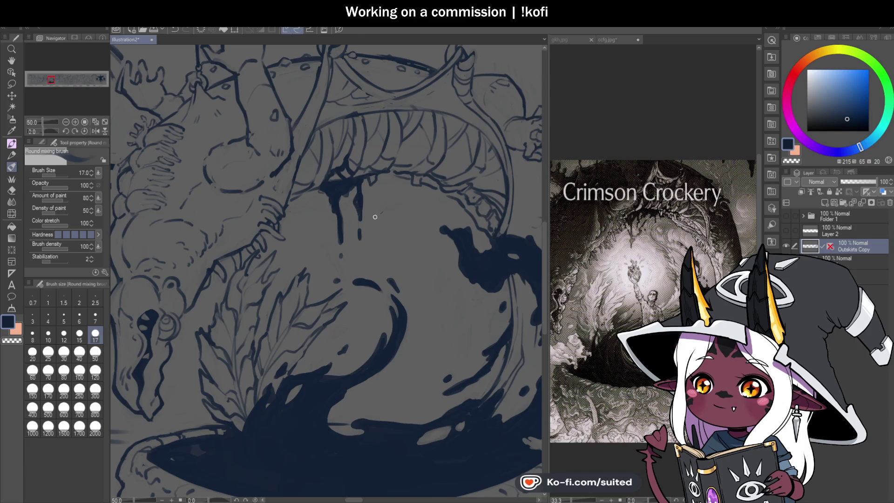
Sketch thin arcs along and above the top of the mouth arch
scroll(385, 222, "down", 3)
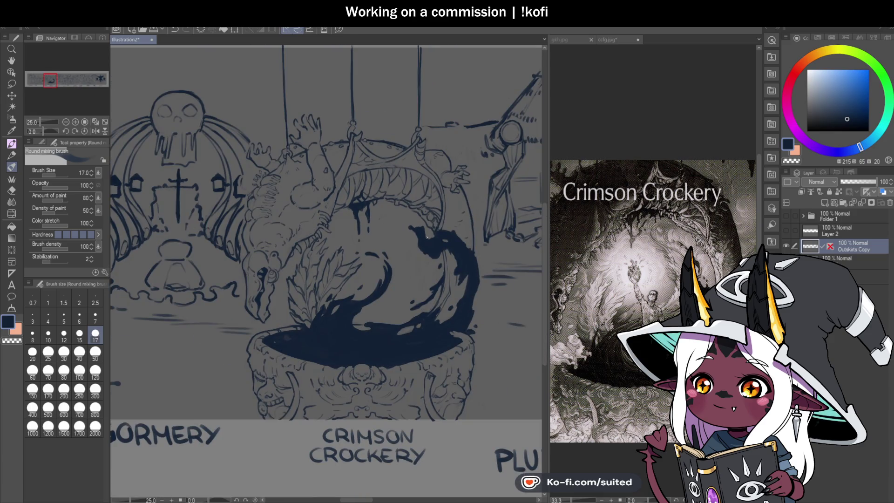
scroll(397, 143, "up", 3)
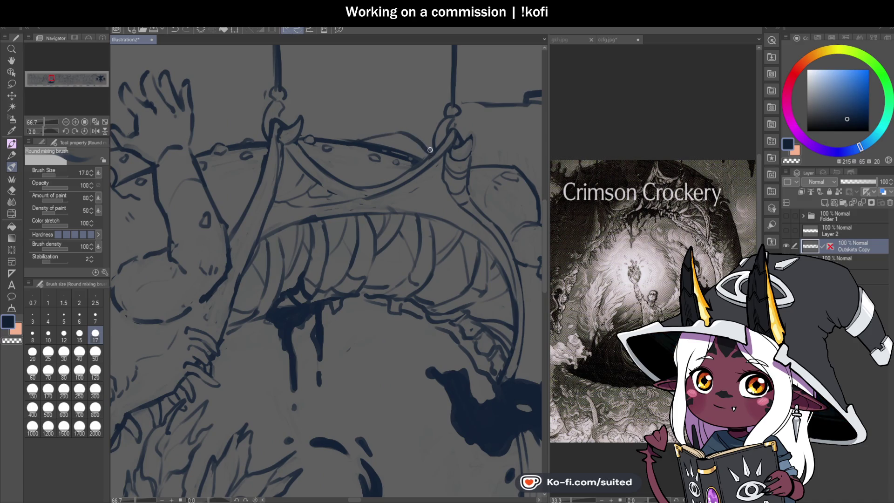
left_click_drag(416, 123, 362, 137)
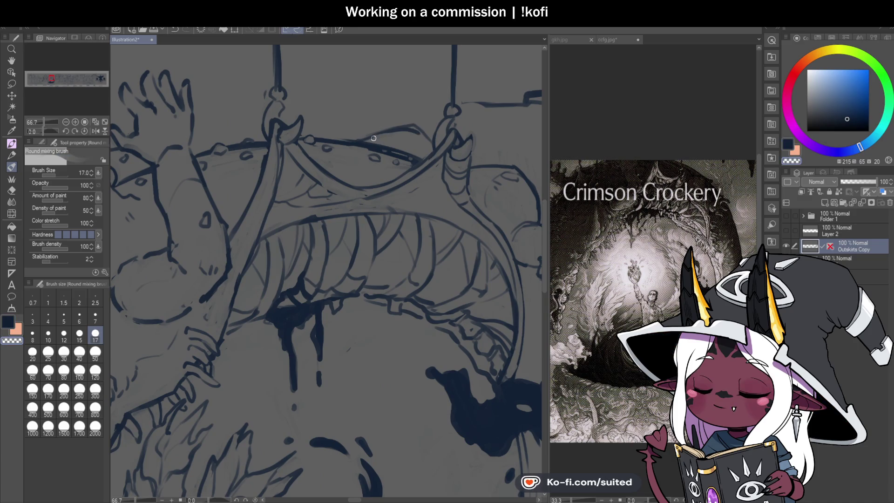
scroll(406, 155, "down", 5)
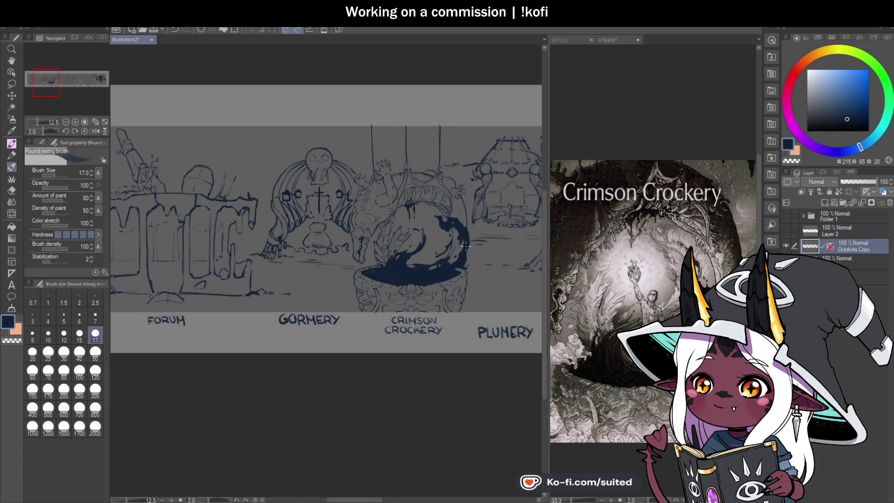
scroll(470, 253, "up", 4)
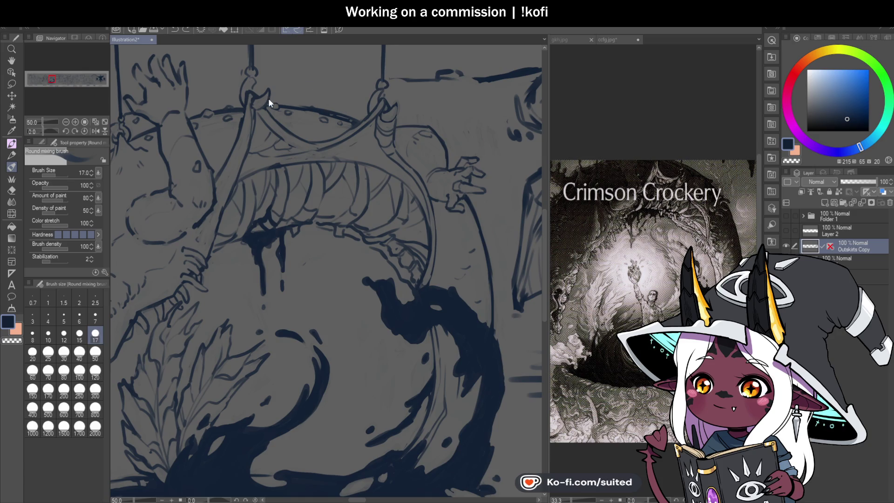
mouse_move(283, 92)
left_mouse_down()
mouse_move(310, 86)
mouse_move(341, 112)
left_mouse_up()
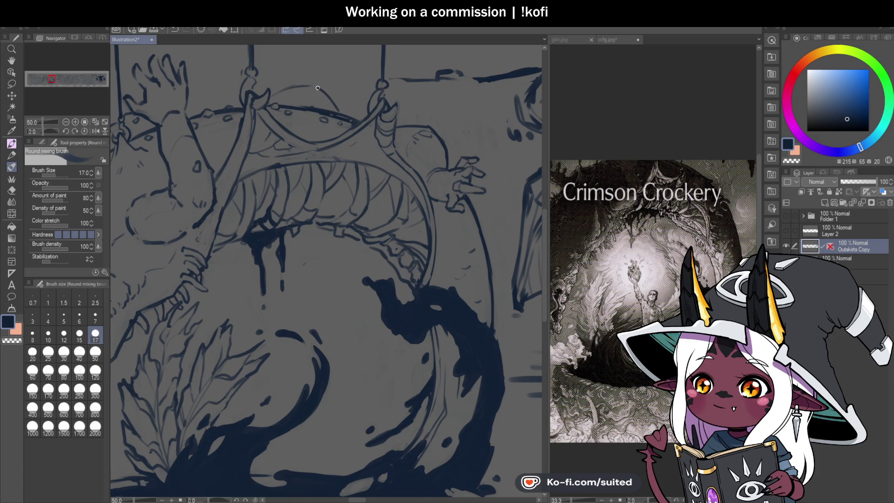
scroll(425, 215, "down", 5)
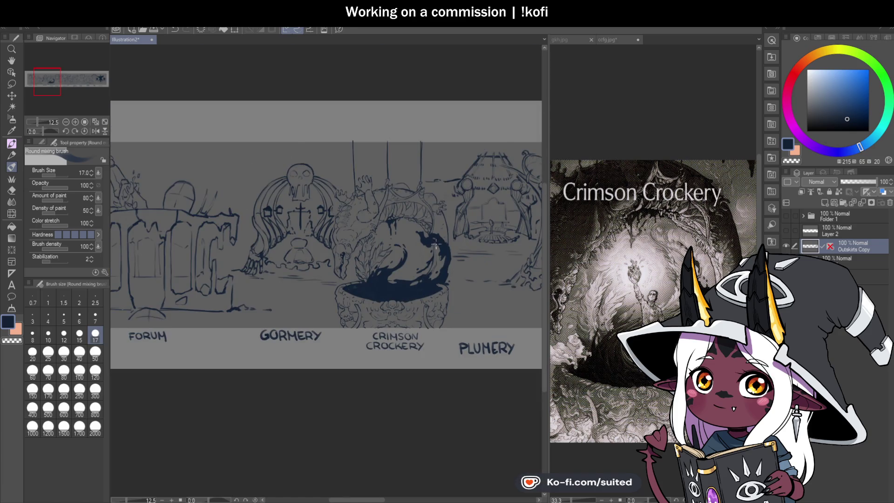
Add a drip stroke beneath the upper teeth and thicken a tooth line in the jaw
scroll(427, 250, "up", 3)
scroll(427, 251, "up", 1)
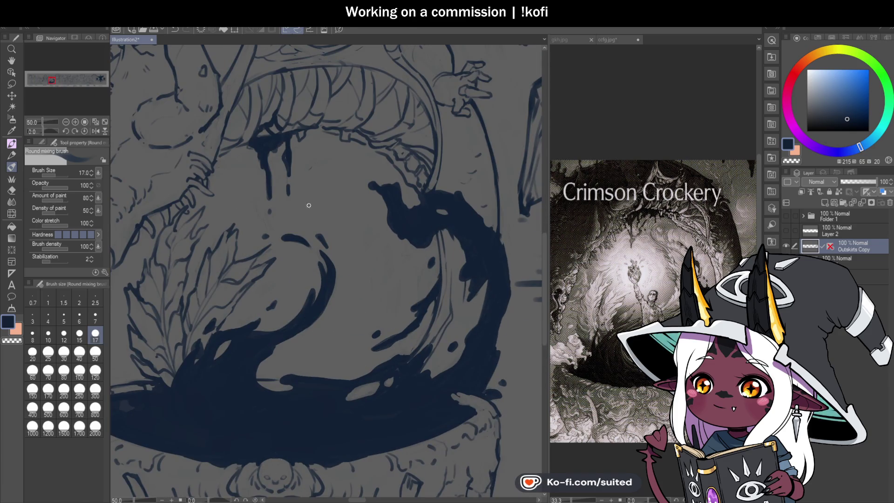
scroll(288, 126, "up", 1)
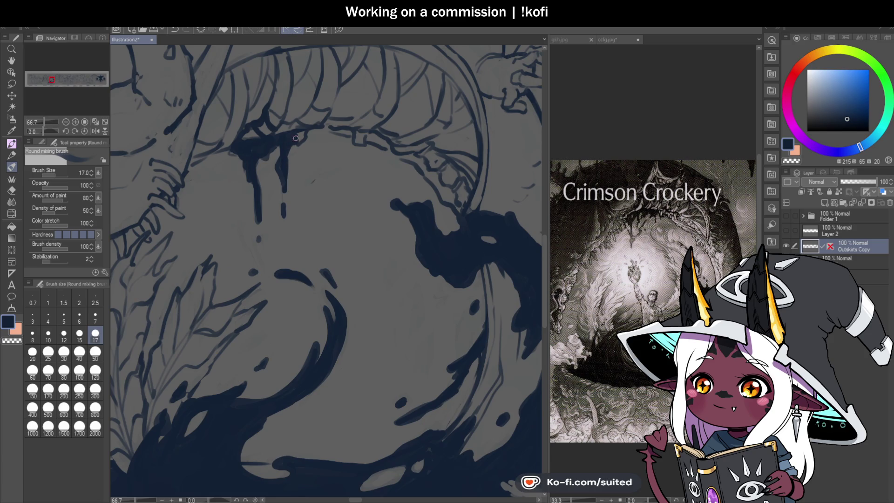
mouse_move(330, 135)
left_mouse_down()
mouse_move(332, 154)
mouse_move(307, 145)
mouse_move(309, 155)
mouse_move(311, 137)
left_mouse_up()
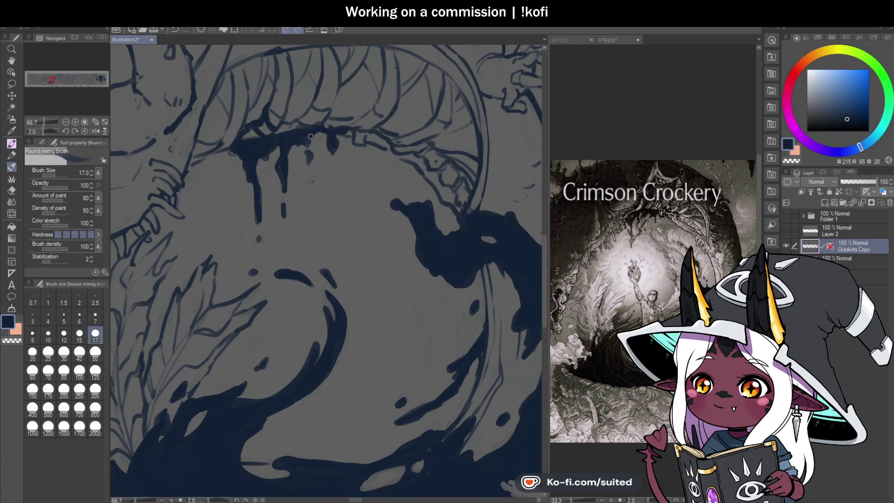
scroll(322, 124, "down", 3)
scroll(327, 136, "up", 4)
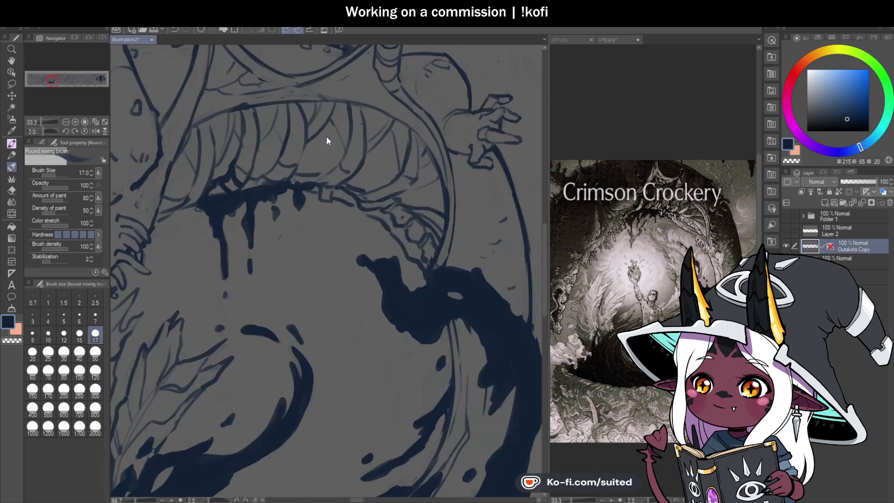
left_click_drag(301, 166, 287, 121)
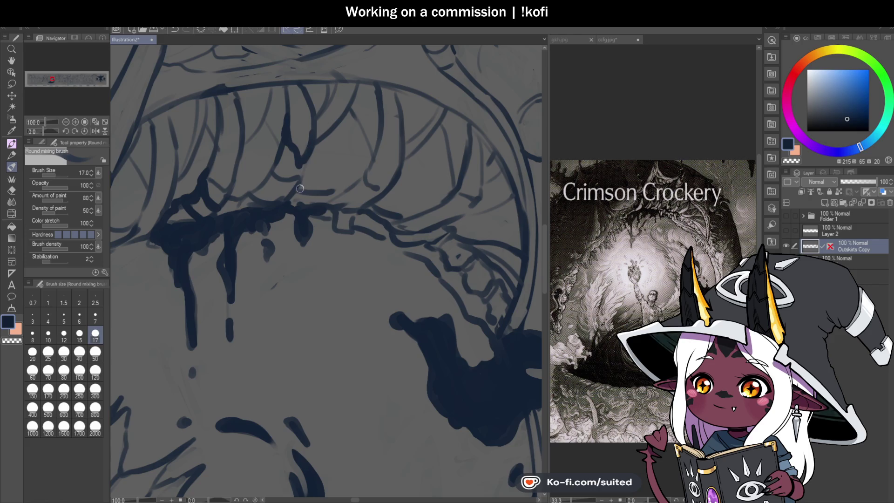
scroll(385, 177, "down", 4)
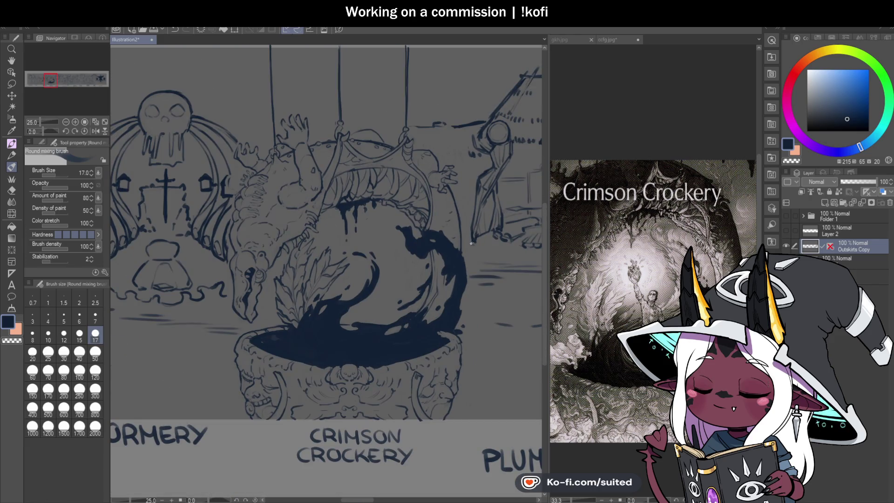
scroll(398, 229, "down", 1)
scroll(402, 304, "up", 1)
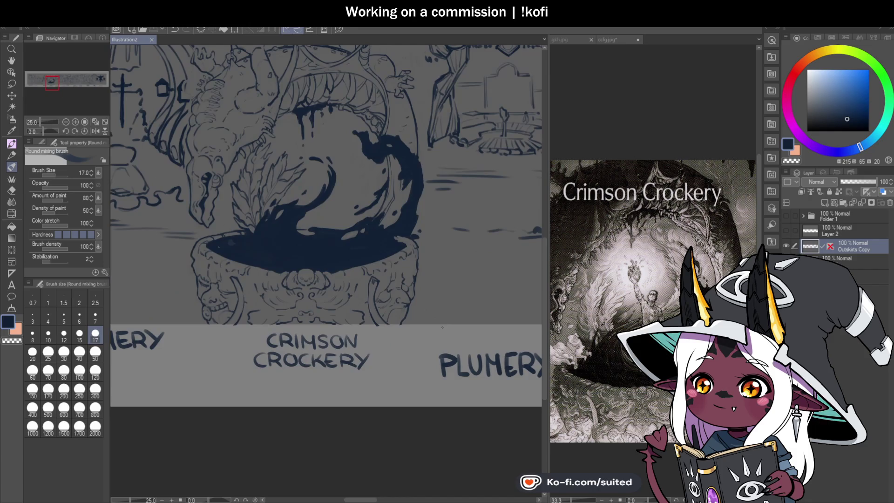
scroll(402, 303, "down", 1)
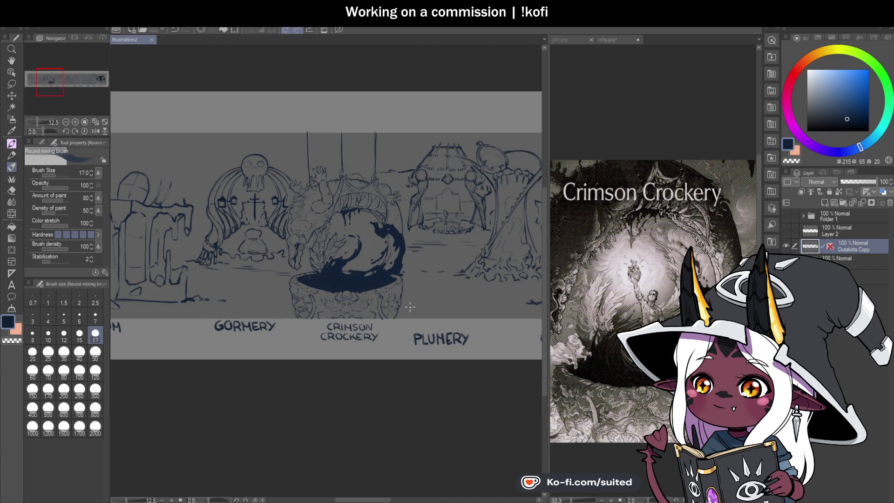
scroll(312, 145, "up", 1)
scroll(311, 145, "up", 1)
Darken the left and middle hanging rope lines and save
left_click_drag(303, 101, 307, 158)
left_click_drag(305, 124, 309, 206)
left_click_drag(395, 101, 398, 179)
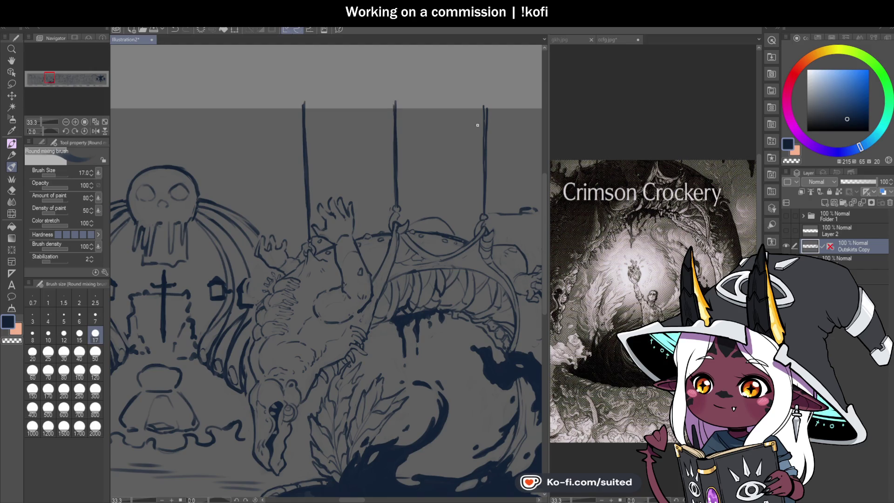
scroll(419, 233, "down", 5)
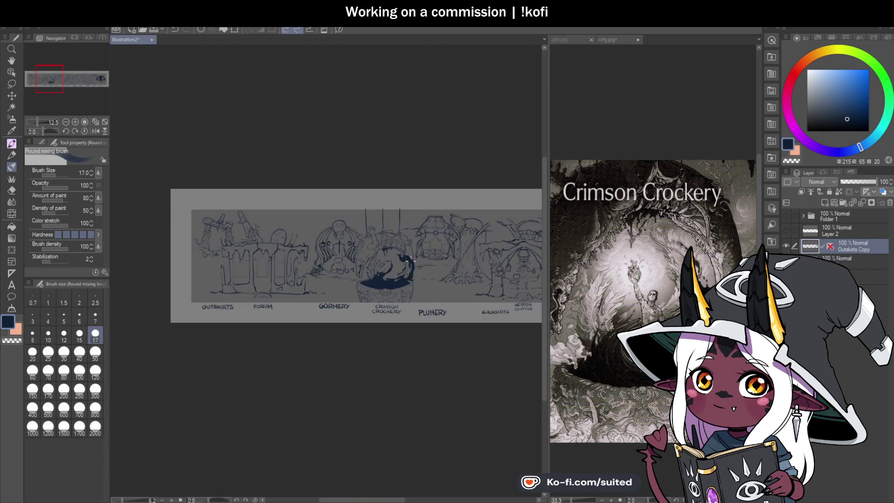
scroll(407, 311, "up", 2)
key("ctrl+s")
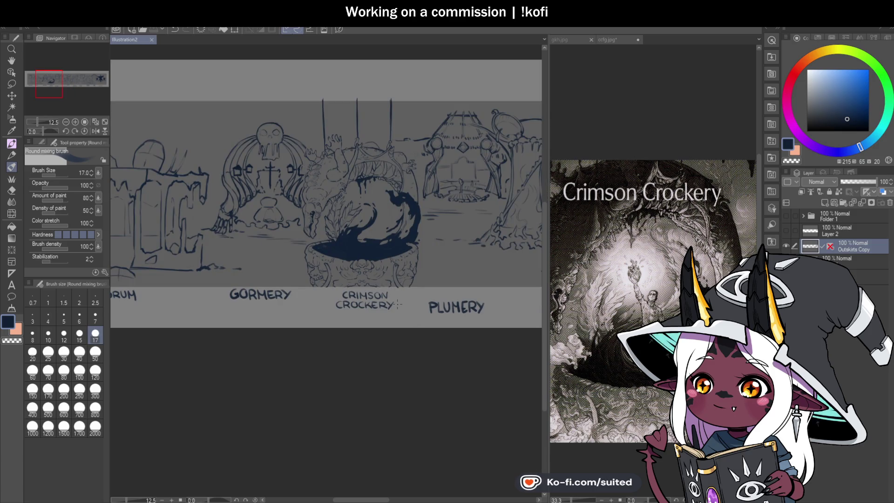
Erase a stray part of the splash outline with transparent colour, then return to ink
scroll(372, 147, "up", 3)
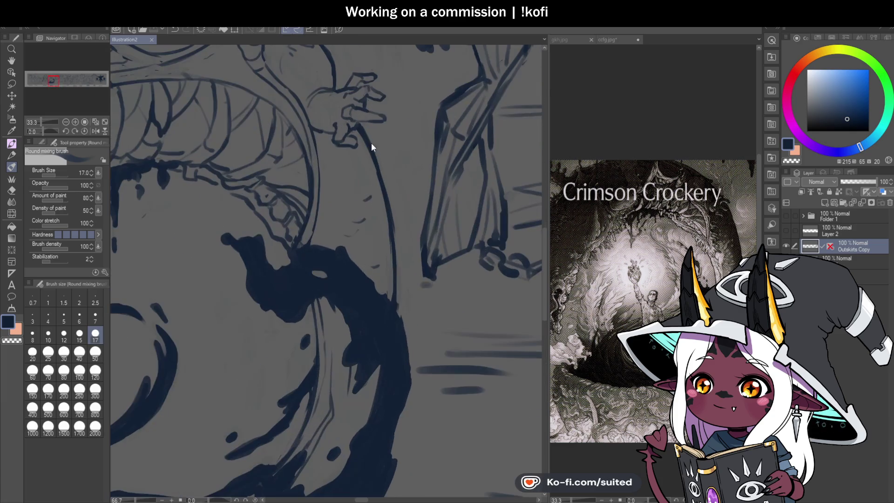
key("c")
left_click_drag(380, 176, 394, 235)
key("c")
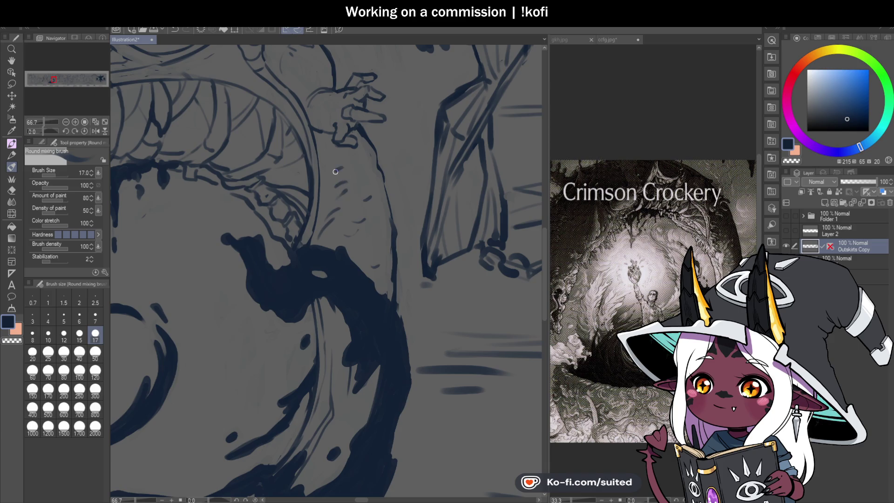
scroll(335, 171, "down", 5)
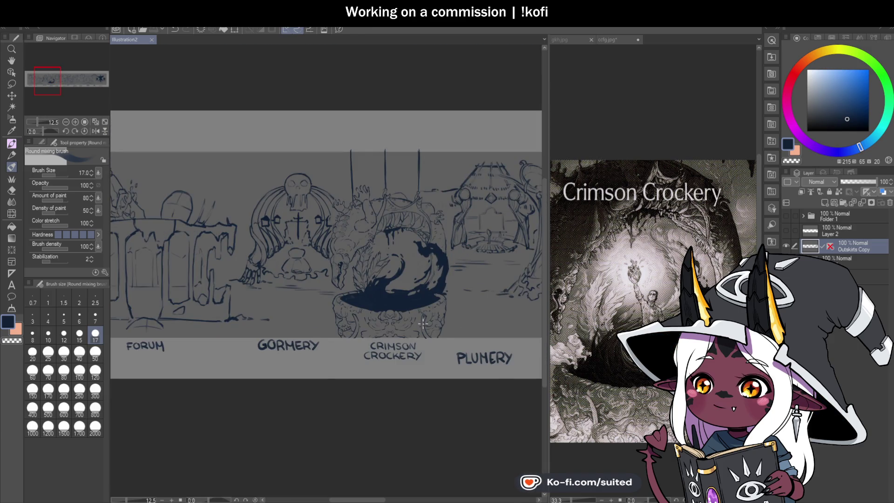
scroll(423, 324, "up", 2)
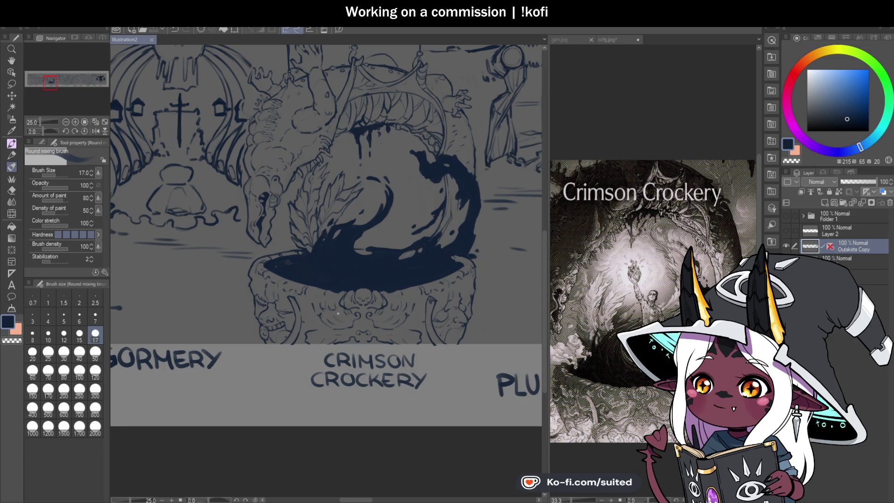
scroll(338, 313, "down", 2)
scroll(305, 298, "up", 2)
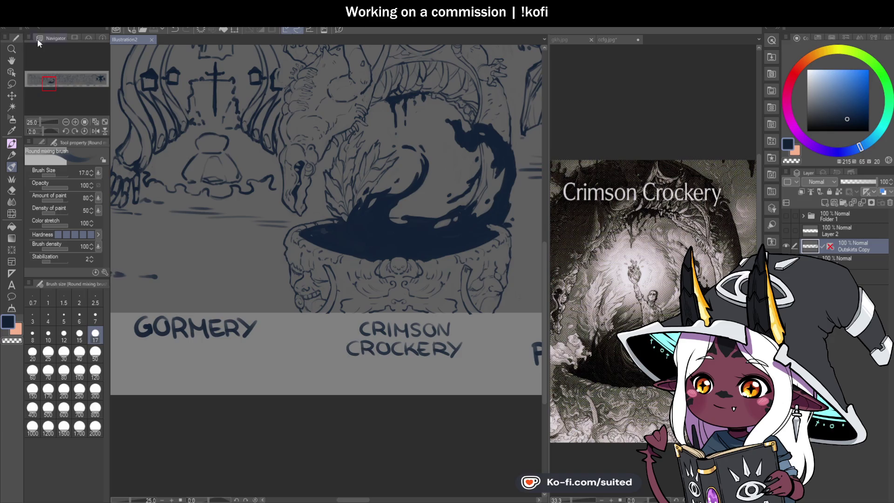
scroll(338, 129, "down", 3)
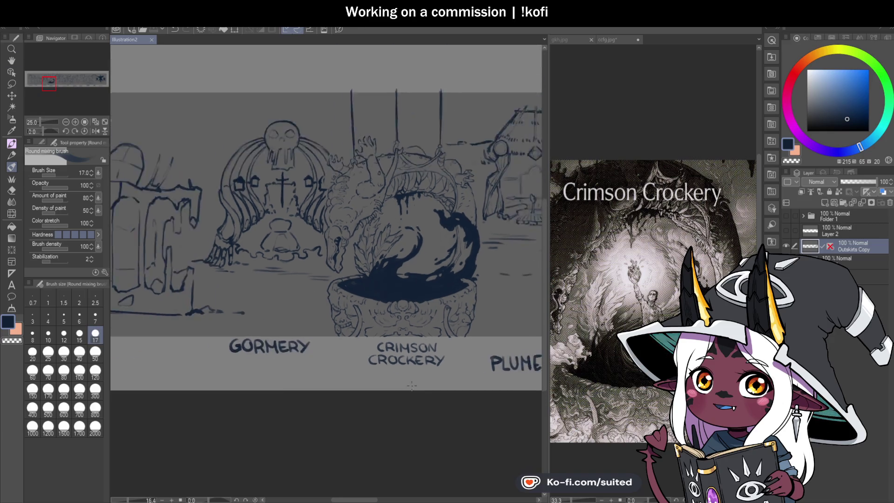
scroll(266, 248, "up", 3)
key("h")
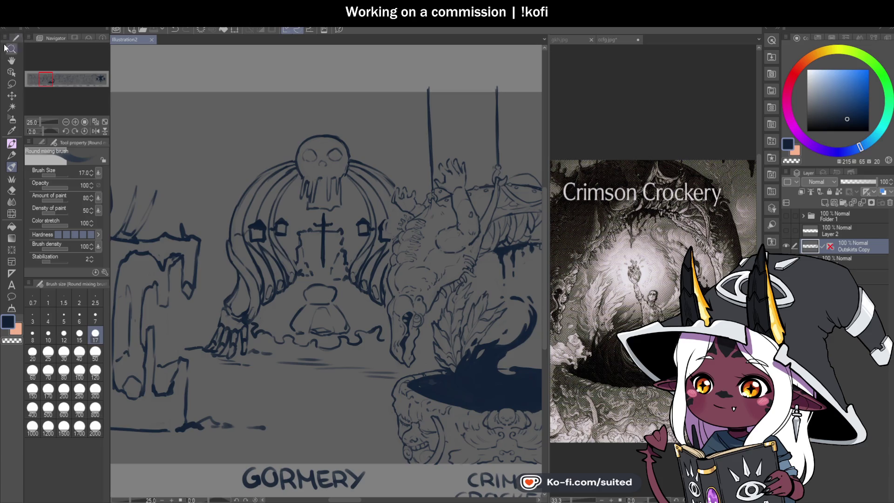
scroll(341, 208, "down", 2)
scroll(340, 208, "down", 3)
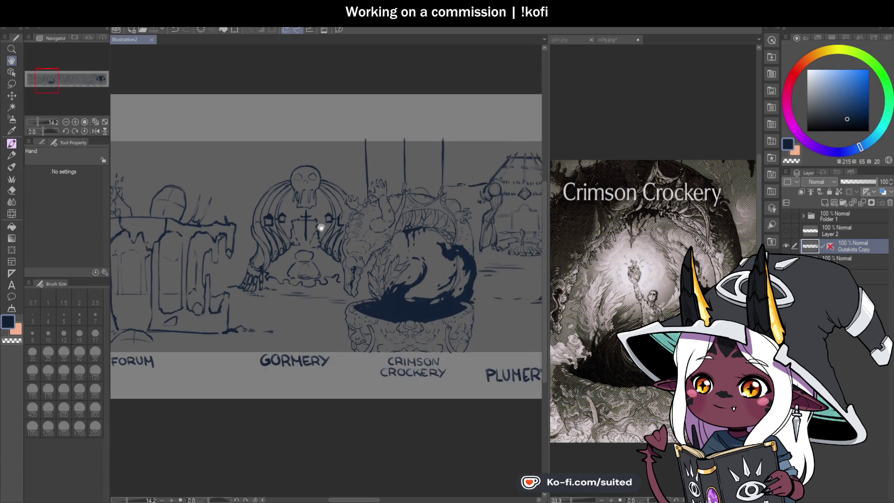
mouse_move(365, 280)
left_mouse_down()
mouse_move(432, 282)
mouse_move(256, 247)
left_mouse_up()
left_click_drag(415, 279, 342, 261)
left_click_drag(458, 261, 312, 268)
left_click_drag(454, 288, 276, 285)
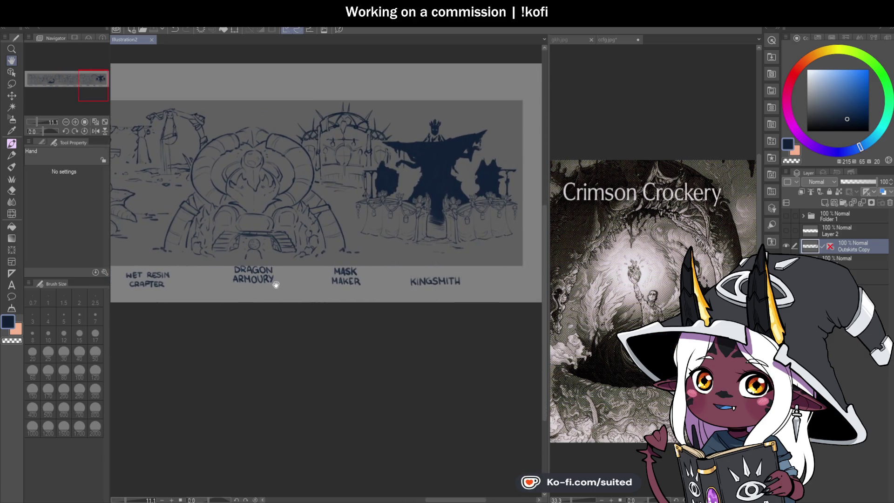
left_click_drag(334, 291, 464, 304)
mouse_move(184, 286)
left_mouse_down()
mouse_move(393, 285)
mouse_move(442, 273)
left_mouse_up()
left_click_drag(206, 267, 304, 268)
left_click_drag(310, 195, 333, 205)
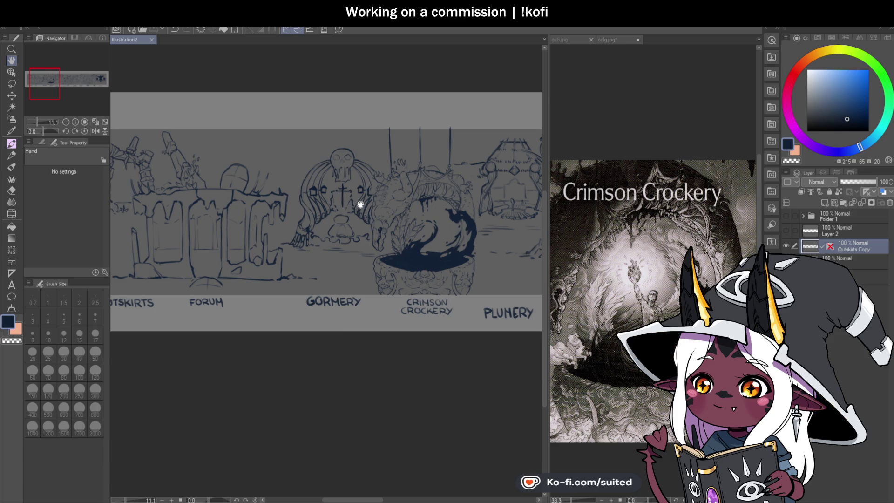
scroll(346, 197, "up", 1)
scroll(346, 197, "up", 4)
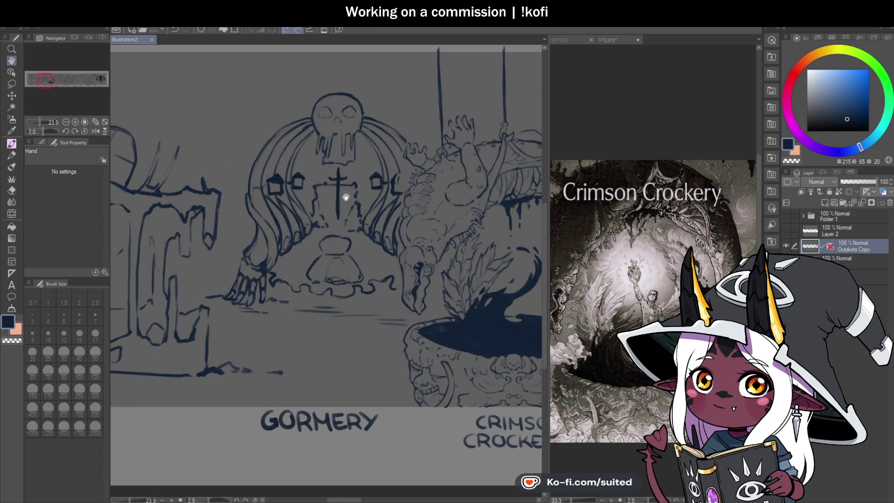
scroll(346, 197, "up", 2)
left_click_drag(365, 207, 325, 212)
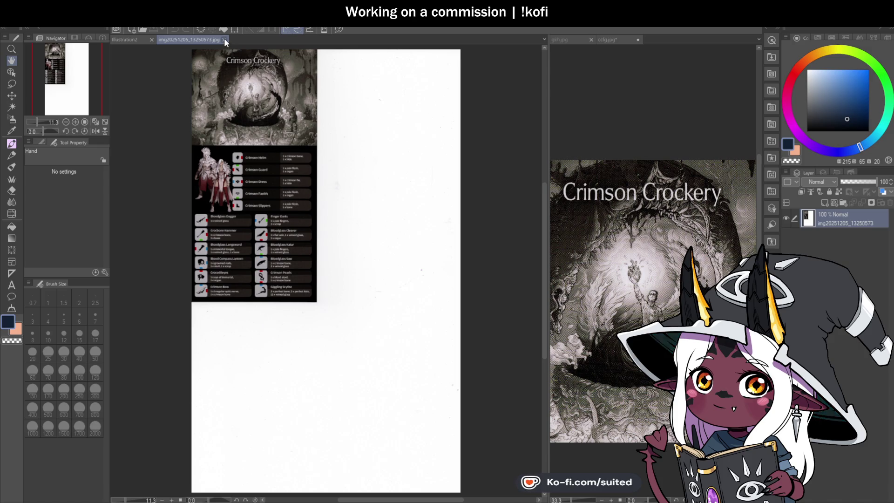
Close the Crimson Crockery sheet and crop the Gormery sheet down to its header artwork
left_click(224, 39)
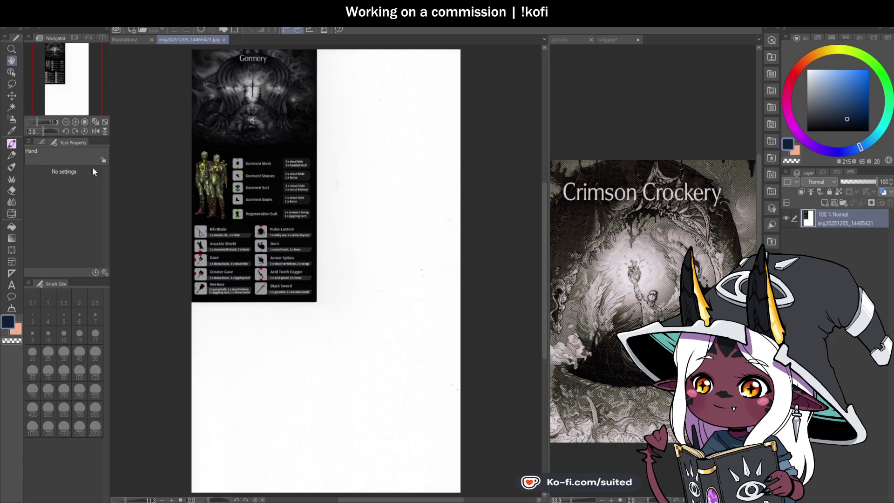
key("ctrl+t")
left_click_drag(326, 492, 336, 145)
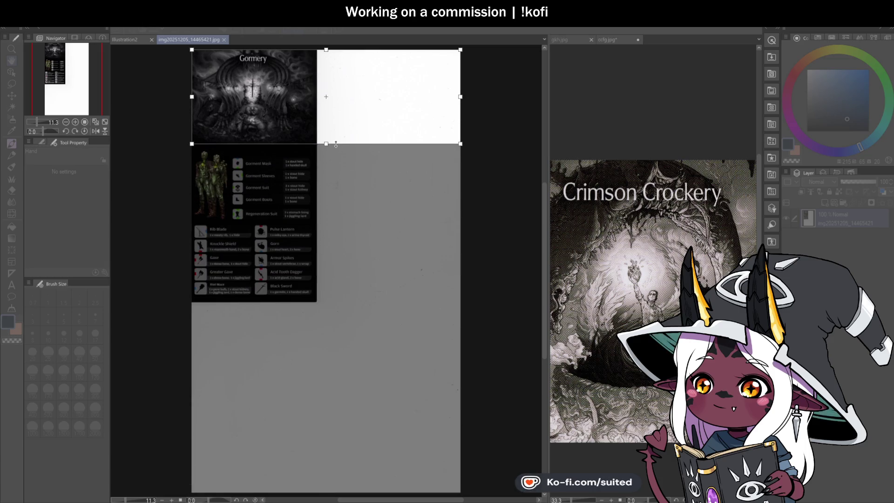
left_click_drag(458, 96, 317, 96)
key("Return")
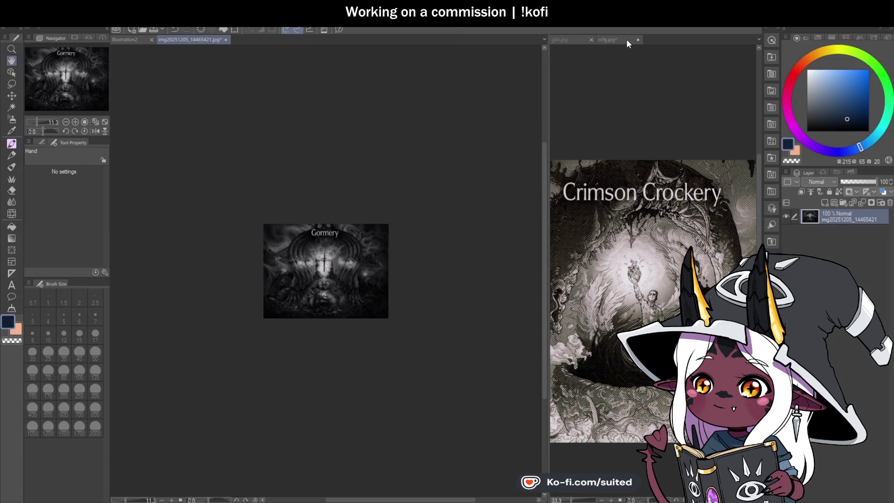
Dock the cropped Gormery image in the right pane beside the banner sketch, then return to Illustration2
left_click_drag(636, 37, 636, 40)
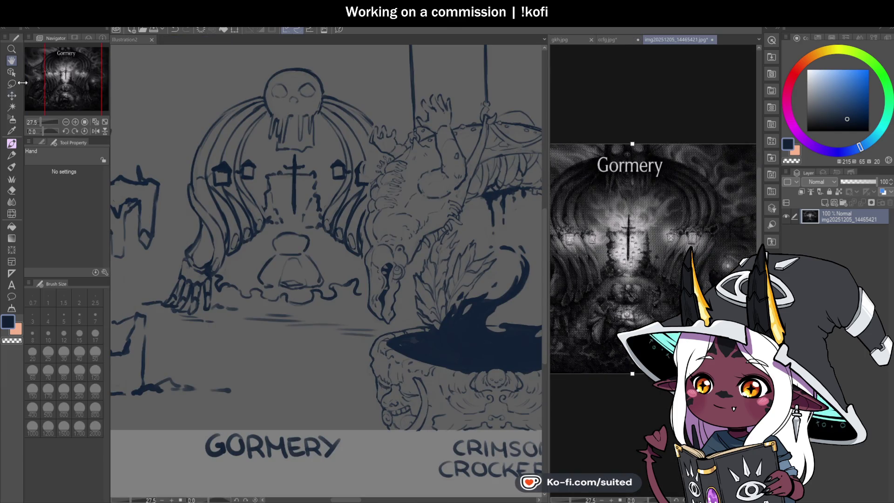
scroll(681, 174, "down", 4)
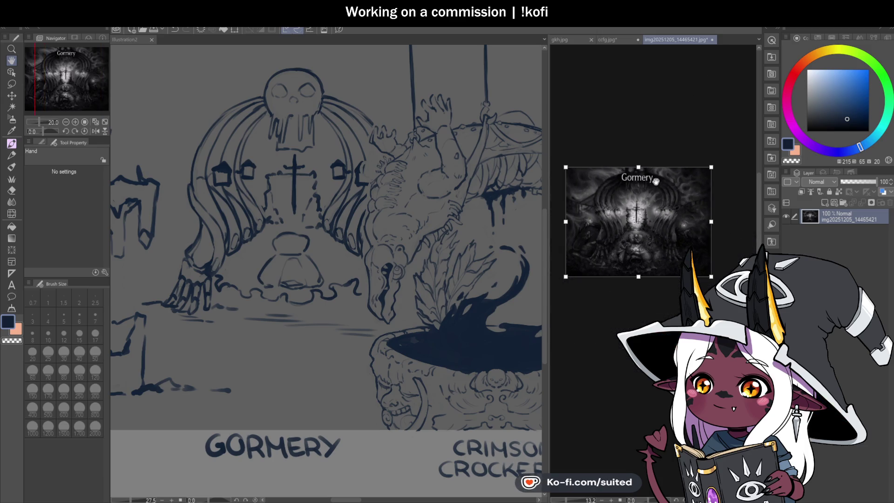
key("m")
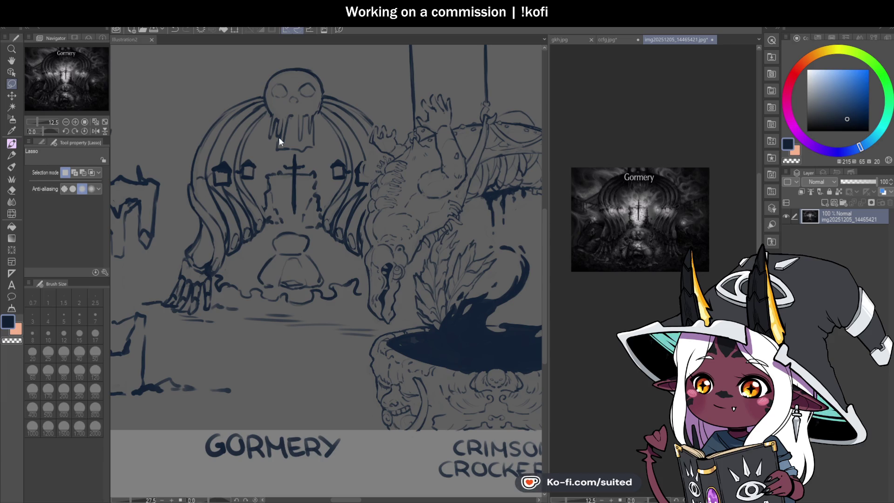
left_click(12, 61)
scroll(634, 221, "up", 2)
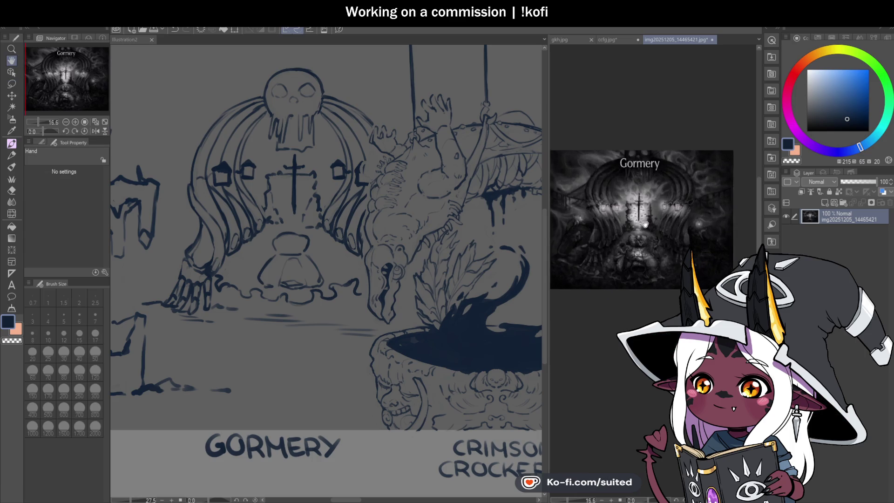
scroll(646, 225, "up", 2)
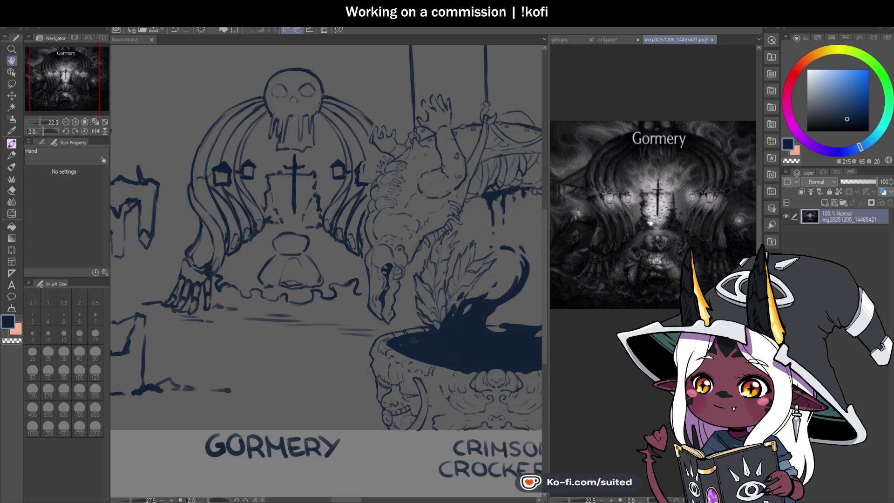
scroll(680, 201, "down", 2)
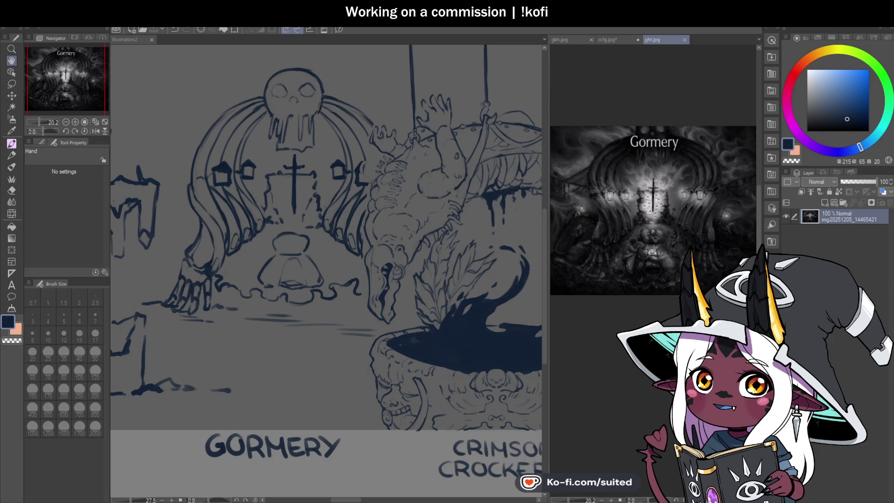
left_click(295, 202)
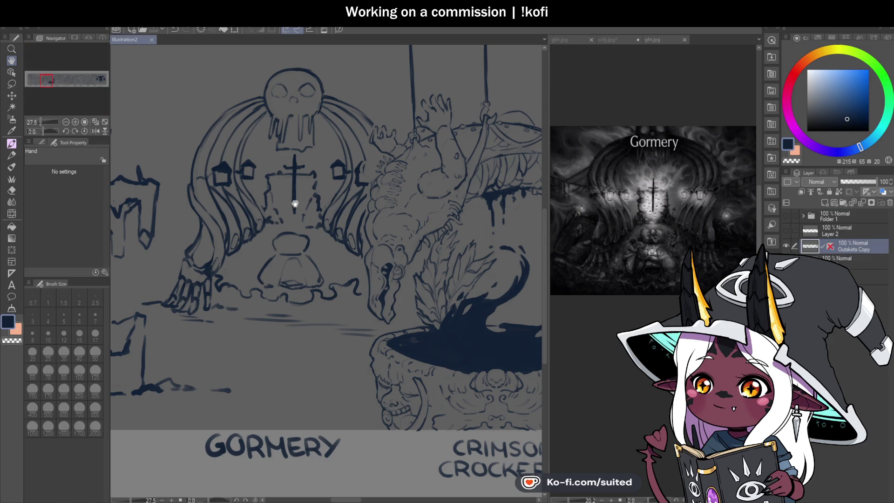
Place a vertical symmetry ruler through the skull's centre on the Outskirts Copy layer
scroll(324, 186, "down", 1)
scroll(268, 149, "up", 1)
left_click(847, 247)
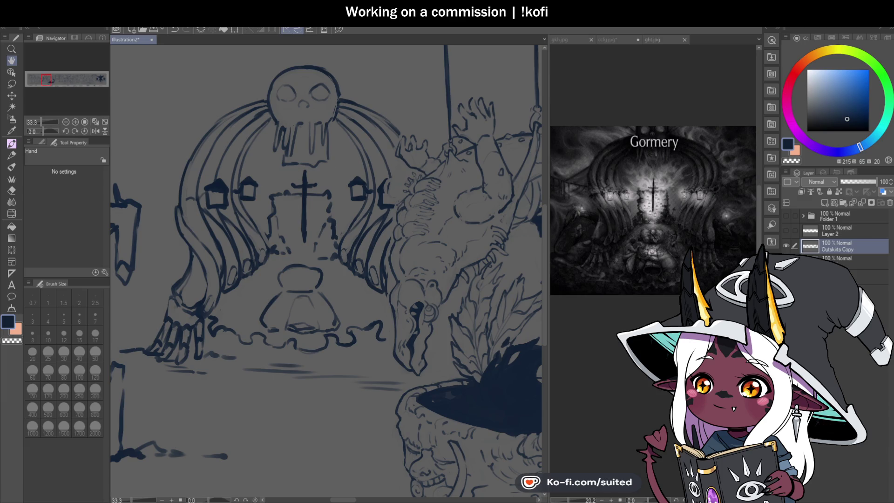
left_click(11, 274)
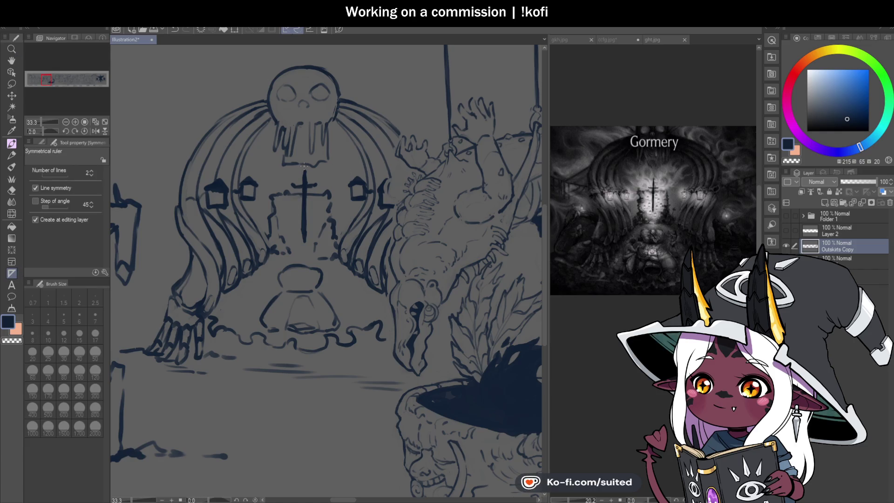
left_click_drag(303, 165, 305, 210)
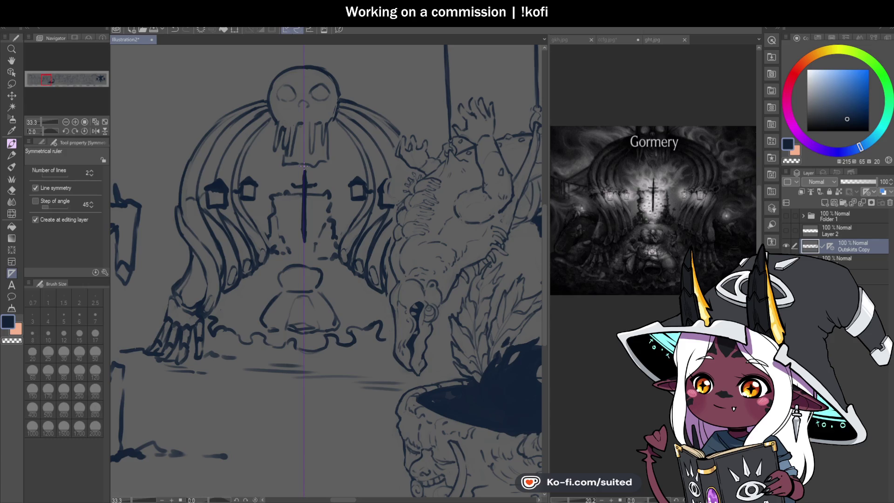
scroll(303, 166, "down", 5)
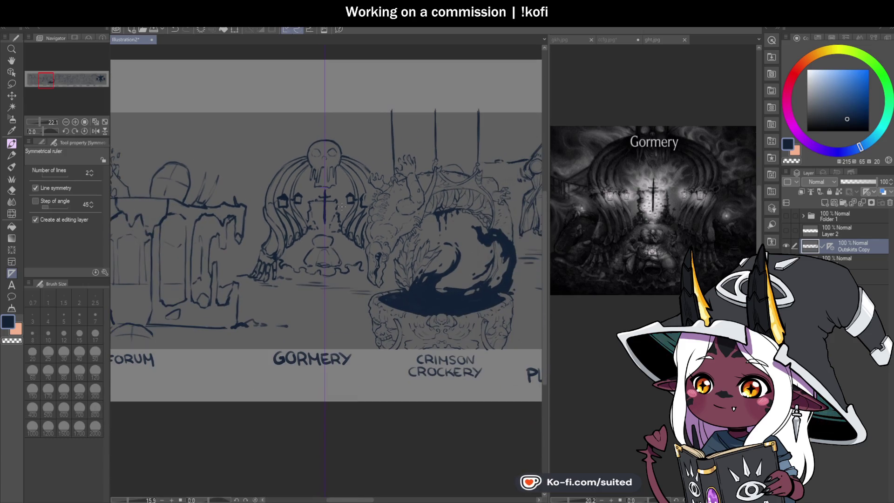
scroll(335, 205, "down", 3)
scroll(345, 214, "up", 2)
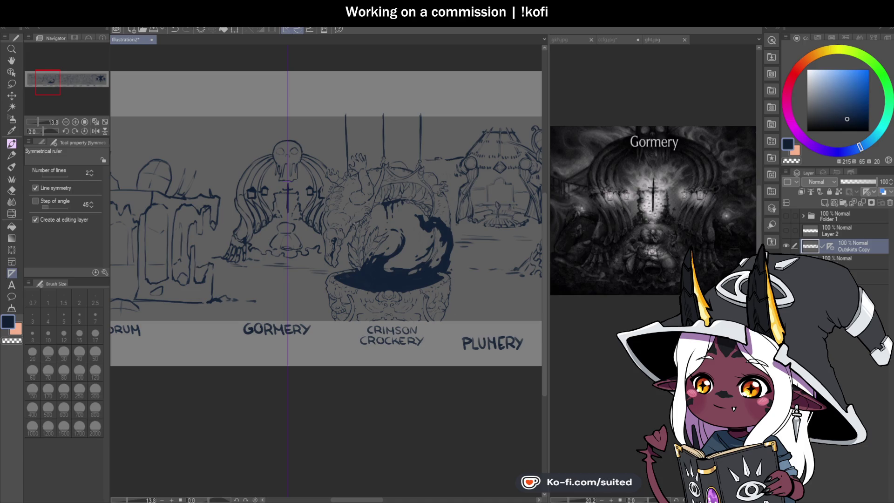
scroll(439, 186, "up", 2)
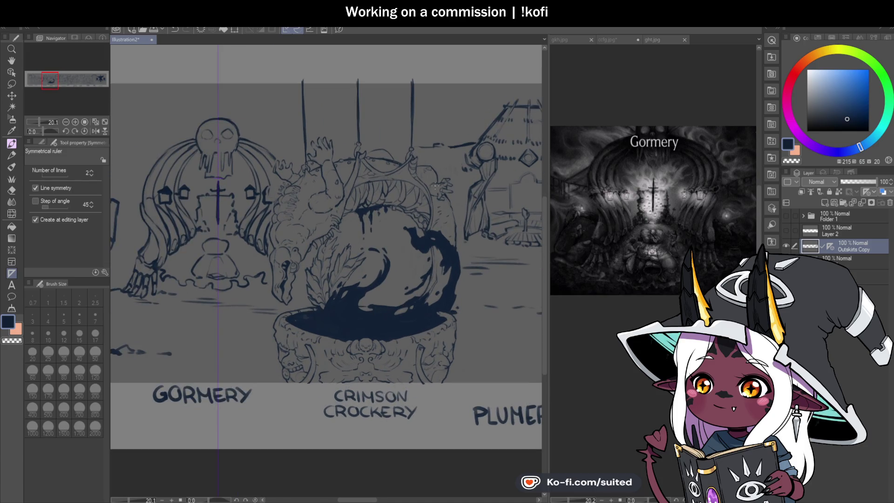
key("m")
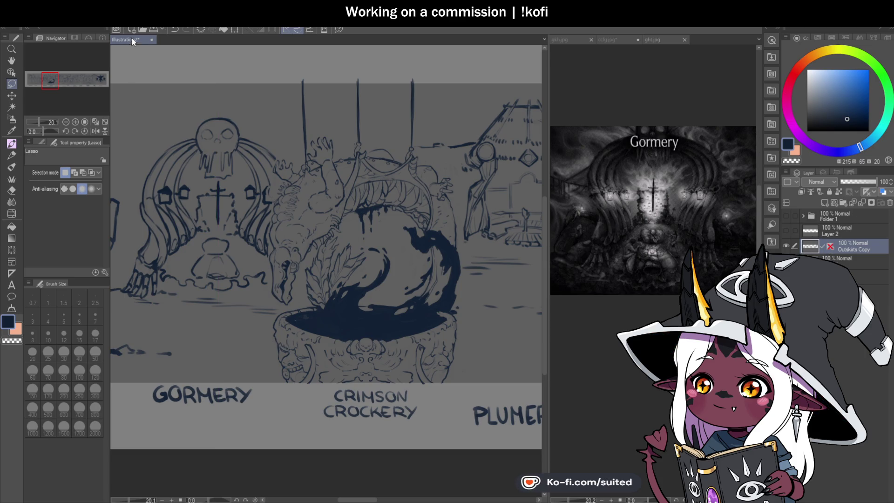
Lasso the Crimson Crockery panel, paste it as hidden layer Outskirts Copy 2, then deselect on Outskirts Copy
mouse_move(310, 62)
left_mouse_down()
mouse_move(274, 170)
mouse_move(266, 291)
mouse_move(281, 302)
mouse_move(266, 371)
mouse_move(382, 445)
mouse_move(462, 344)
mouse_move(467, 240)
mouse_move(445, 156)
mouse_move(421, 142)
mouse_move(427, 115)
left_mouse_up()
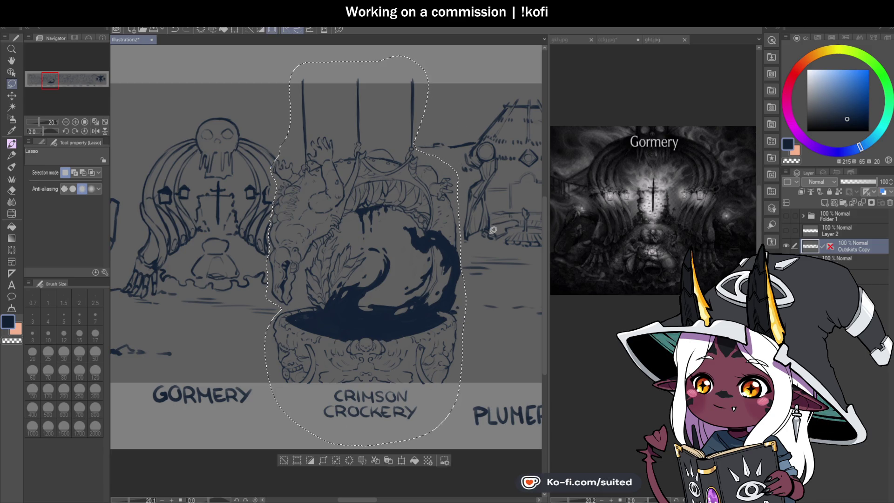
key("ctrl+c")
key("ctrl+v")
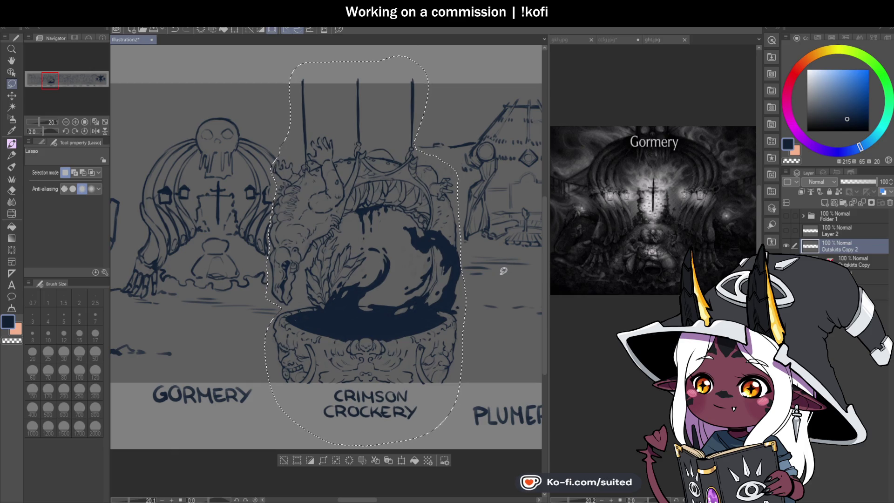
left_click(786, 246)
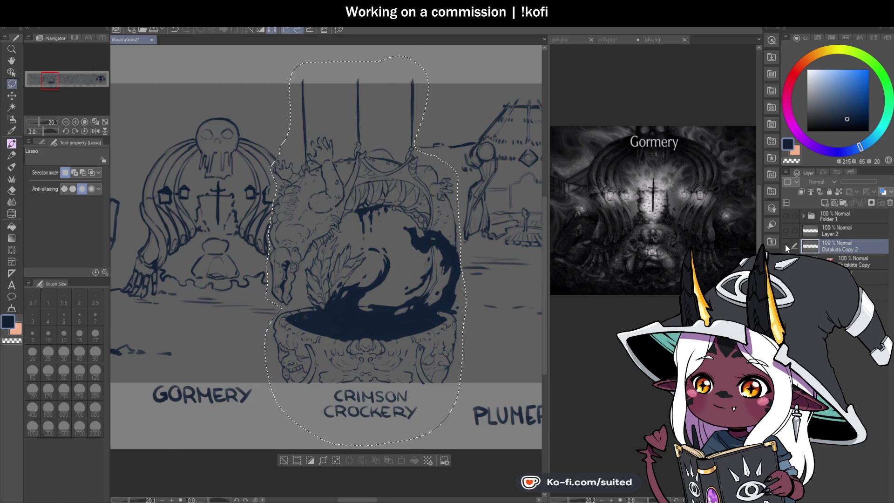
left_click(820, 262)
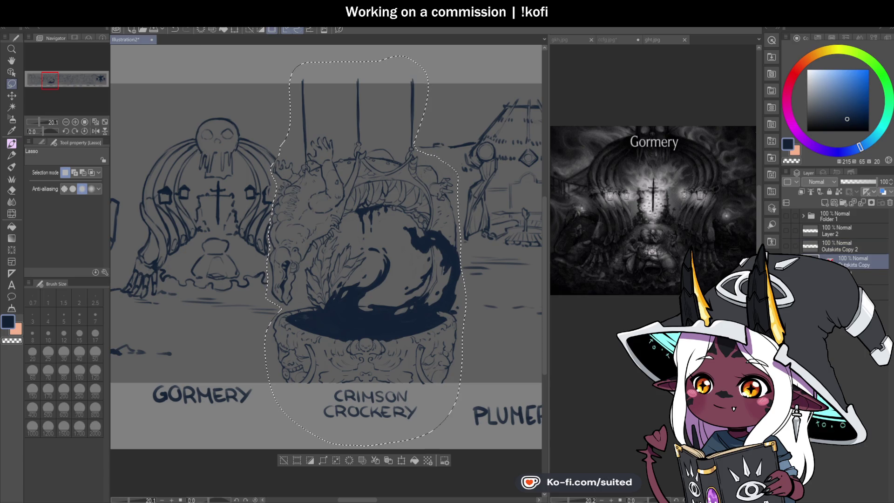
key("ctrl+d")
scroll(349, 194, "down", 2)
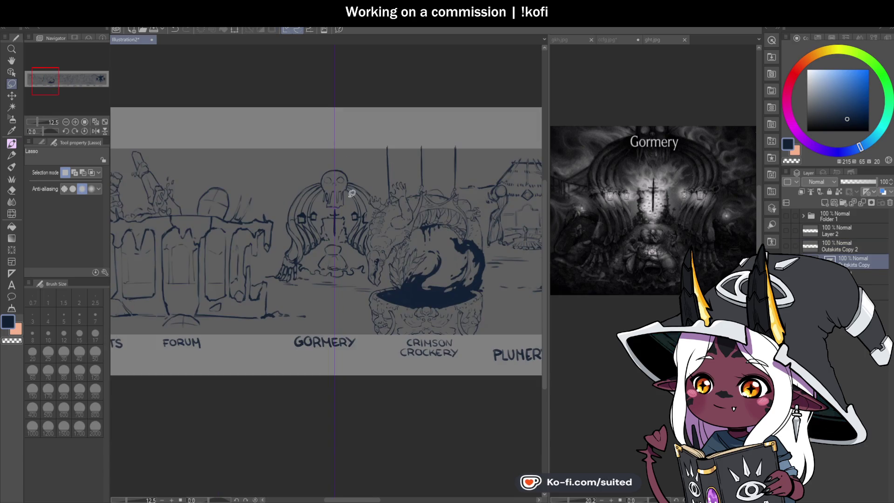
scroll(345, 187, "up", 4)
scroll(345, 187, "up", 1)
Re-ink the skull's top and side outline with the Round mixing brush, erasing to thin the top arc
key("b")
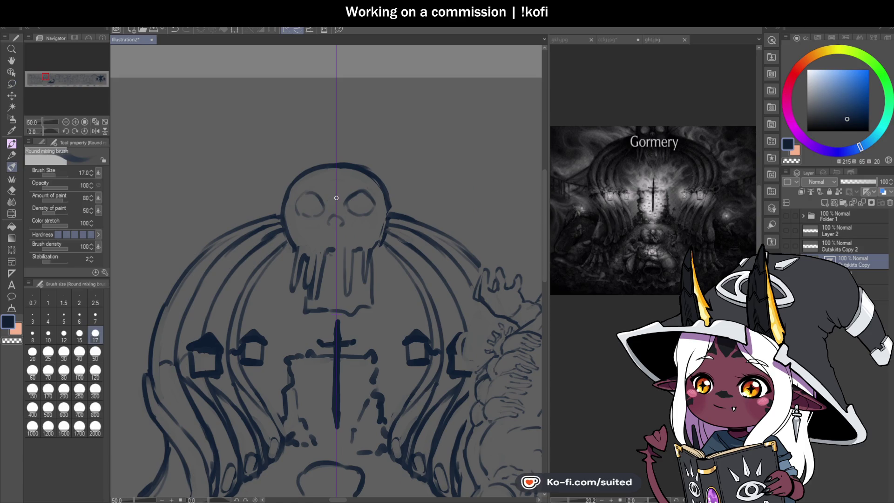
mouse_move(323, 157)
left_mouse_down()
mouse_move(302, 168)
mouse_move(281, 211)
left_mouse_up()
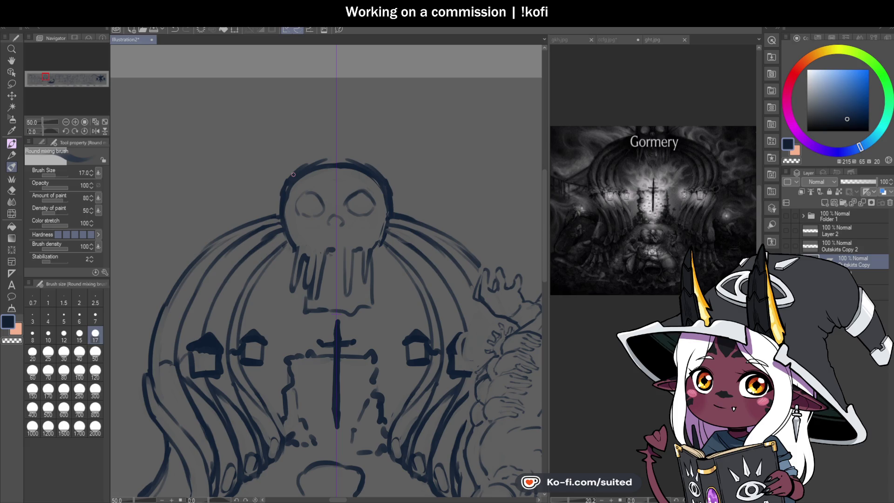
key("c")
mouse_move(341, 167)
left_mouse_down()
mouse_move(373, 176)
mouse_move(389, 200)
left_mouse_up()
left_click_drag(285, 195, 358, 164)
left_click_drag(301, 172, 359, 168)
key("c")
left_click_drag(279, 186, 284, 207)
left_click_drag(392, 218, 386, 241)
left_click_drag(285, 239, 290, 244)
key("c")
mouse_move(283, 206)
left_mouse_down()
mouse_move(291, 241)
mouse_move(319, 166)
mouse_move(329, 194)
left_mouse_up()
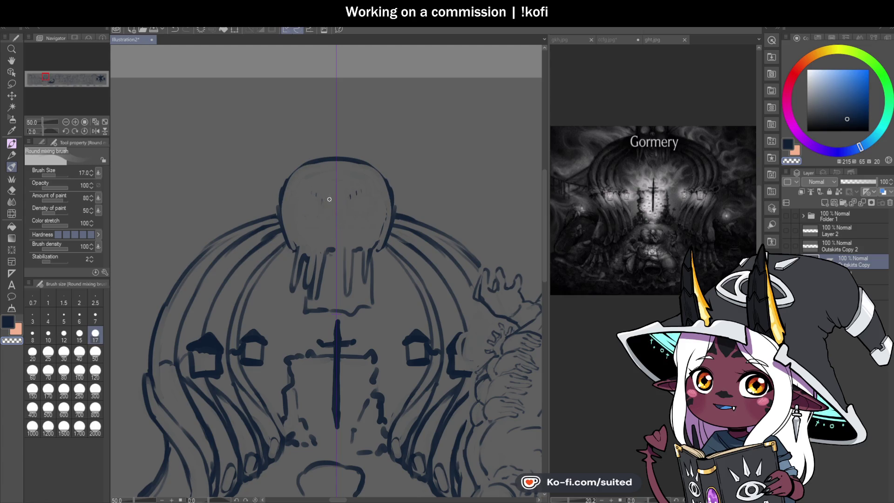
key("c")
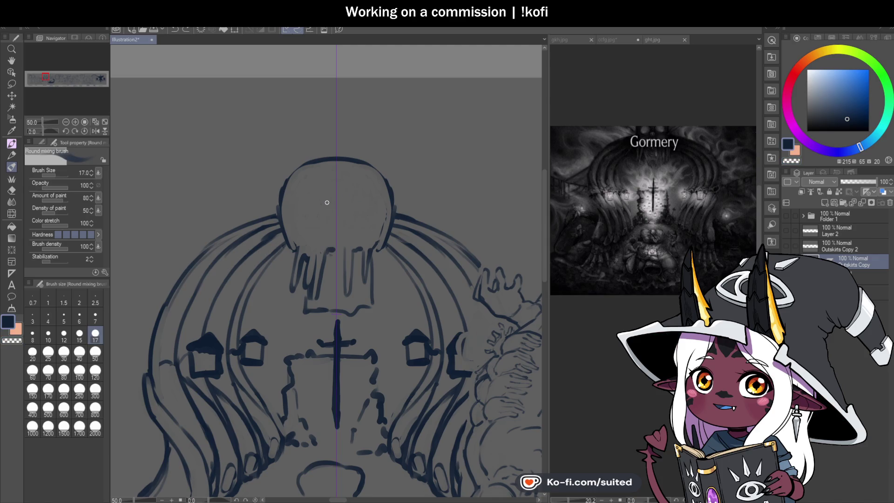
Draw round mirrored eye sockets and soften their outlines
left_click_drag(357, 187, 367, 223)
left_click_drag(319, 195, 307, 224)
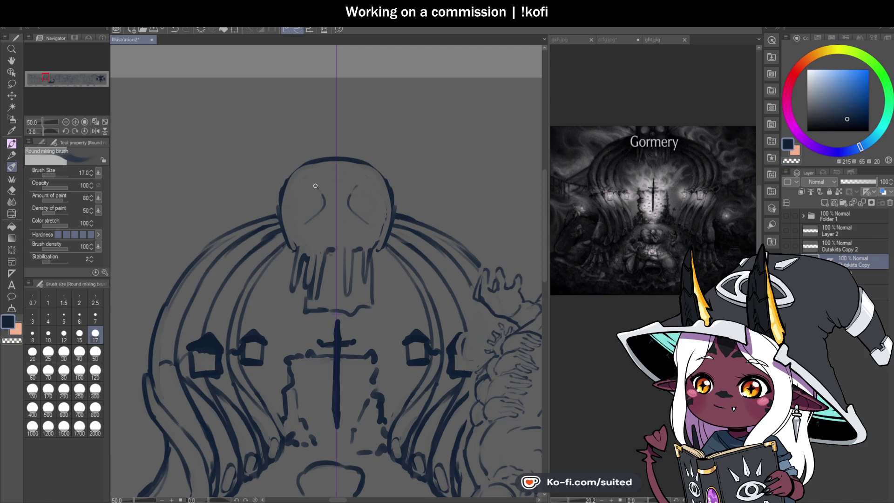
mouse_move(313, 185)
left_mouse_down()
mouse_move(295, 198)
mouse_move(305, 223)
mouse_move(325, 205)
mouse_move(317, 187)
mouse_move(323, 209)
mouse_move(327, 198)
left_mouse_up()
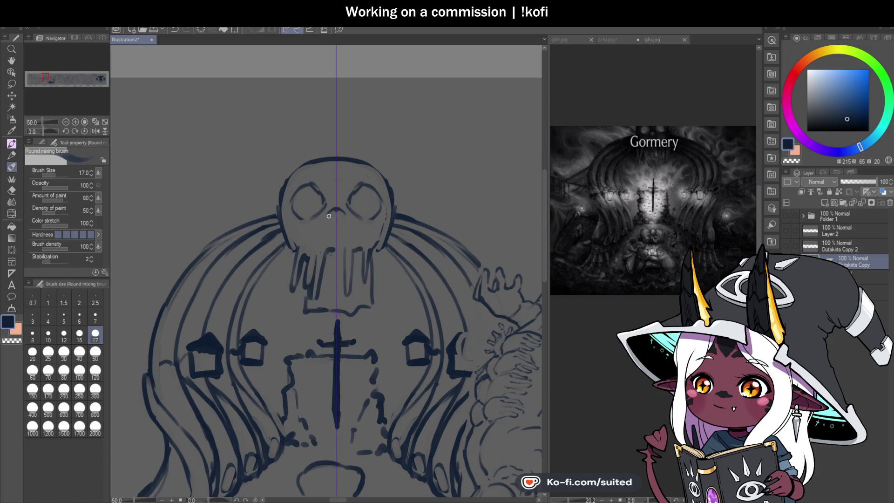
scroll(345, 227, "down", 1)
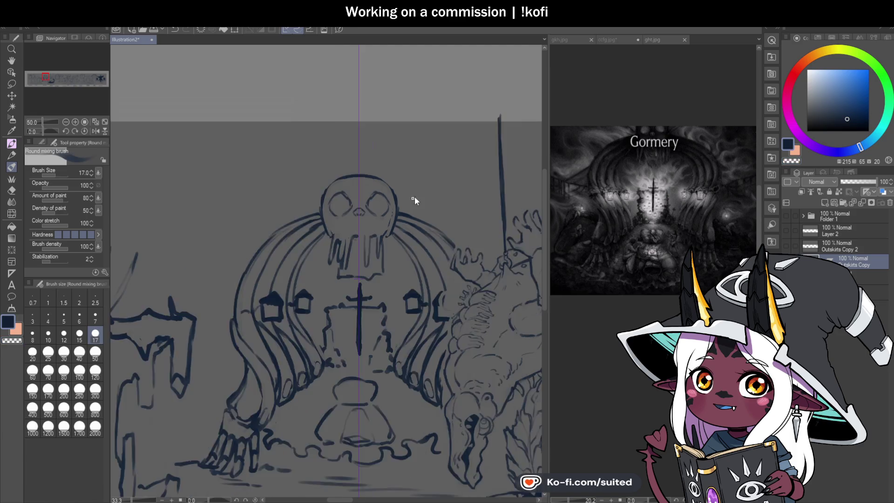
scroll(415, 197, "up", 1)
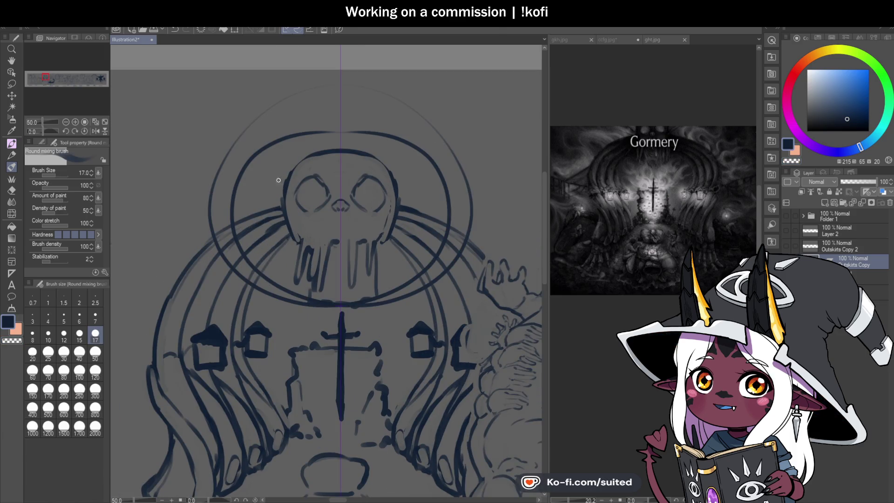
scroll(278, 180, "up", 1)
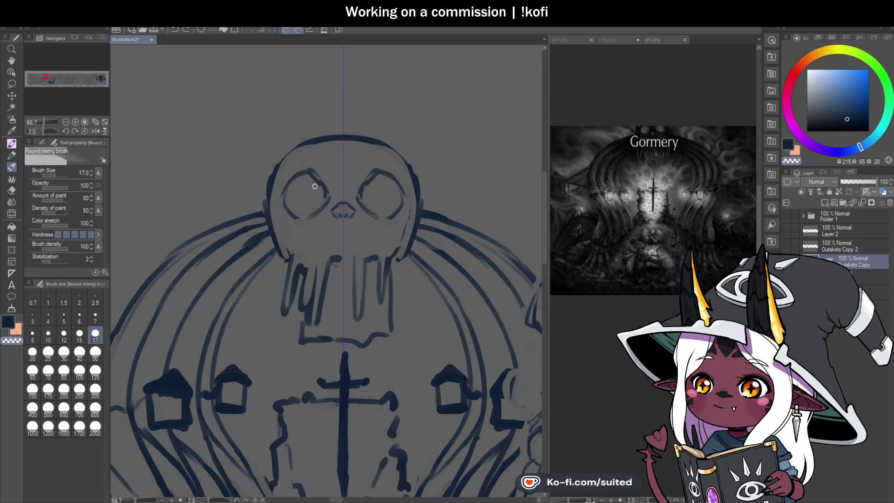
mouse_move(310, 177)
left_mouse_down()
mouse_move(321, 191)
mouse_move(310, 164)
mouse_move(321, 187)
mouse_move(295, 188)
mouse_move(317, 177)
mouse_move(290, 194)
left_mouse_up()
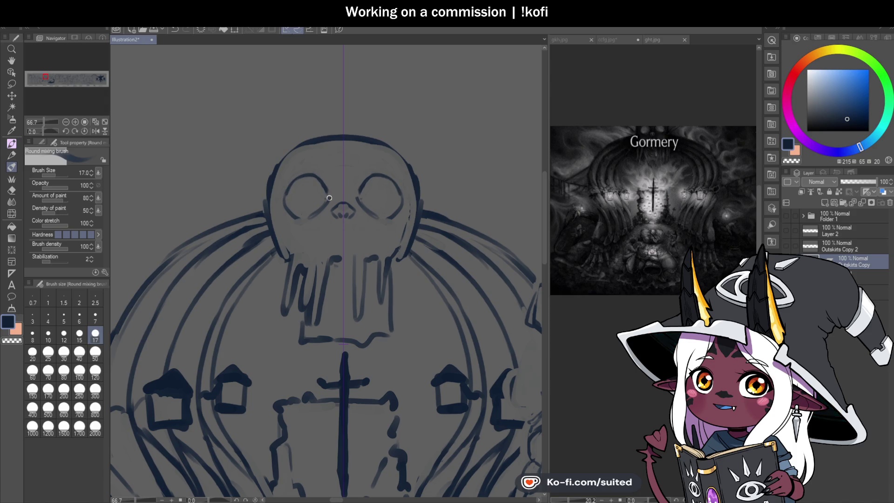
scroll(323, 200, "down", 2)
scroll(359, 221, "up", 2)
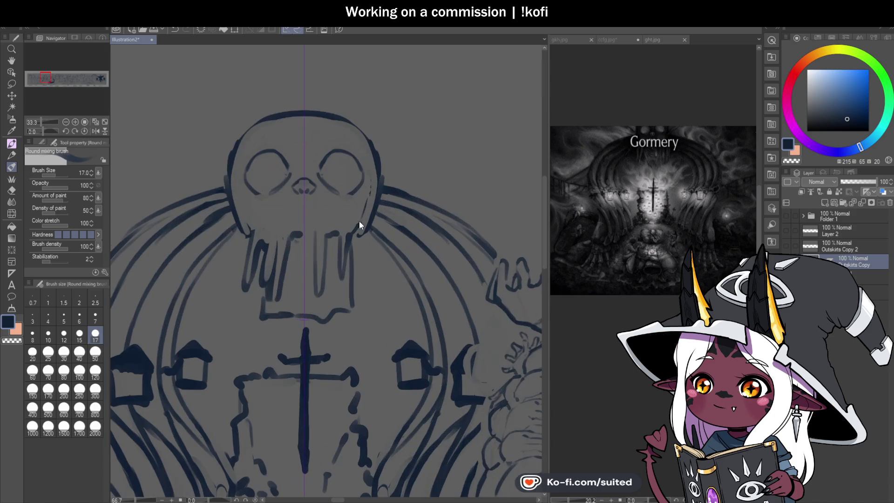
scroll(291, 172, "up", 1)
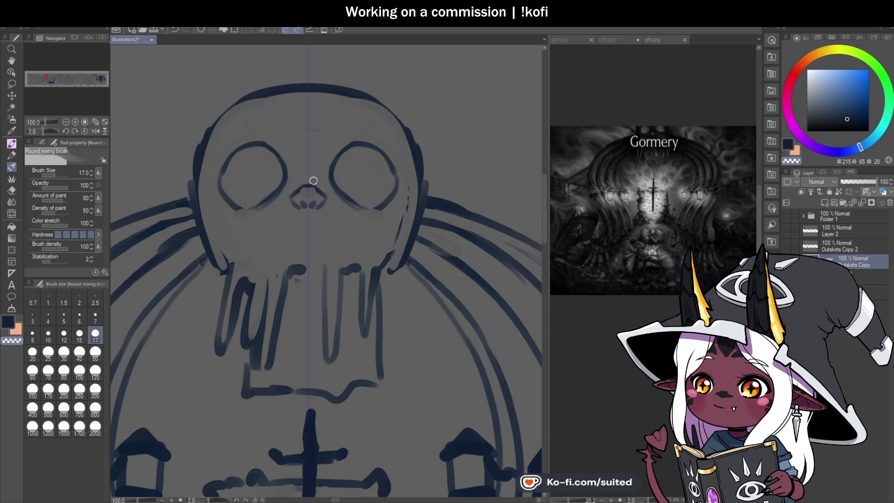
Try lightening the nostrils and adding cheek strokes, undoing both
left_click_drag(310, 189, 304, 209)
key("ctrl+z")
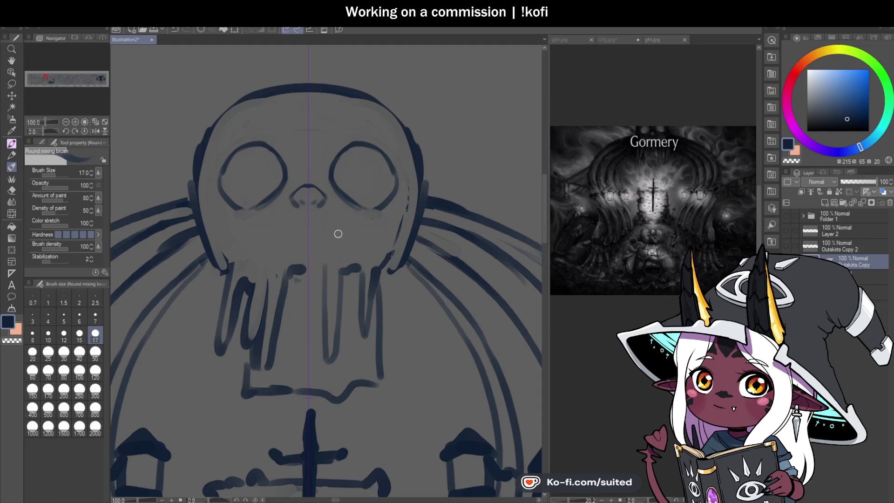
scroll(301, 202, "down", 3)
scroll(376, 201, "up", 3)
left_click_drag(380, 182, 370, 241)
key("ctrl+z")
key("ctrl+z")
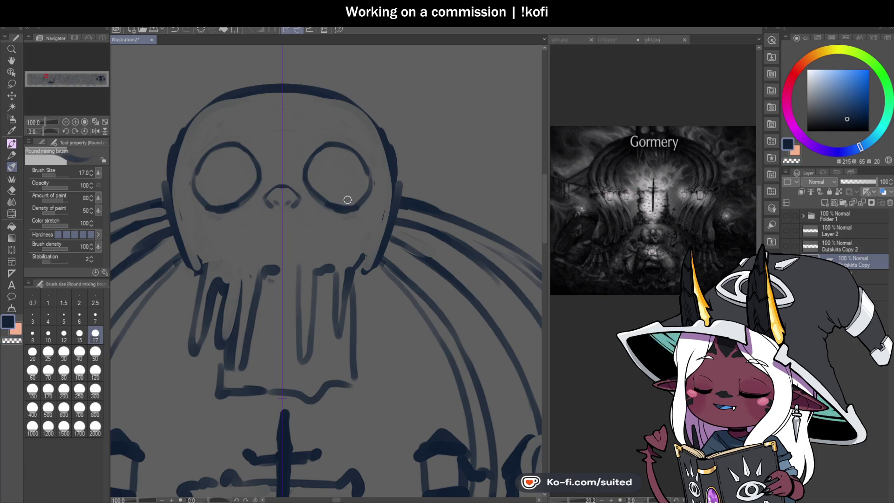
scroll(361, 161, "down", 3)
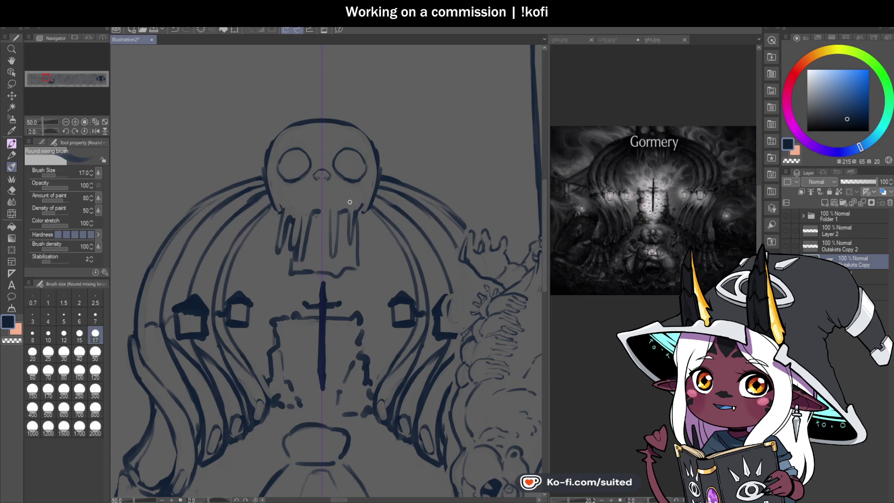
Redraw the skull's crown as a thick arc and restroke its upper-left outline, mirrored right
scroll(347, 170, "down", 1)
mouse_move(288, 189)
left_mouse_down()
mouse_move(189, 326)
mouse_move(326, 447)
mouse_move(483, 330)
left_mouse_up()
key("ctrl+z")
scroll(323, 168, "up", 2)
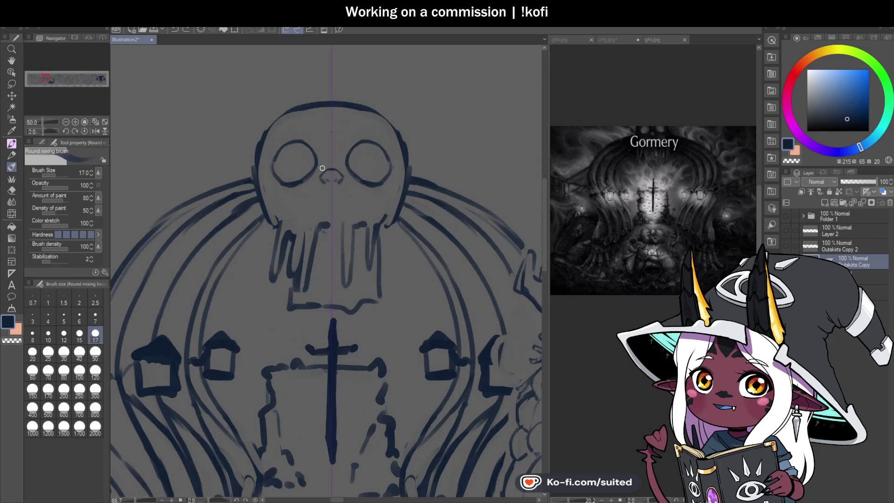
scroll(296, 103, "up", 1)
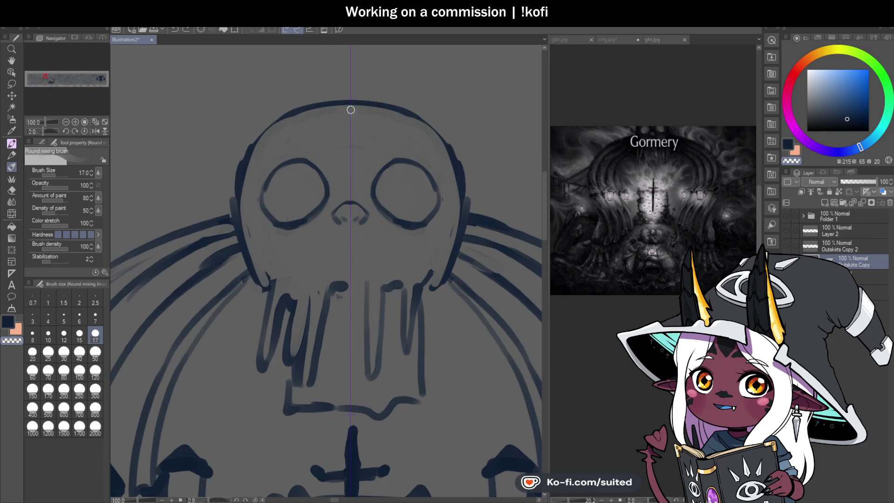
left_click_drag(244, 170, 343, 95)
left_click_drag(278, 122, 400, 111)
left_click_drag(334, 93, 367, 93)
left_click_drag(260, 144, 247, 172)
left_click_drag(233, 214, 239, 166)
key("ctrl+z")
key("ctrl+z")
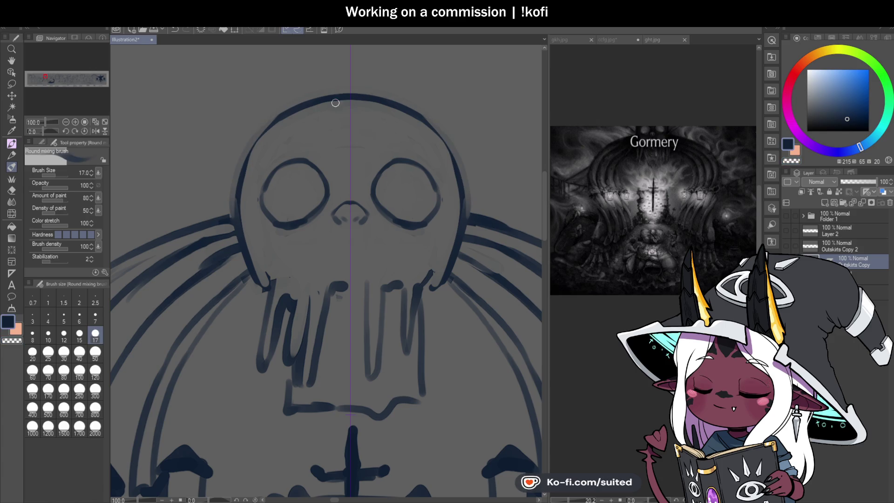
left_click_drag(270, 127, 246, 170)
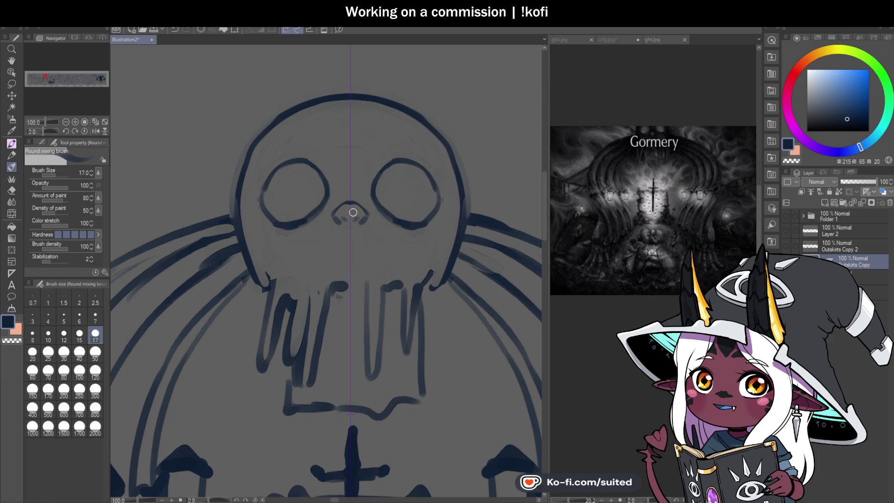
Fade the lower outline and darken the left and top contour, then view the Gormery reference
mouse_move(233, 186)
left_mouse_down()
mouse_move(238, 240)
mouse_move(258, 278)
mouse_move(238, 205)
mouse_move(246, 176)
mouse_move(244, 233)
left_mouse_up()
mouse_move(254, 263)
left_mouse_down()
mouse_move(270, 287)
mouse_move(242, 218)
mouse_move(245, 149)
mouse_move(293, 104)
left_mouse_up()
left_click_drag(256, 142, 317, 108)
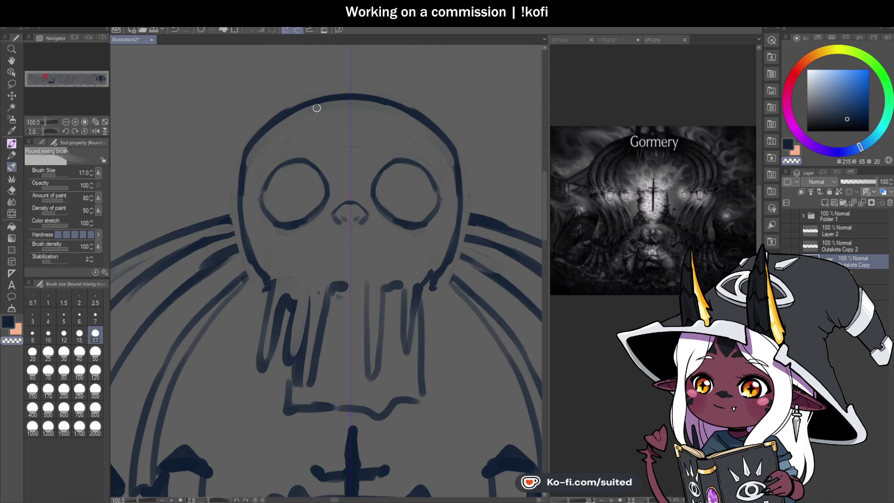
mouse_move(261, 127)
left_mouse_down()
mouse_move(233, 179)
mouse_move(240, 224)
mouse_move(252, 152)
mouse_move(310, 100)
mouse_move(248, 194)
mouse_move(249, 149)
mouse_move(240, 196)
left_mouse_up()
left_click_drag(245, 254, 268, 291)
scroll(380, 207, "down", 4)
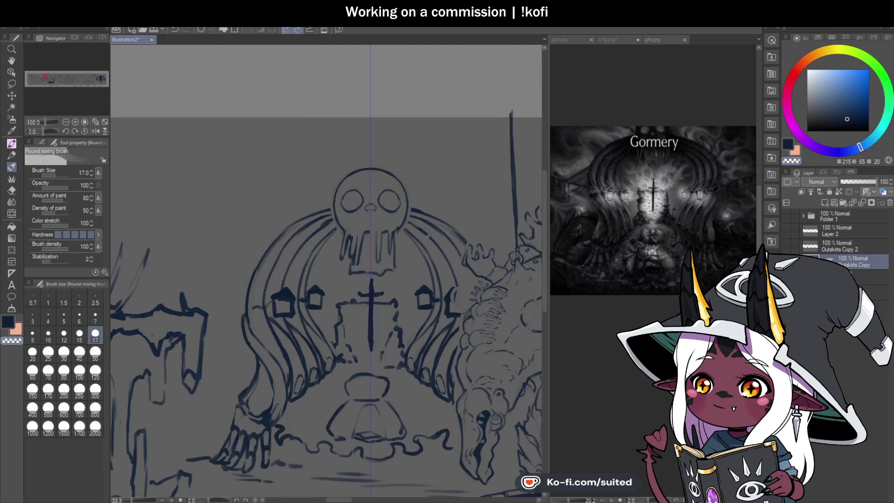
scroll(395, 233, "up", 2)
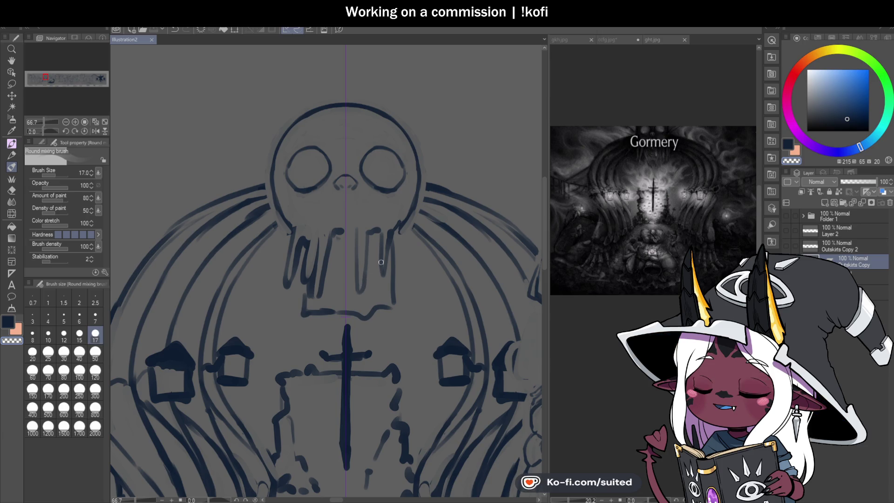
left_click(651, 40)
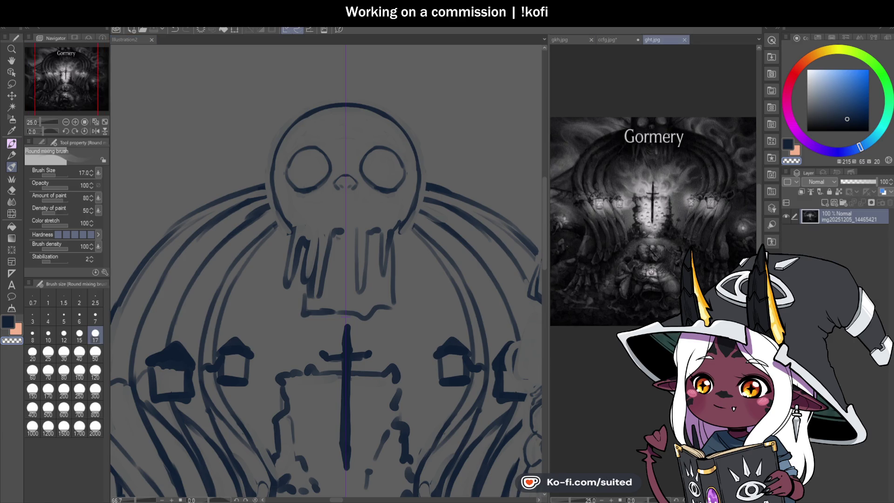
Paint over the dripping jaw with a size-50 brush, then touch up a line end at size 12
scroll(659, 157, "down", 1)
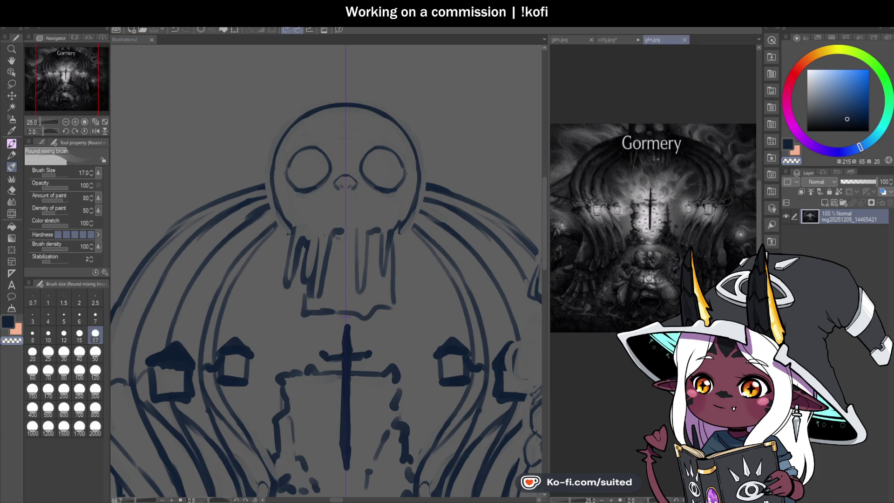
left_click(181, 52)
left_click(95, 352)
mouse_move(297, 228)
left_mouse_down()
mouse_move(290, 259)
mouse_move(301, 232)
mouse_move(312, 290)
mouse_move(351, 297)
mouse_move(380, 319)
left_mouse_up()
left_click(65, 336)
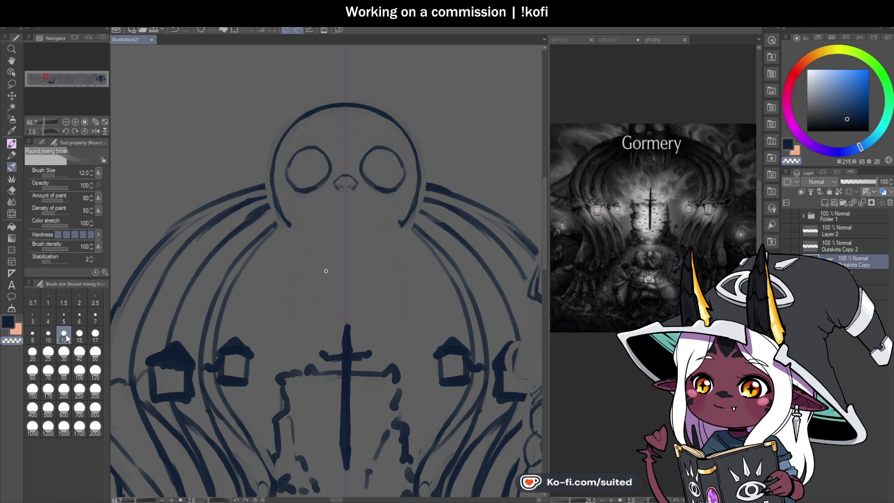
scroll(310, 215, "up", 2)
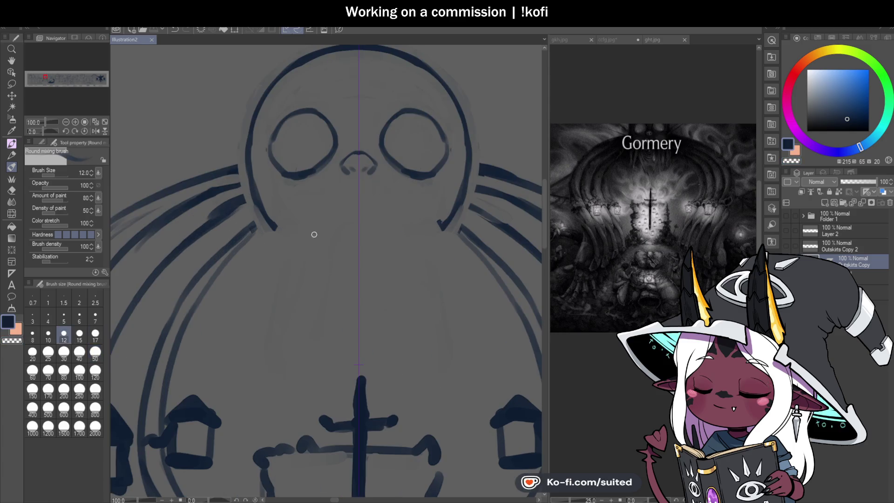
left_click_drag(268, 220, 289, 238)
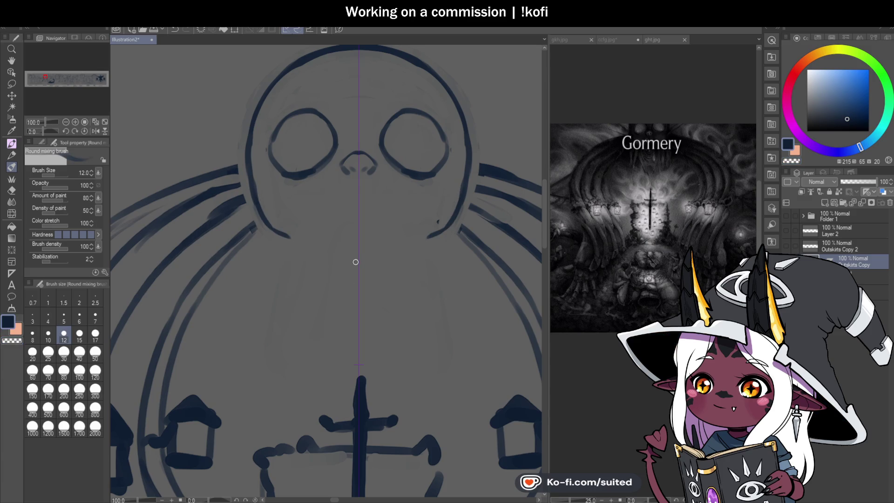
Try a straight mouth line, undo stray marks, and thicken the nose's top curve
left_click_drag(325, 245, 396, 245)
key("ctrl+z")
key("ctrl+z")
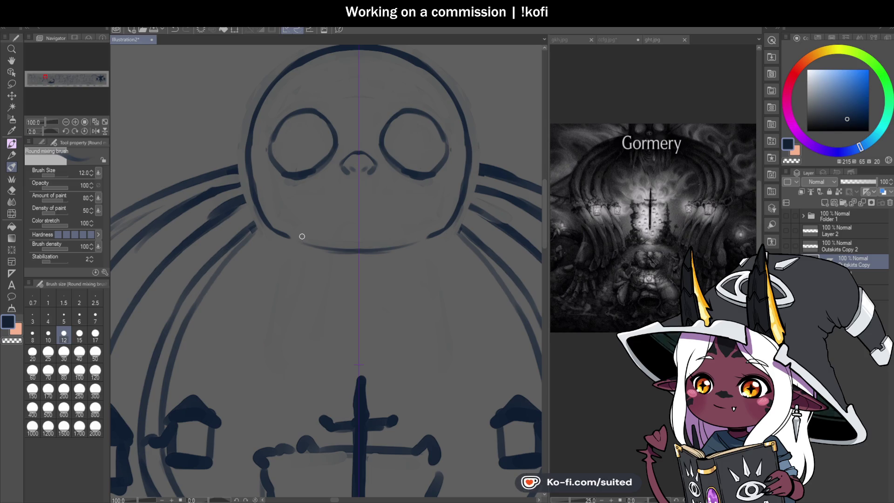
scroll(302, 237, "down", 3)
scroll(395, 169, "up", 3)
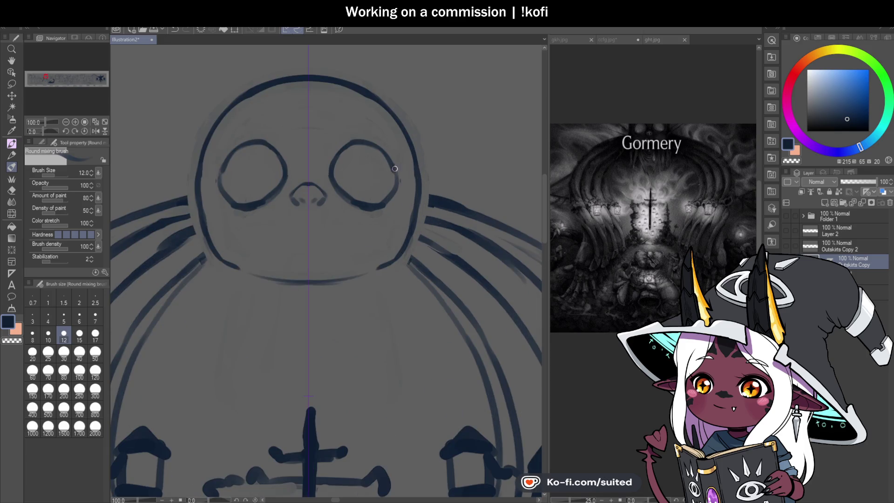
key("ctrl+z")
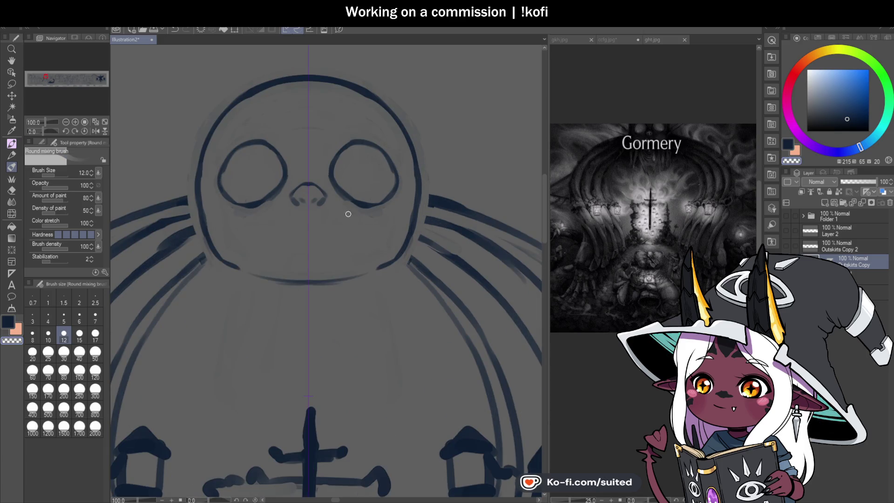
scroll(333, 196, "up", 2)
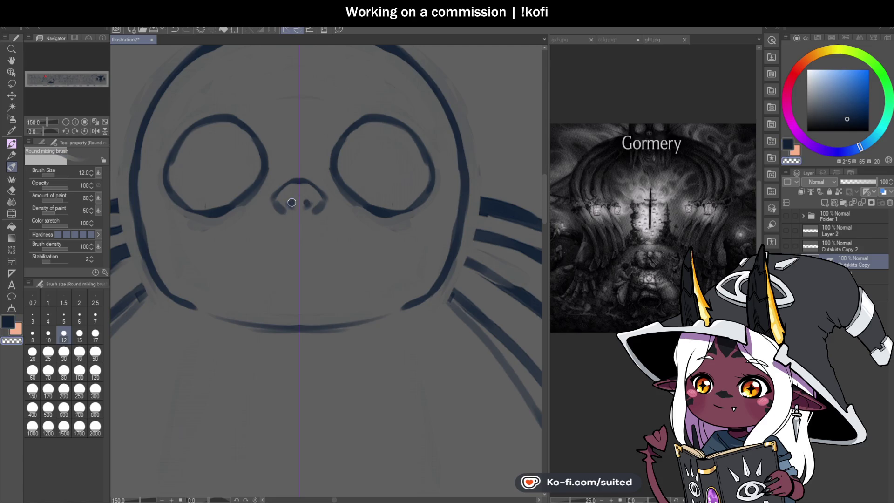
key("ctrl+z")
key("ctrl+y")
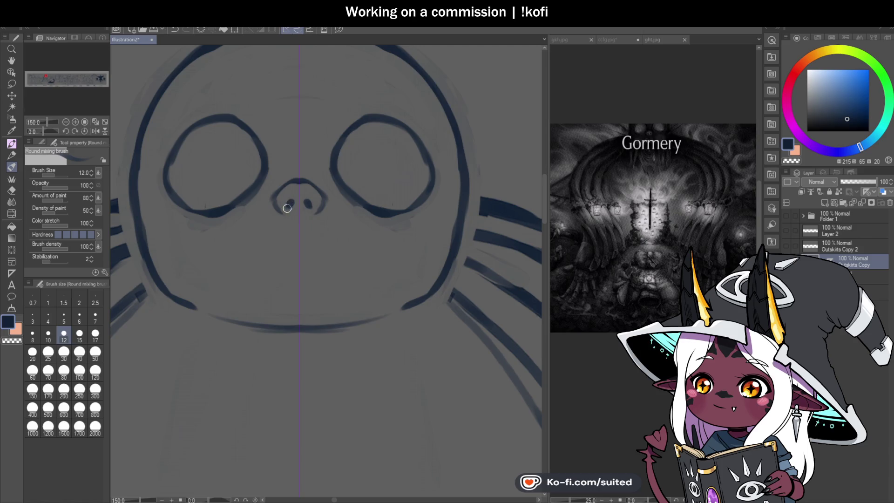
scroll(285, 208, "down", 5)
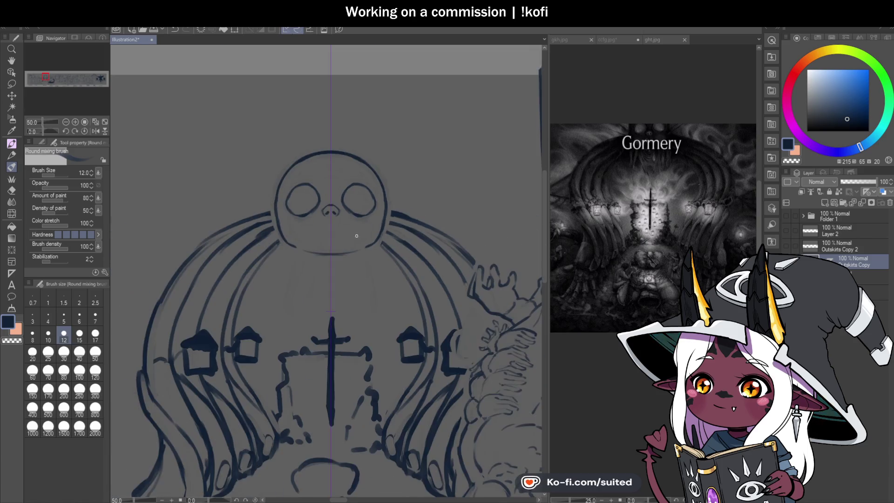
scroll(335, 190, "up", 6)
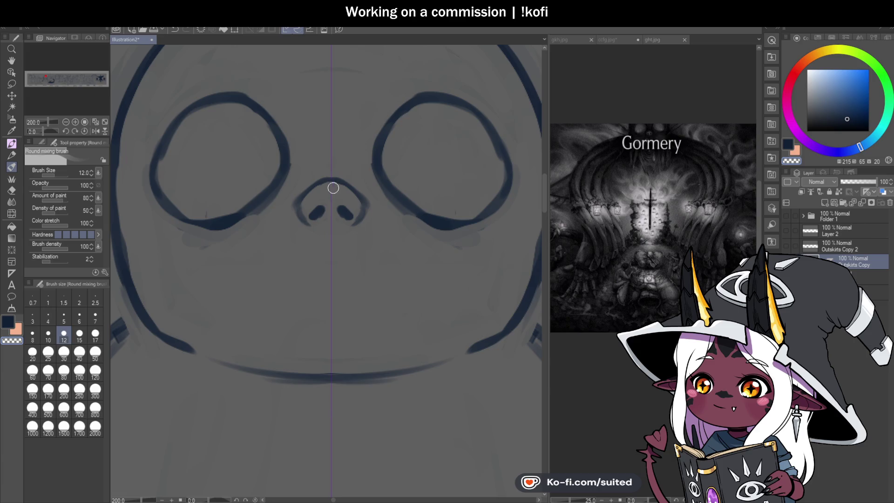
mouse_move(342, 180)
left_mouse_down()
mouse_move(310, 184)
mouse_move(298, 204)
left_mouse_up()
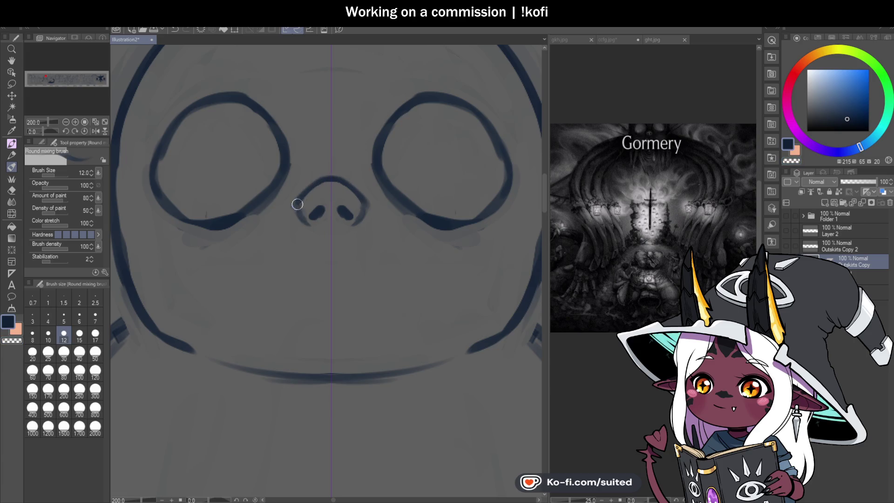
scroll(298, 208, "down", 5)
scroll(354, 313, "up", 1)
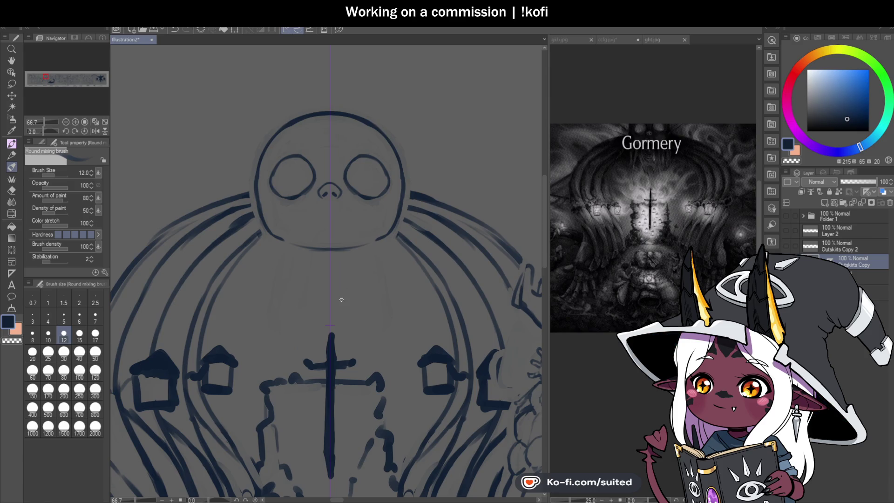
scroll(327, 211, "up", 1)
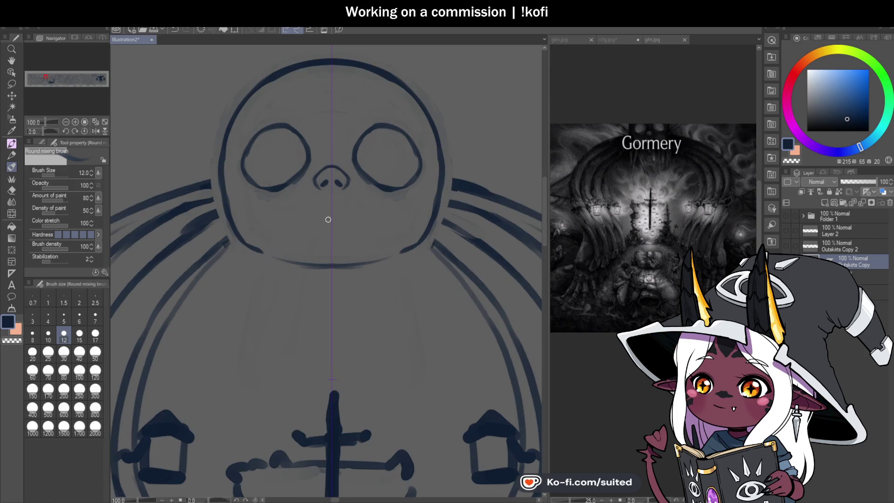
Sketch a row of teeth below the nose with a curved jaw line beneath
mouse_move(331, 217)
left_mouse_down()
mouse_move(349, 237)
mouse_move(315, 227)
mouse_move(316, 240)
left_mouse_up()
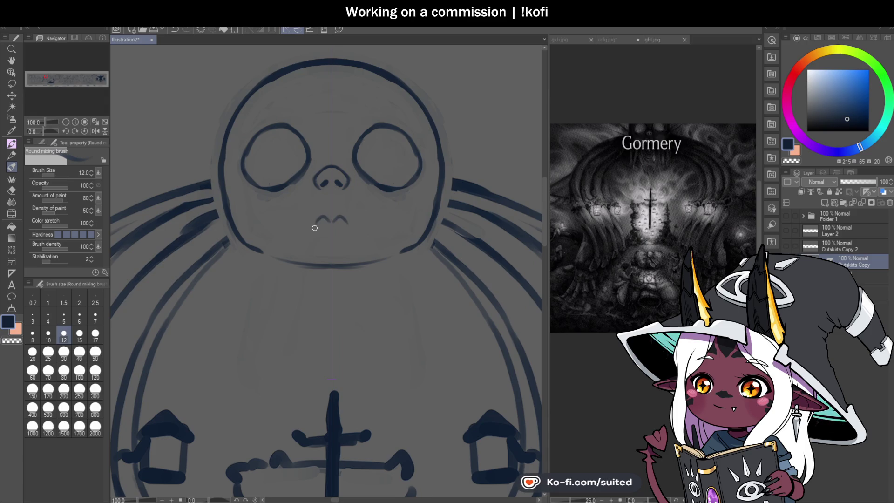
left_click_drag(313, 233, 330, 241)
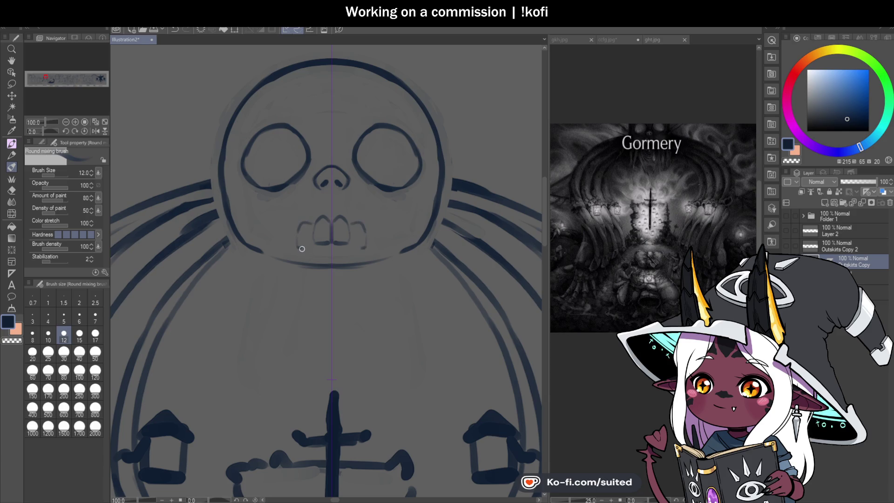
mouse_move(314, 242)
left_mouse_down()
mouse_move(298, 231)
mouse_move(300, 243)
left_mouse_up()
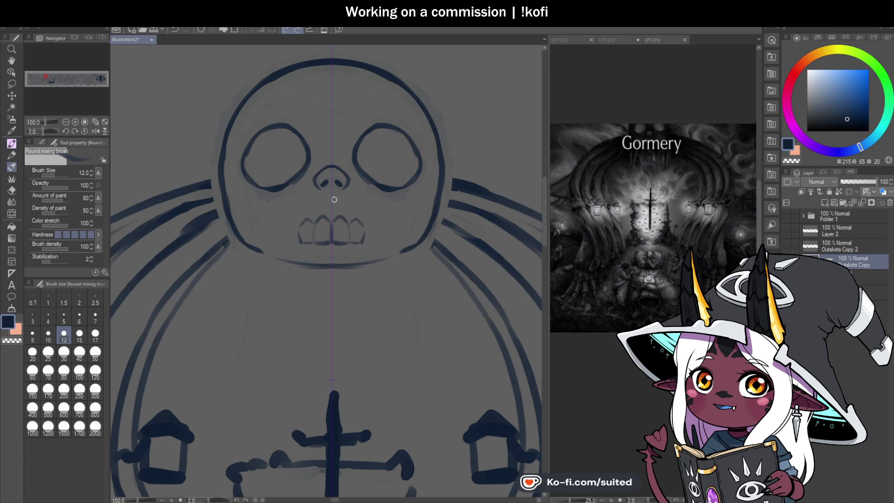
left_click_drag(290, 249, 288, 237)
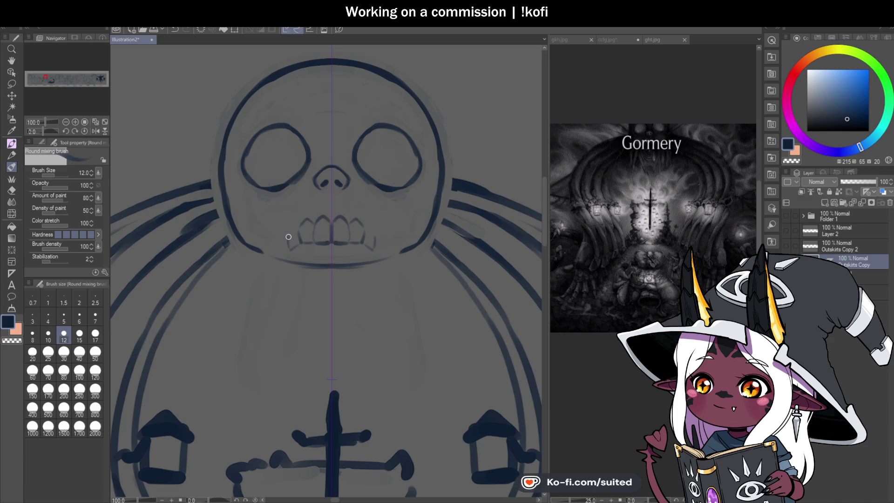
left_click_drag(279, 267, 324, 264)
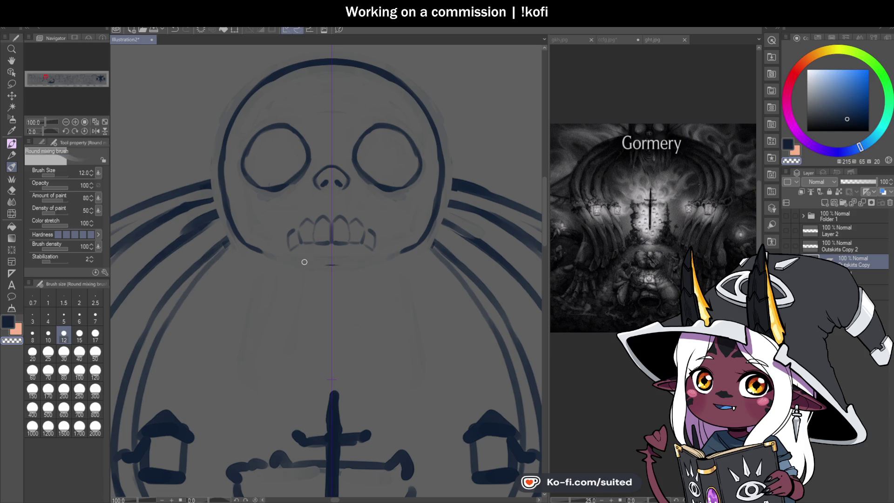
left_click_drag(284, 237, 285, 258)
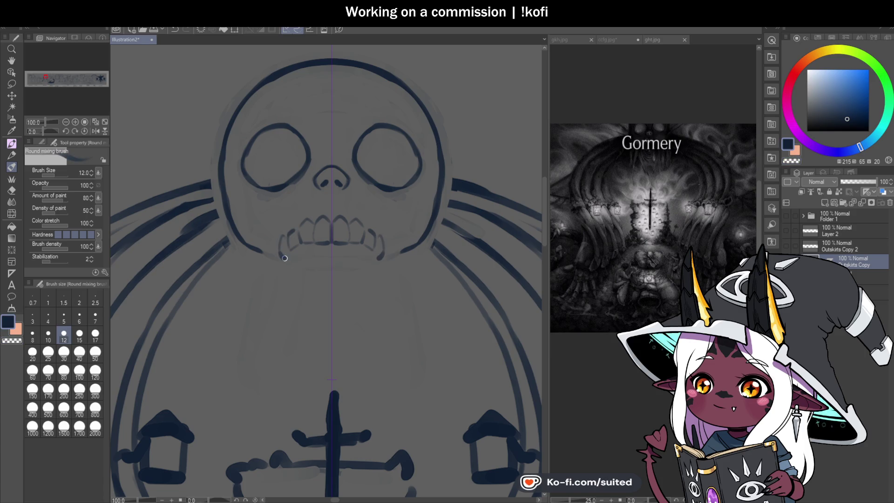
scroll(327, 258, "down", 3)
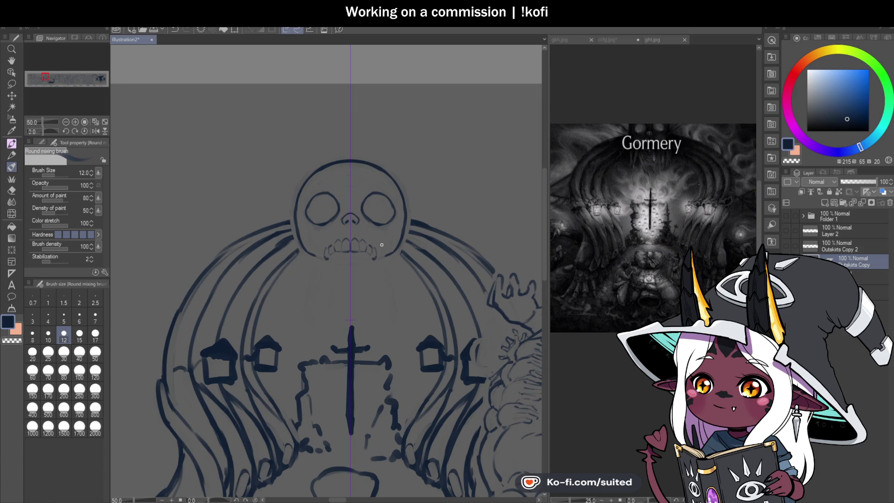
At 150% zoom, darken the tops of the teeth and add a lower-left corner stroke, discarding a stray jaw line
scroll(386, 229, "up", 2)
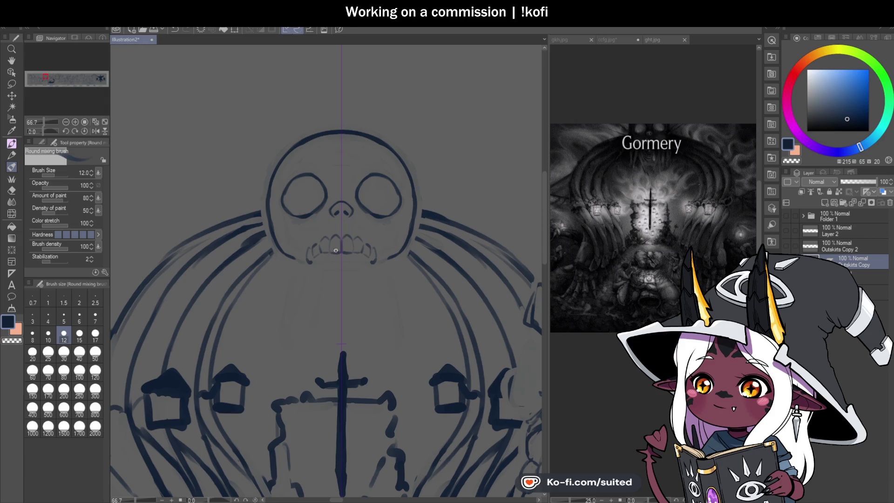
scroll(308, 252, "up", 3)
left_click_drag(316, 216, 364, 200)
scroll(363, 199, "down", 2)
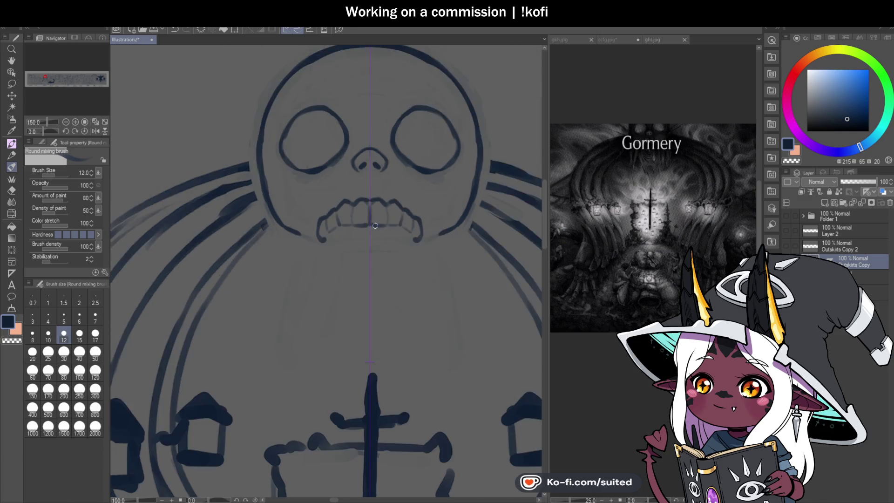
scroll(387, 227, "up", 3)
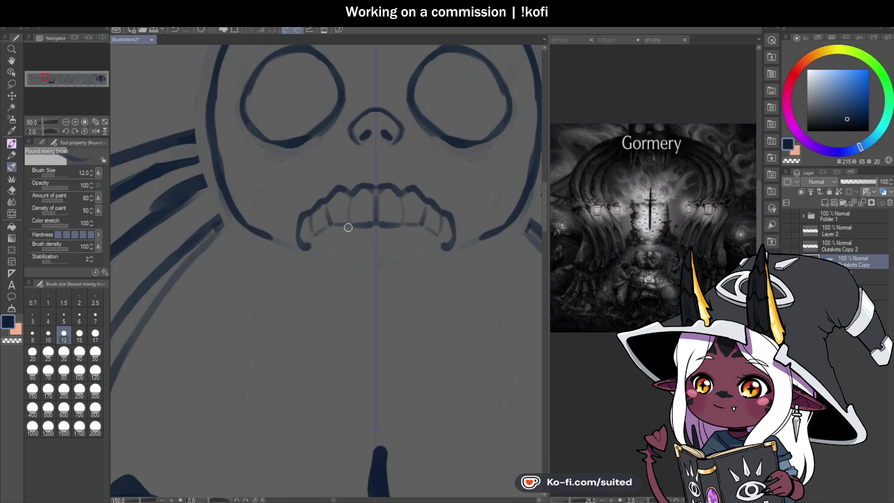
left_click_drag(321, 231, 313, 242)
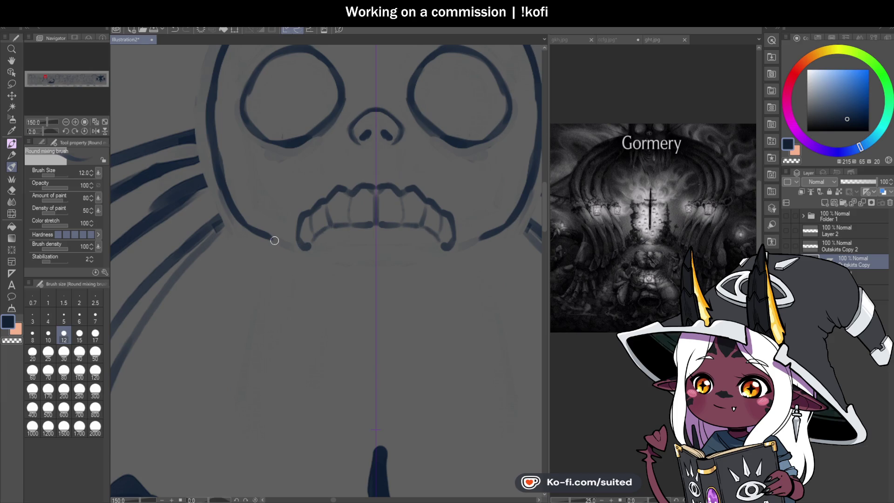
scroll(270, 233, "down", 1)
left_click_drag(254, 235, 246, 312)
key("ctrl+z")
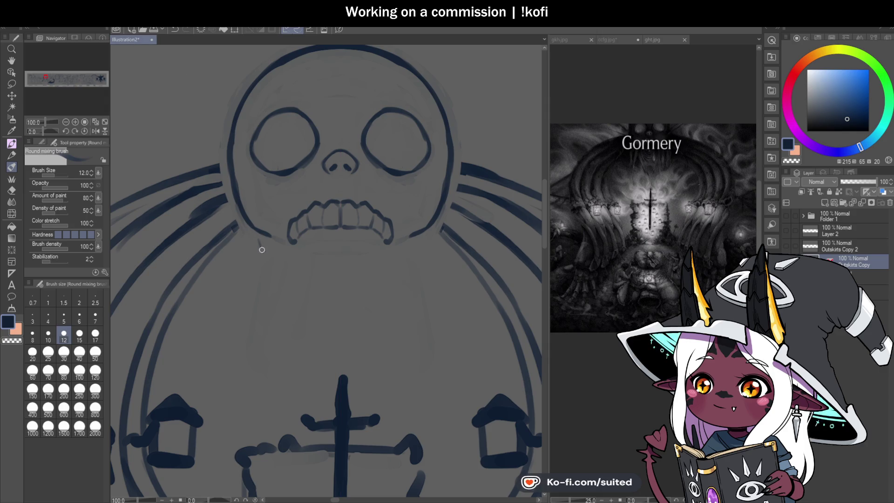
Draw an angled hooked stroke under the jaw and pointed drips on its right side
left_click_drag(258, 243, 307, 344)
key("ctrl+z")
mouse_move(255, 239)
left_mouse_down()
mouse_move(329, 340)
mouse_move(368, 329)
mouse_move(389, 290)
left_mouse_up()
left_click_drag(399, 275, 407, 248)
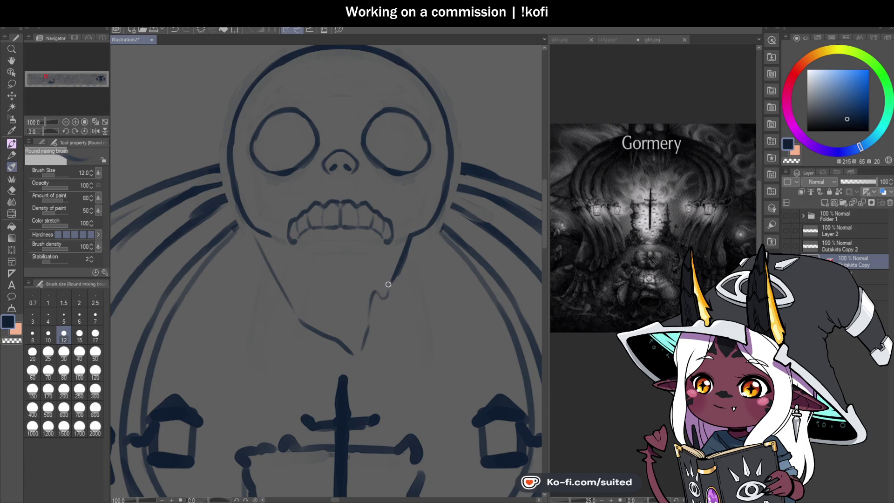
left_click_drag(399, 263, 373, 291)
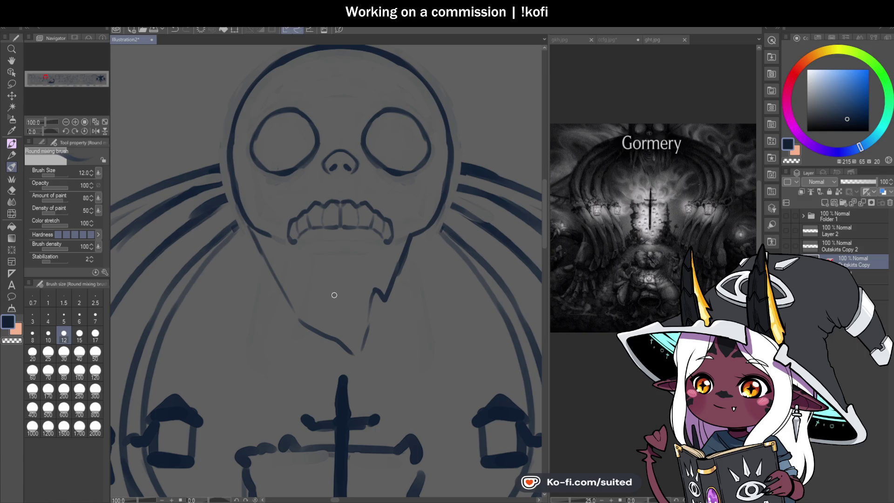
Erase part of the jaw's lower-left line and draw a dark curved line below the teeth
key("c")
mouse_move(309, 326)
left_mouse_down()
mouse_move(347, 352)
mouse_move(320, 335)
mouse_move(335, 312)
mouse_move(357, 357)
left_mouse_up()
key("c")
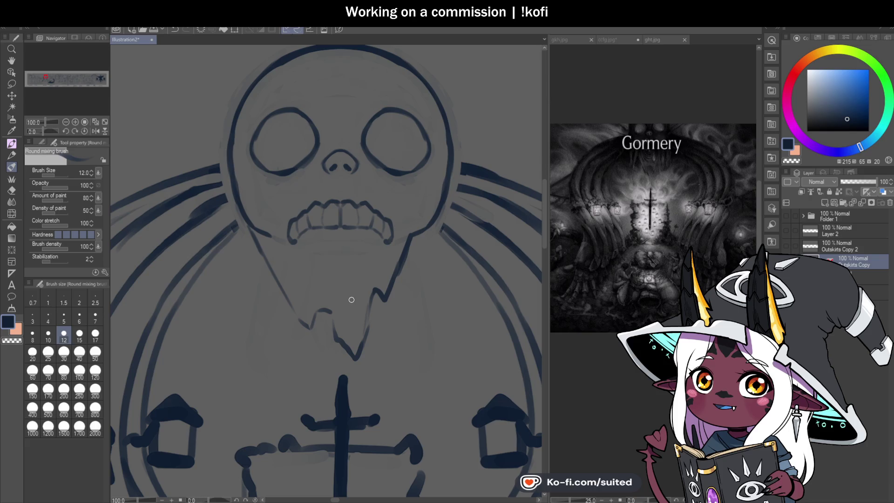
scroll(342, 284, "up", 2)
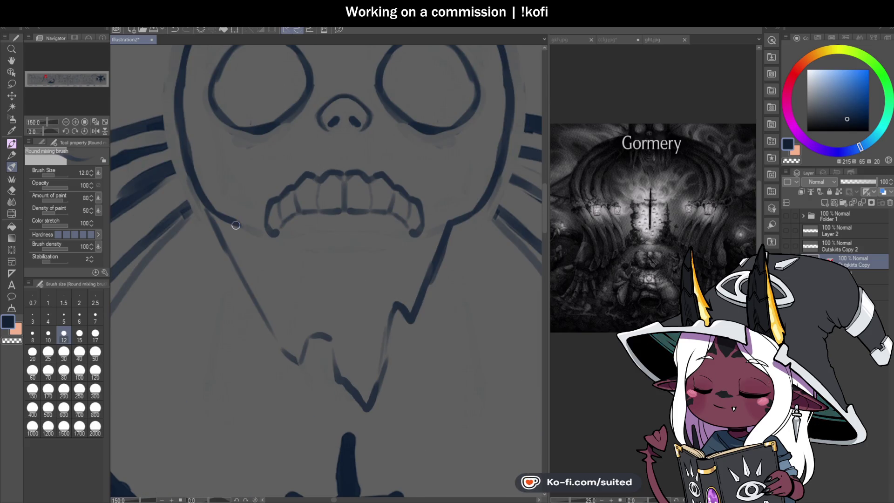
mouse_move(323, 265)
left_mouse_down()
mouse_move(387, 232)
mouse_move(366, 282)
left_mouse_up()
scroll(363, 284, "down", 5)
scroll(420, 261, "up", 3)
scroll(420, 263, "up", 1)
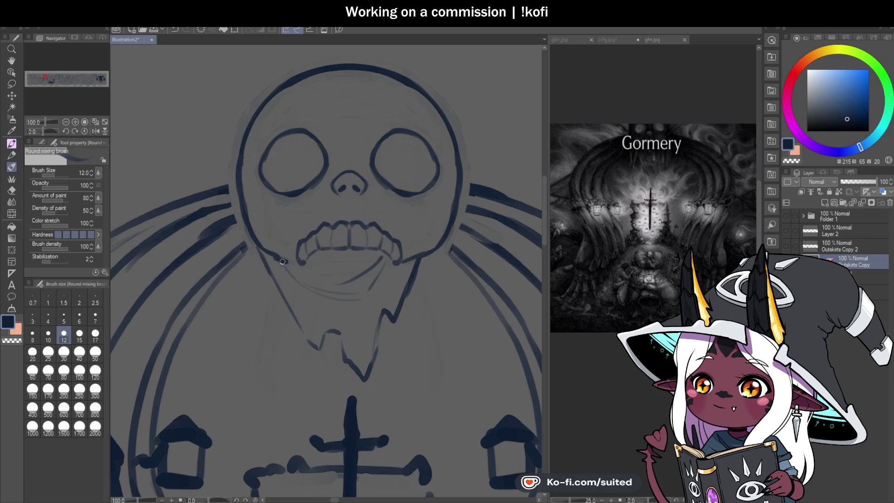
scroll(345, 270, "down", 1)
scroll(344, 270, "up", 3)
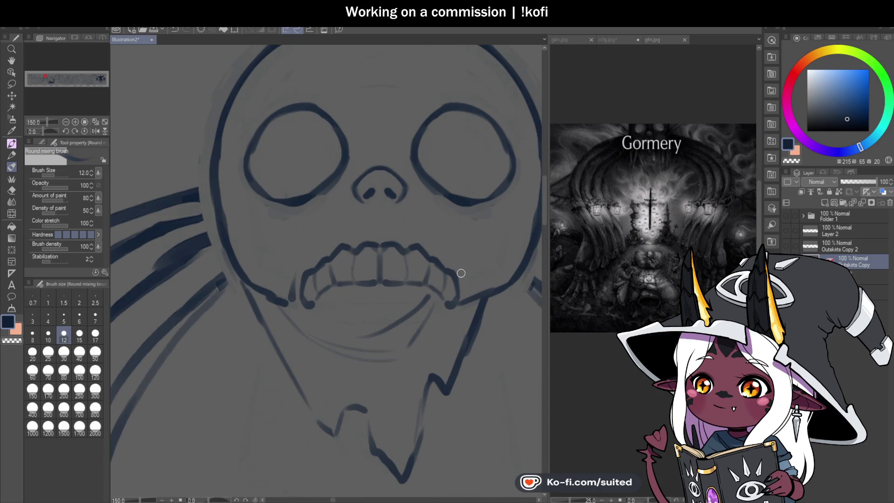
scroll(380, 247, "down", 3)
scroll(298, 161, "up", 3)
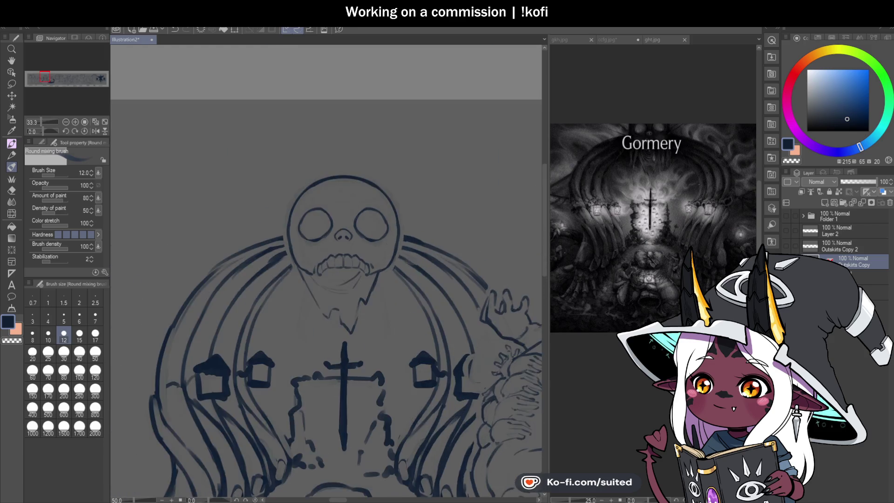
Add a faint mark inside the skull's upper left and a drip line down the jaw's left side
left_click_drag(298, 161, 289, 180)
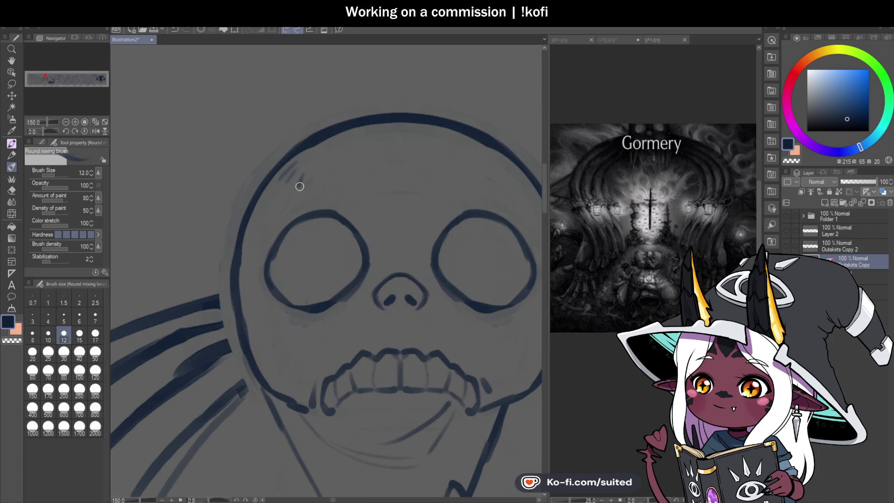
scroll(456, 183, "down", 1)
scroll(377, 177, "down", 5)
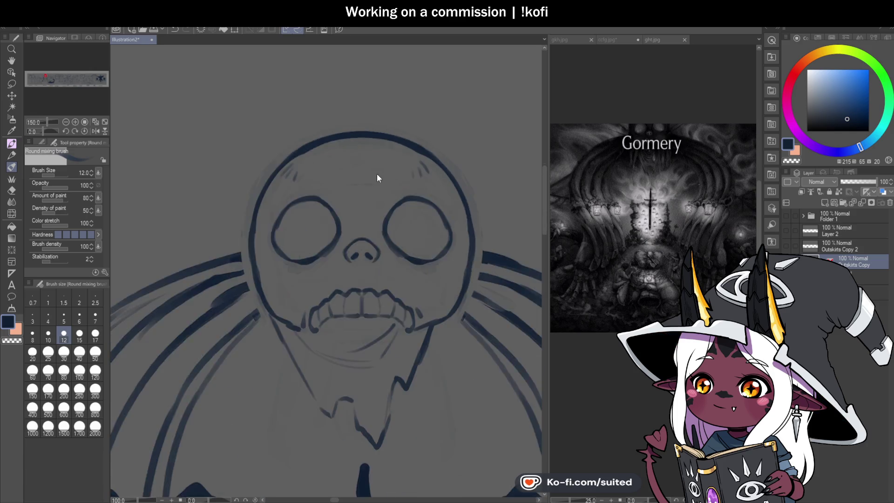
scroll(415, 283, "up", 2)
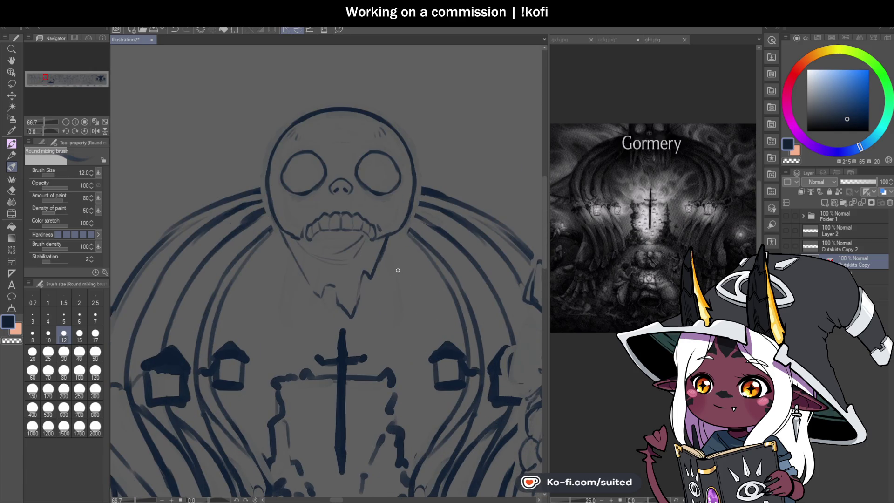
left_click_drag(281, 248, 273, 281)
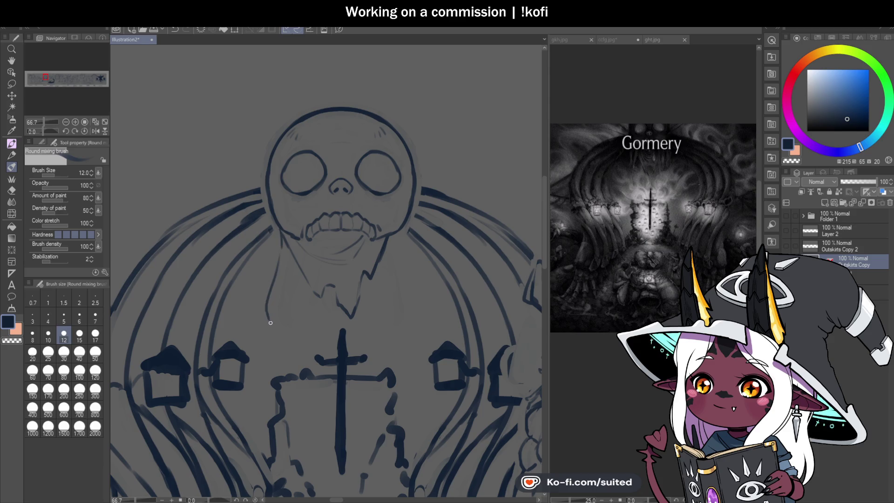
Erase stray ink by the jaw's left edge with transparent colour, then start a small mark atop the skull
key("c")
left_click_drag(283, 226, 285, 245)
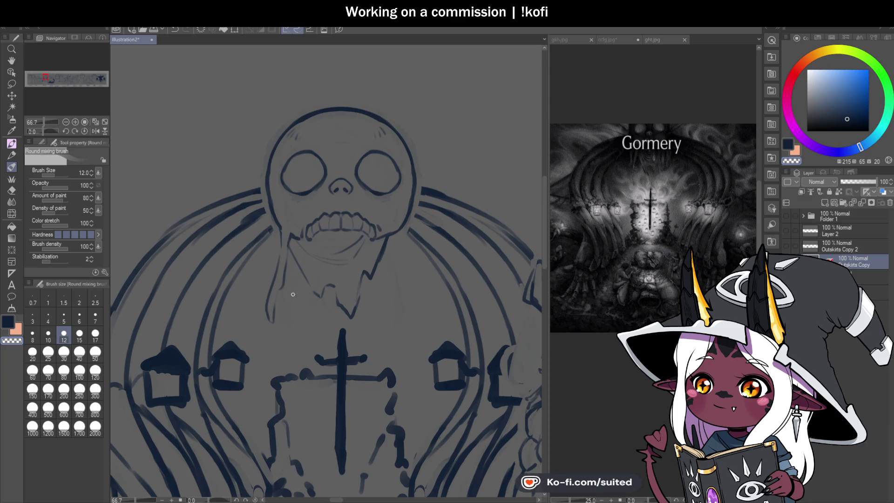
scroll(415, 268, "up", 1)
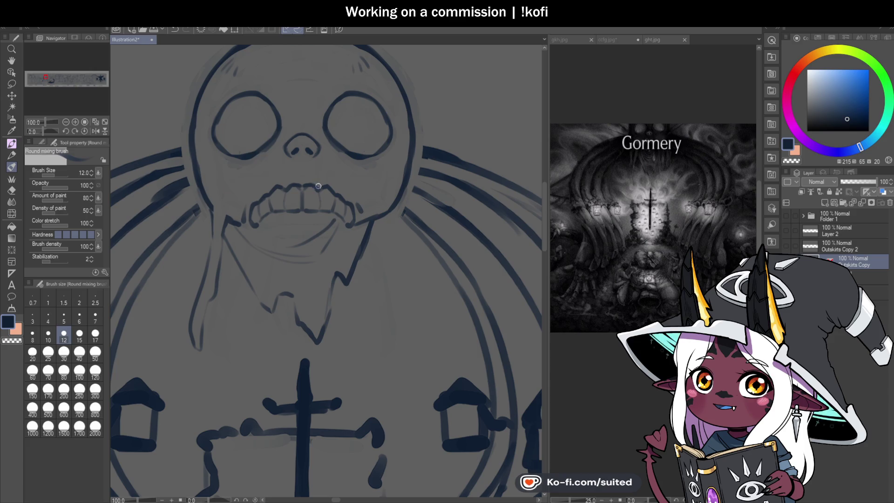
scroll(294, 186, "up", 3)
left_click_drag(297, 114, 287, 104)
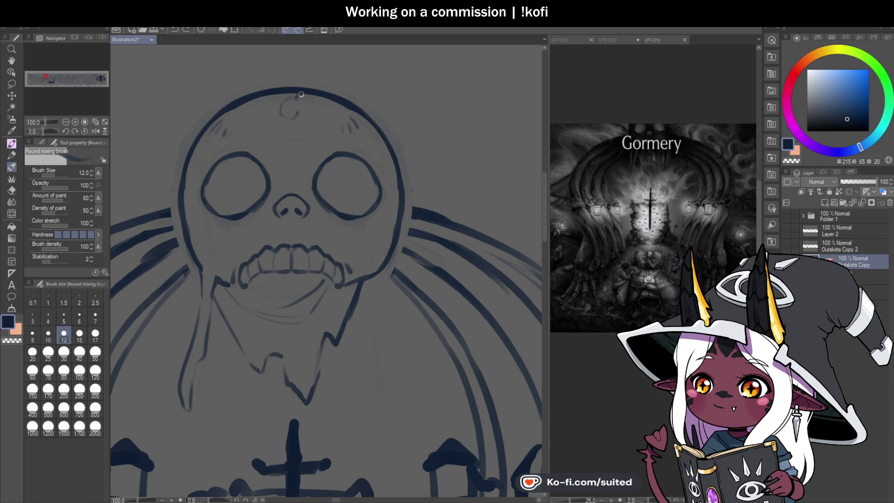
Sketch trial forehead crack and drooping tongue strokes, then undo all of them
left_click_drag(294, 116, 324, 298)
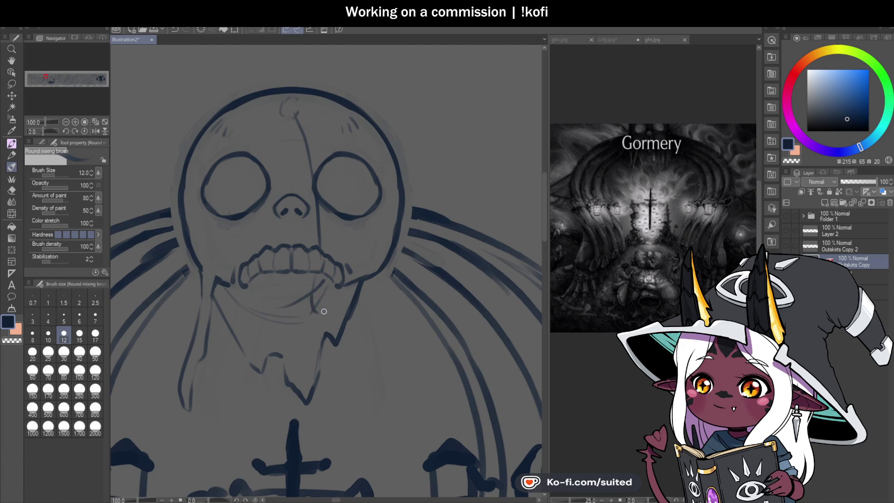
key("ctrl+z")
key("ctrl+z")
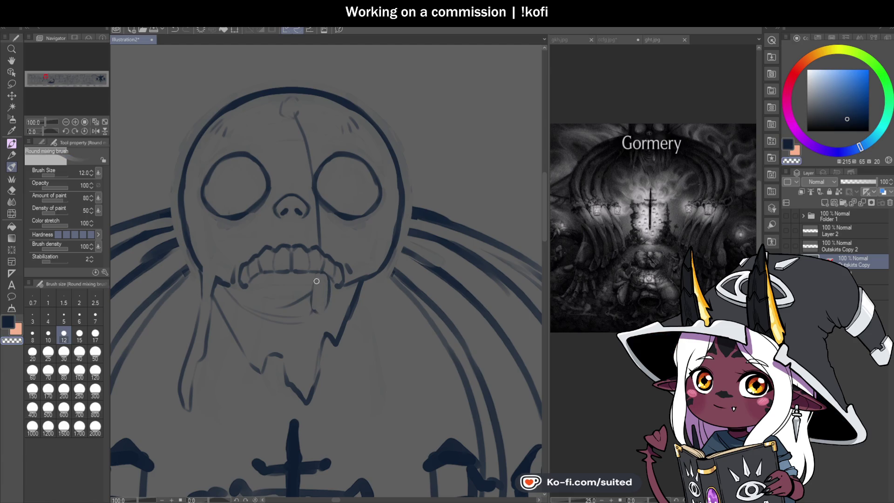
mouse_move(321, 276)
left_mouse_down()
mouse_move(328, 303)
mouse_move(324, 261)
left_mouse_up()
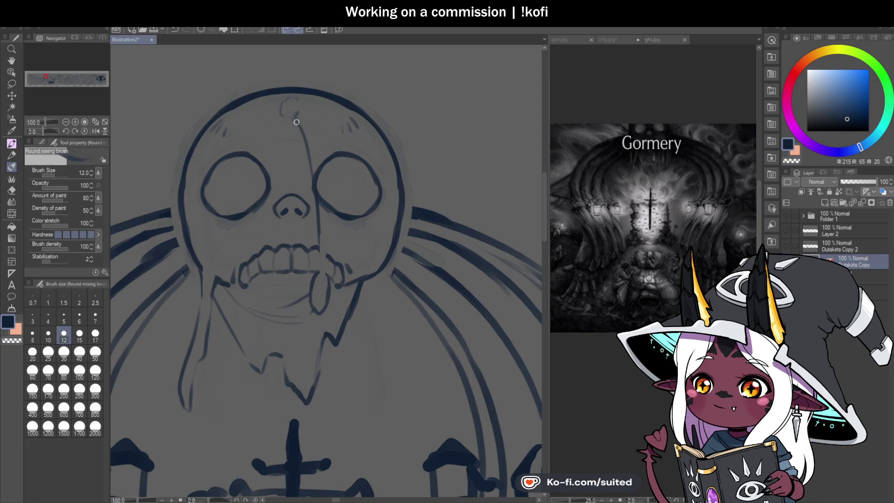
mouse_move(286, 115)
left_mouse_down()
mouse_move(294, 103)
mouse_move(301, 109)
mouse_move(318, 166)
left_mouse_up()
left_click_drag(320, 200, 325, 241)
key("ctrl+z")
key("ctrl+z")
scroll(354, 228, "down", 5)
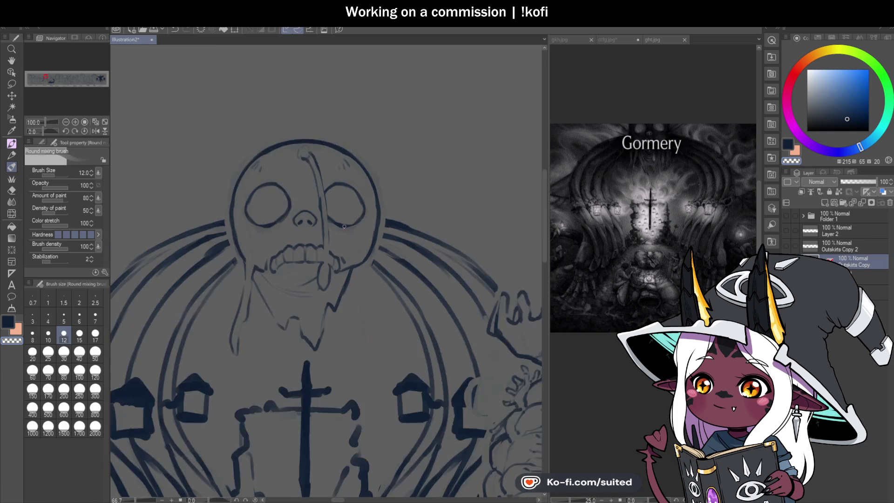
scroll(354, 227, "up", 4)
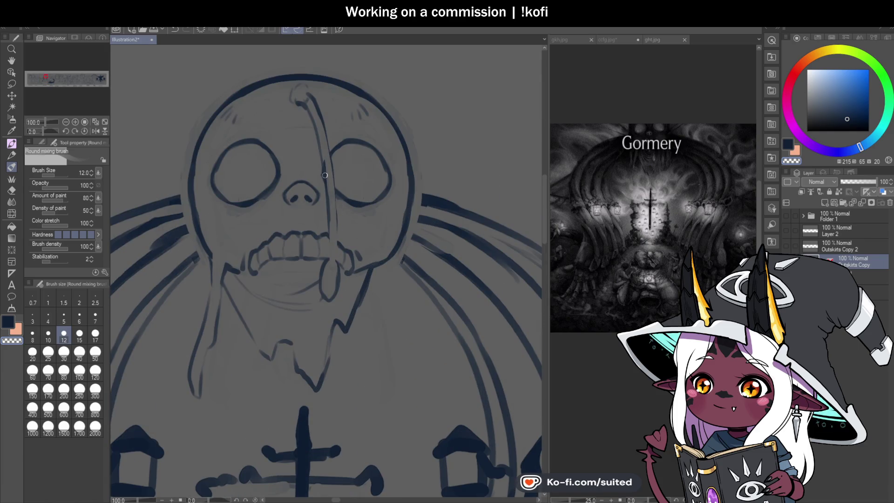
key("ctrl+z")
key("ctrl+z")
key("ctrl+z")
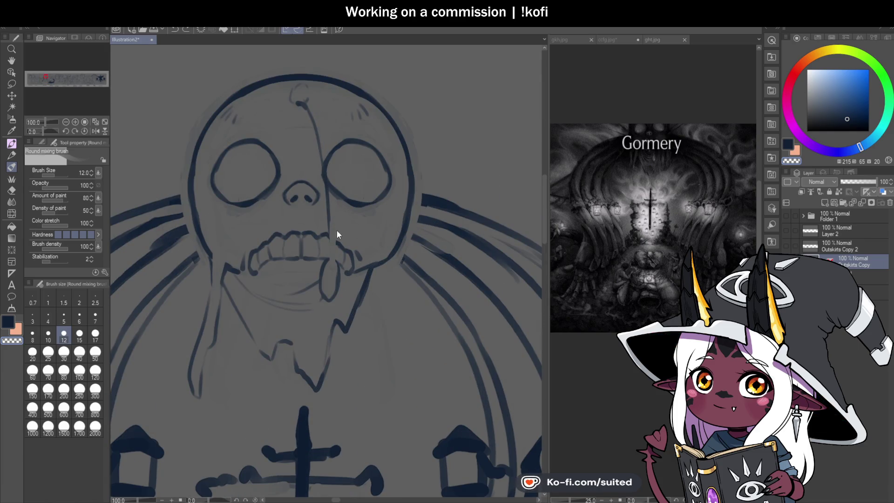
key("ctrl+z")
key("ctrl+z")
key("ctrl+z")
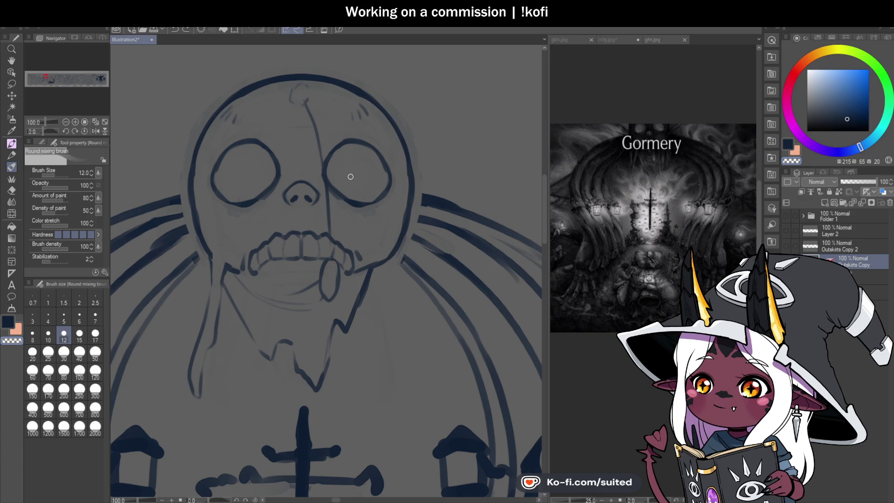
key("ctrl+z")
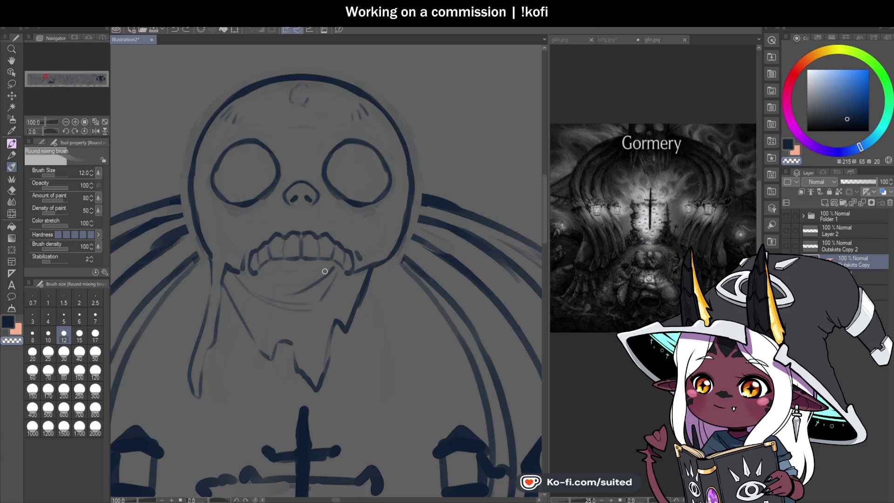
Redraw the tongue below the teeth and a darkened crack from the skull top through the right eye
mouse_move(326, 260)
left_mouse_down()
mouse_move(322, 284)
mouse_move(338, 282)
mouse_move(324, 262)
mouse_move(331, 291)
mouse_move(337, 261)
left_mouse_up()
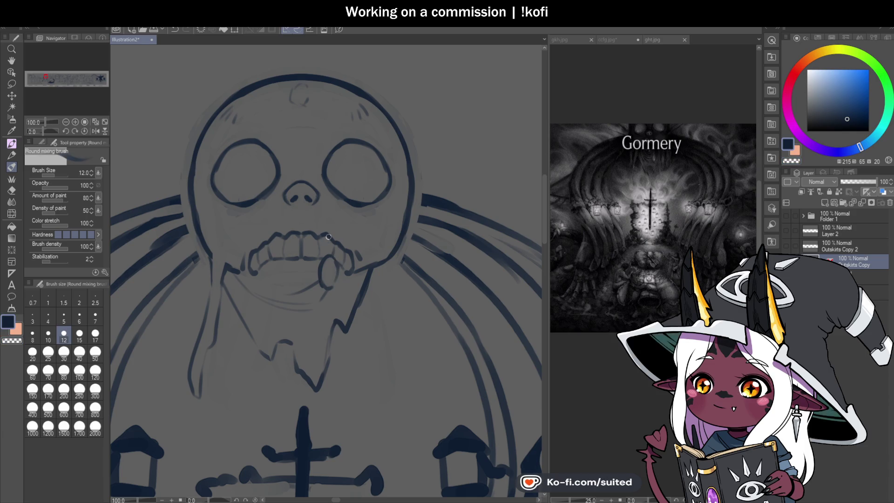
left_click_drag(336, 220, 320, 123)
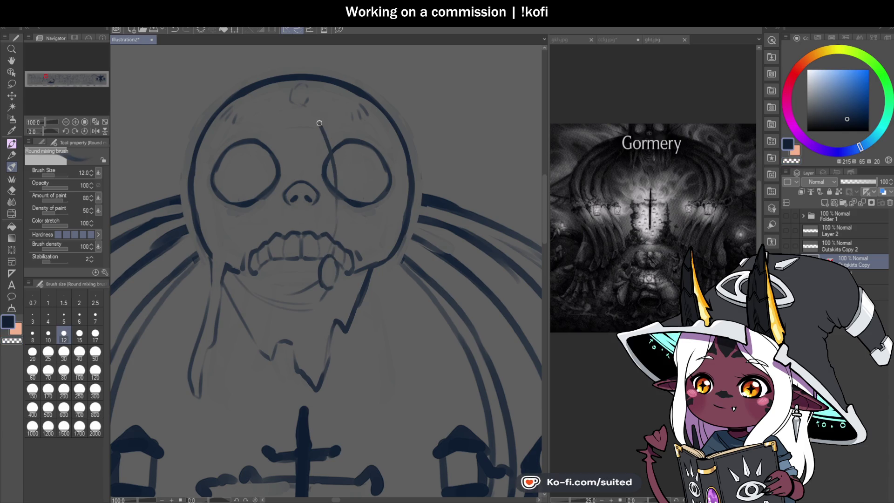
key("ctrl+z")
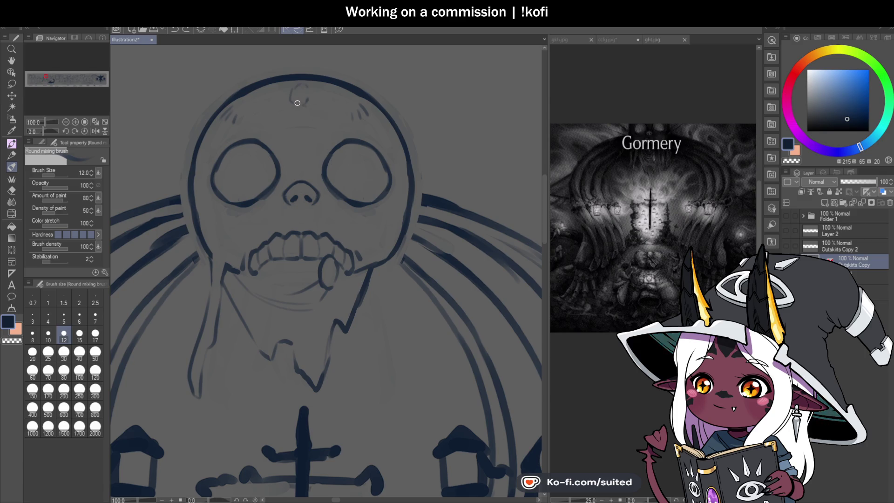
left_click_drag(309, 104, 333, 224)
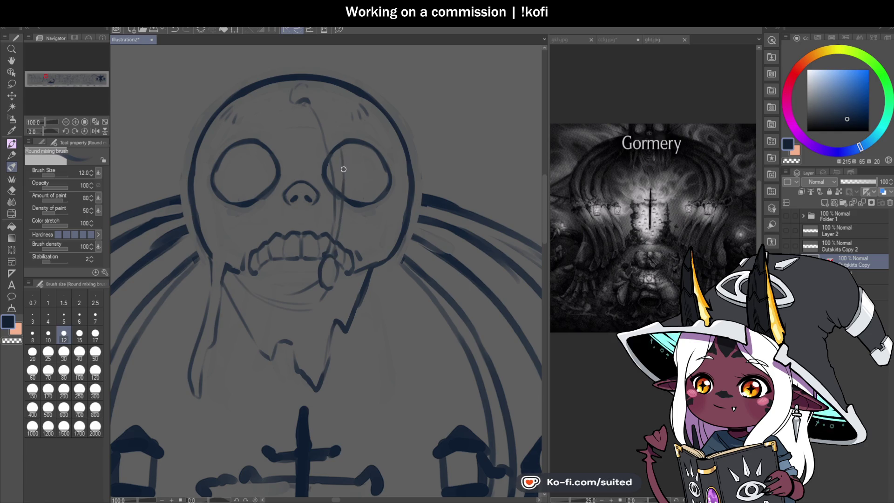
left_click_drag(341, 201, 332, 133)
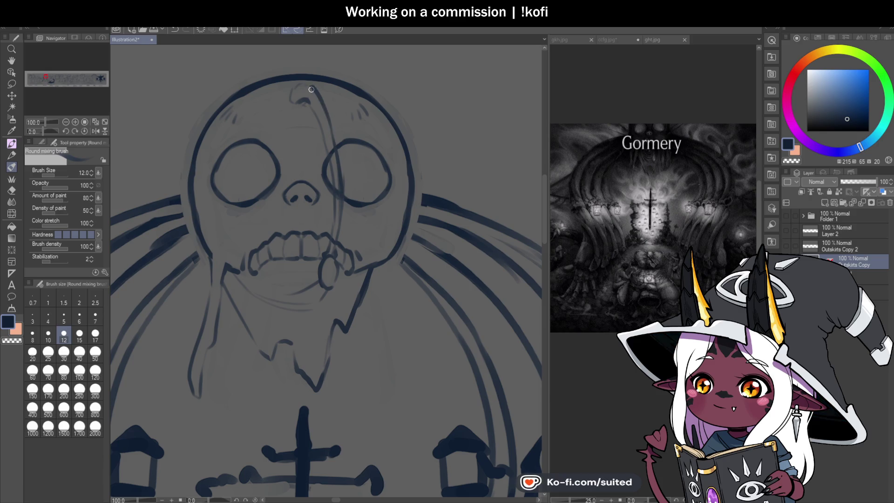